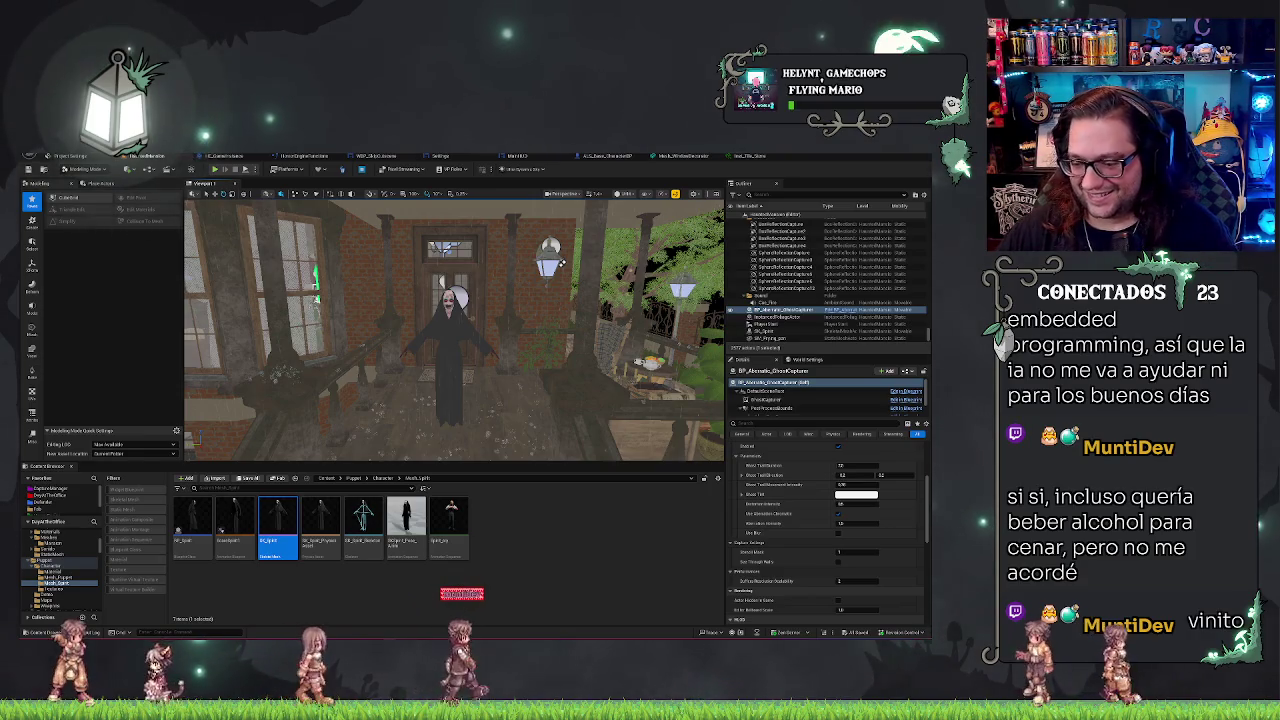
Step: Scroll down through the FimoSoft studio homepage in Opera GX
scroll(752, 515, "down", 3)
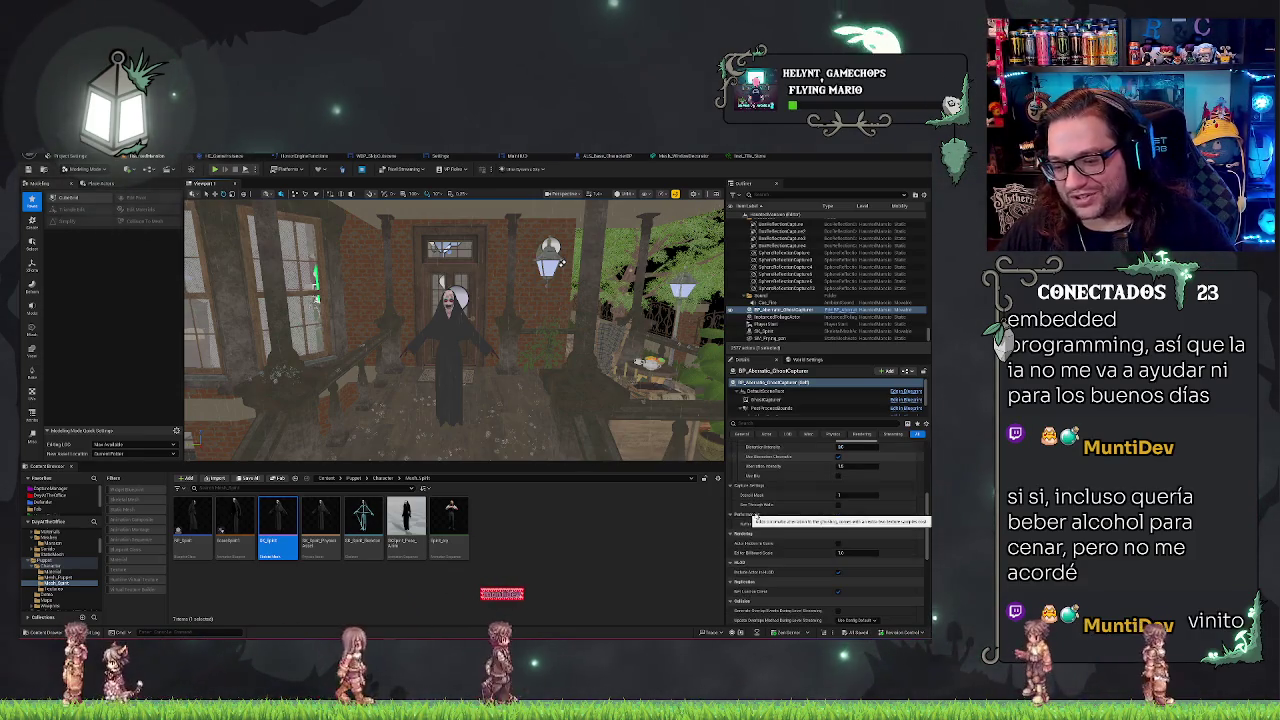
scroll(809, 536, "down", 5)
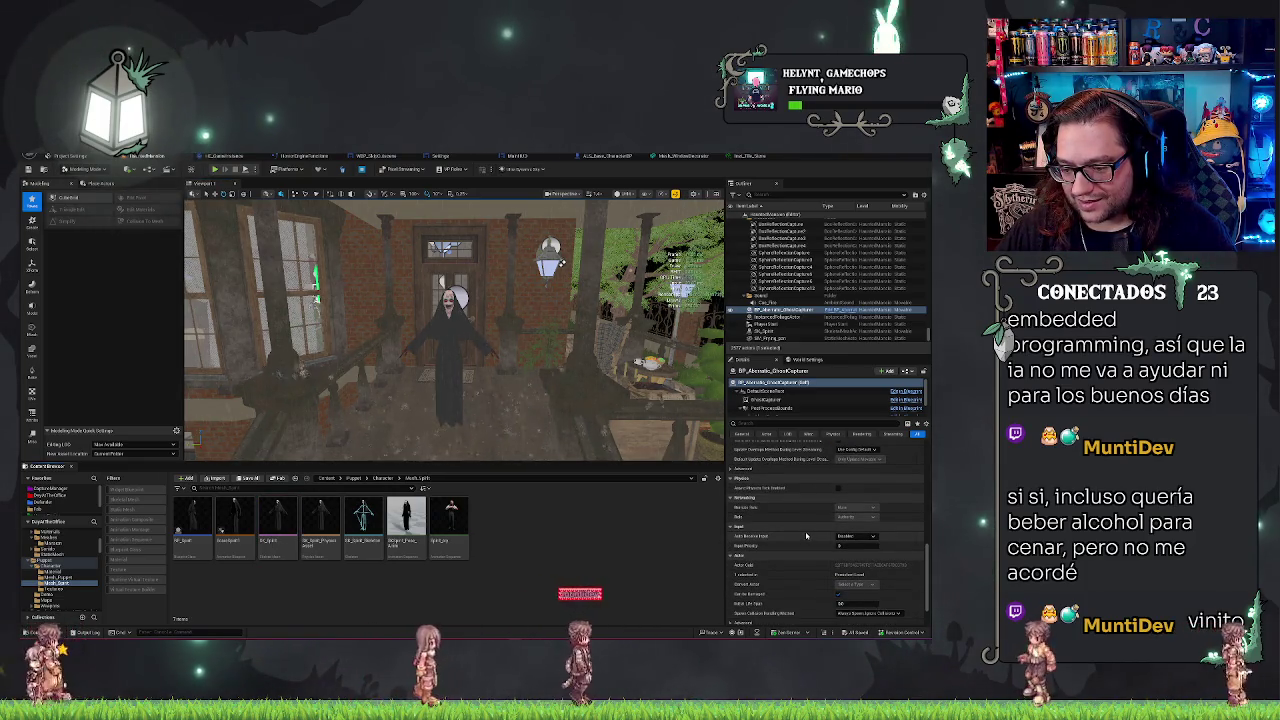
scroll(800, 540, "down", 2)
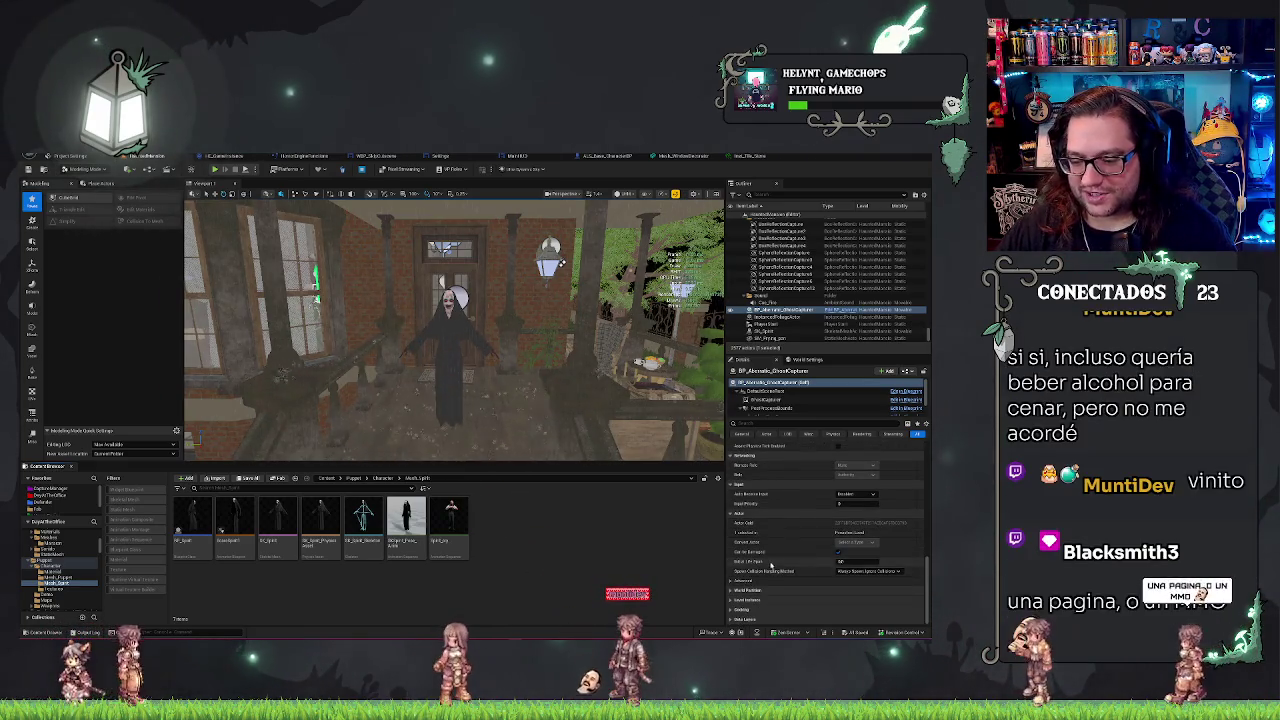
scroll(771, 565, "down", 5)
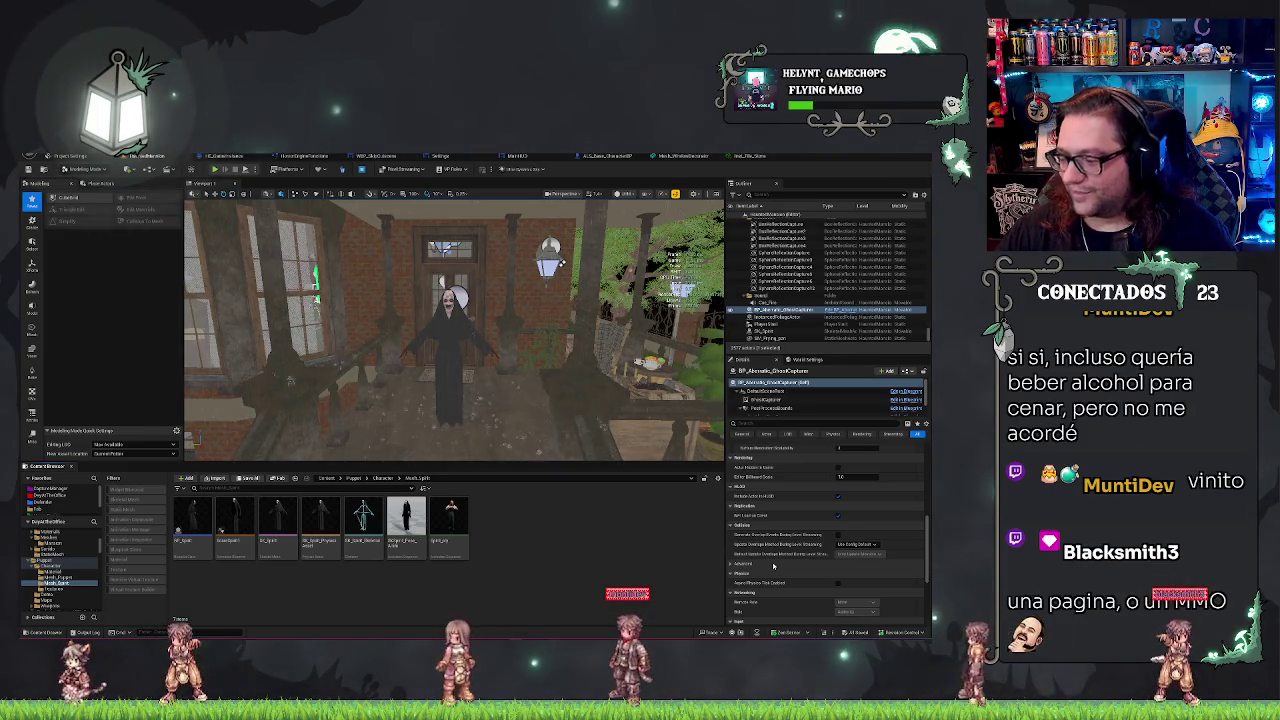
mouse_move(768, 557)
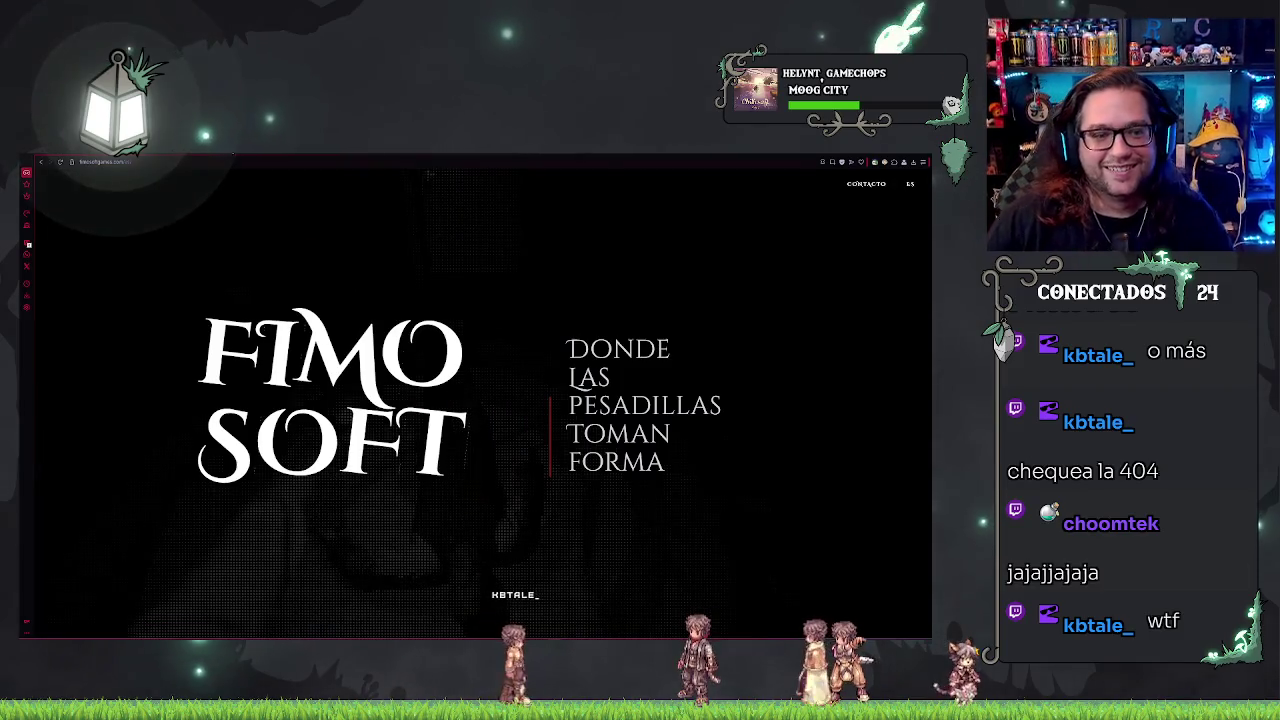
Step: Request a nonexistent path on the FimoSoft URL to load its 404 page
key("ctrl+l")
key("Return")
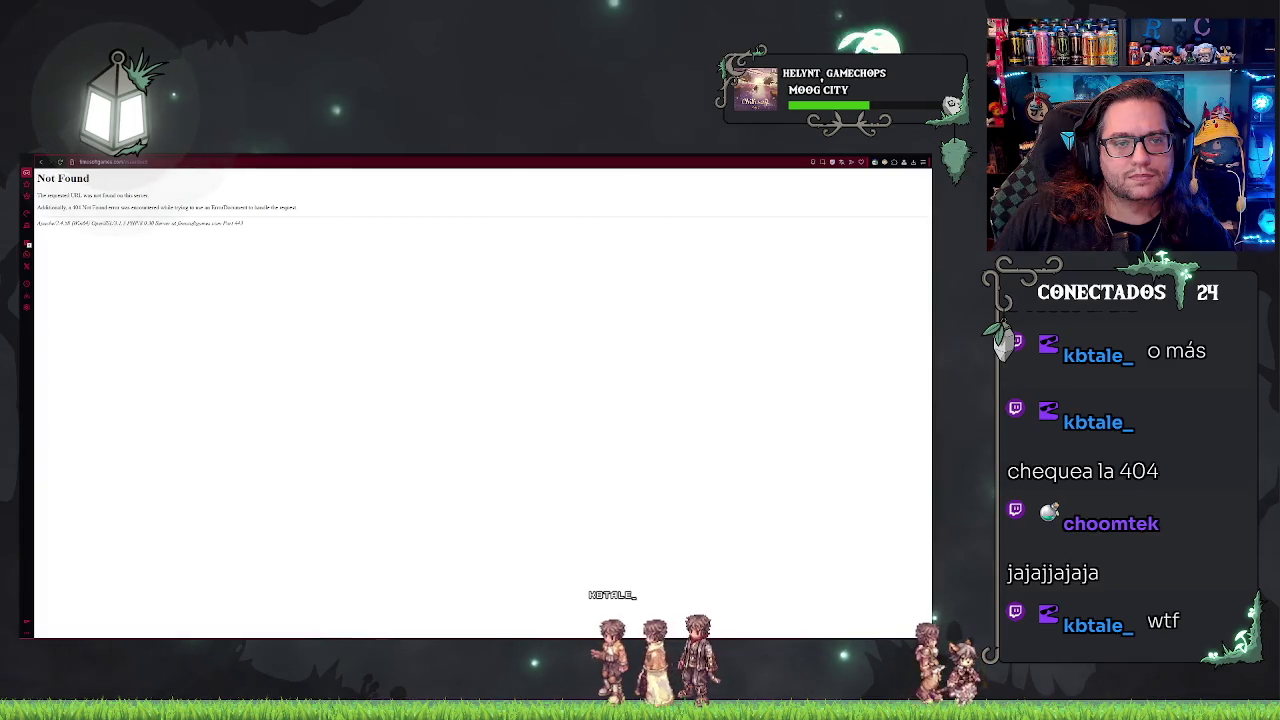
left_click(128, 162)
Step: Trim the address back to the FimoSoft homepage, then return to the Unreal editor
key("BackSpace")
key("BackSpace")
key("BackSpace")
key("Return")
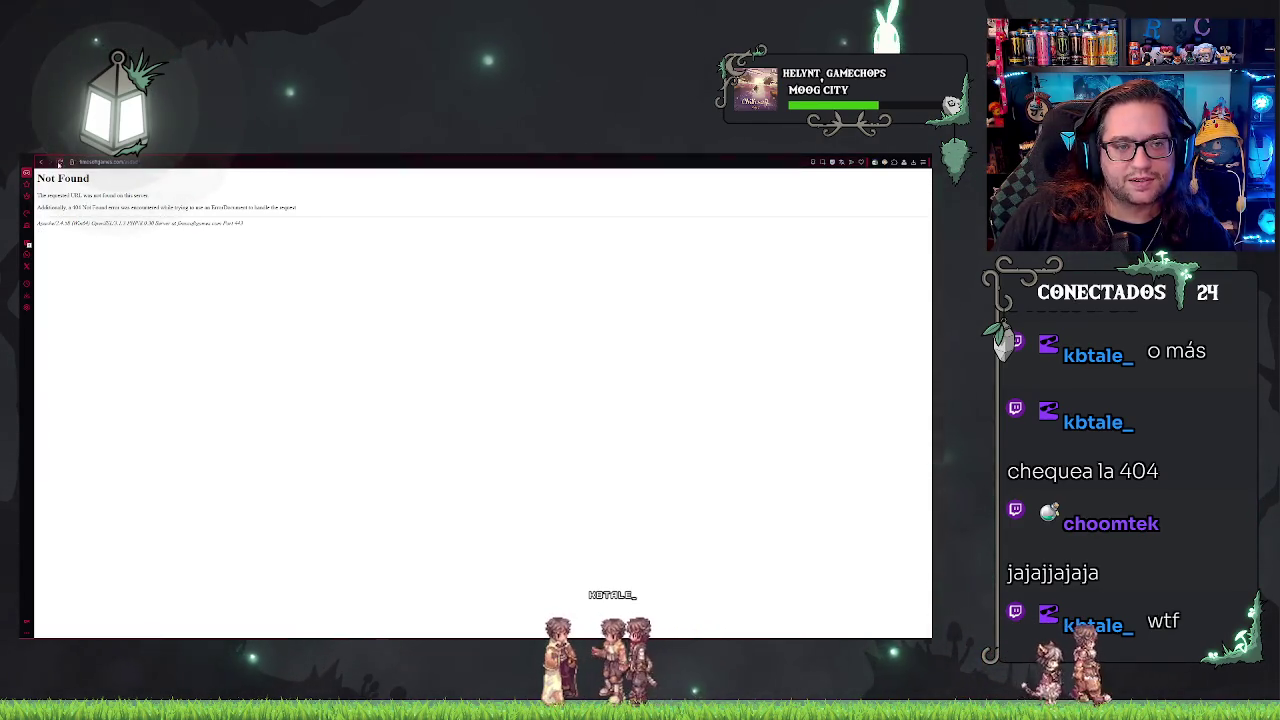
key("BackSpace")
key("Return")
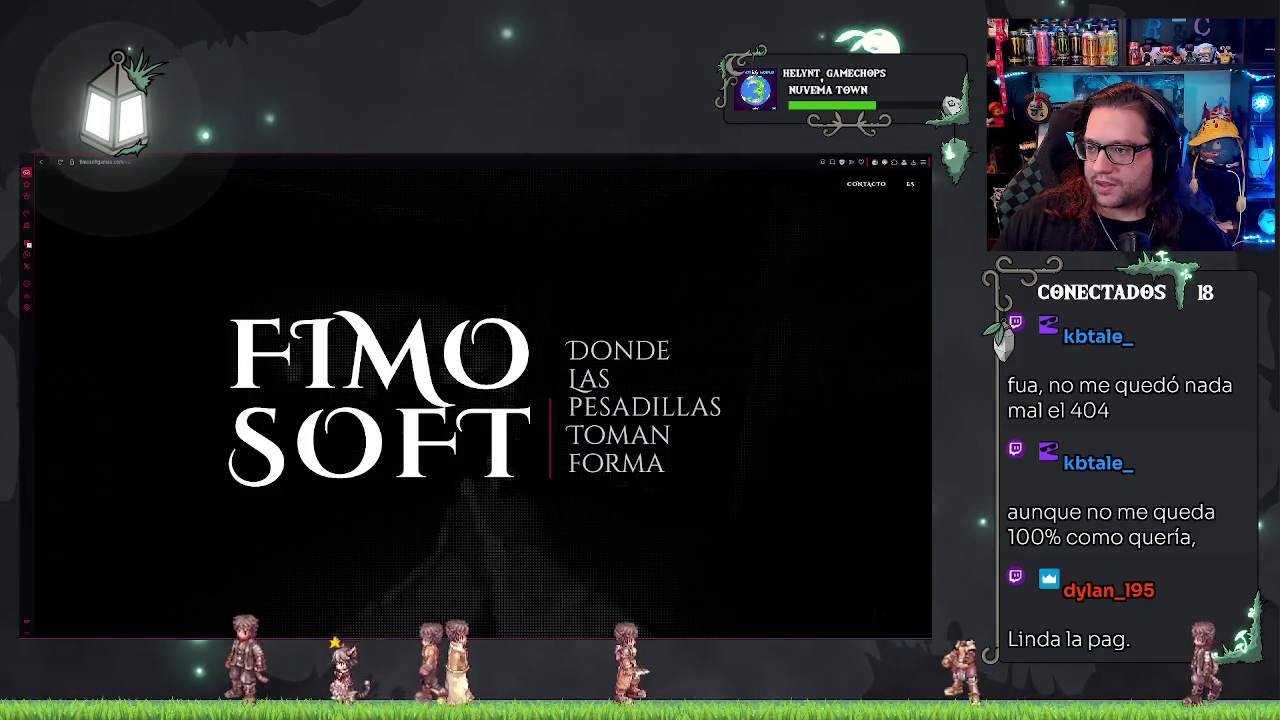
key("alt+Tab")
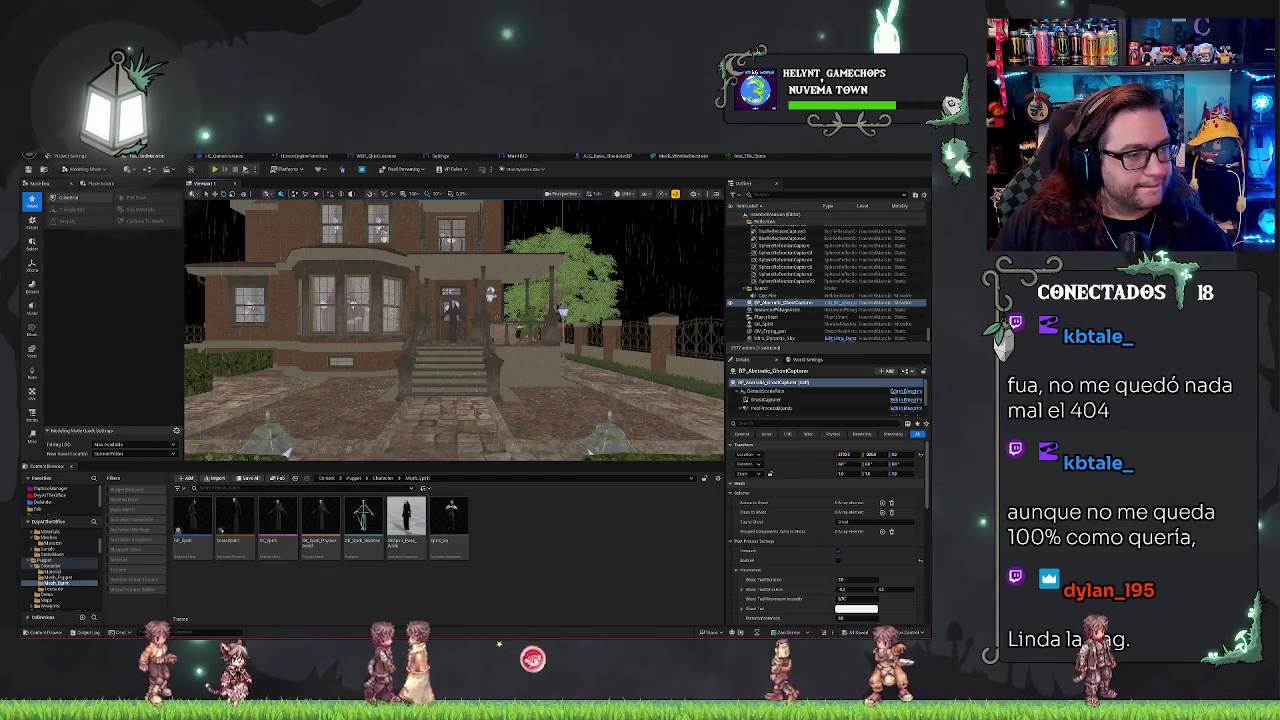
Step: Play the level in editor and select the blueprint's GhostCapture Mesh component
key("alt+p")
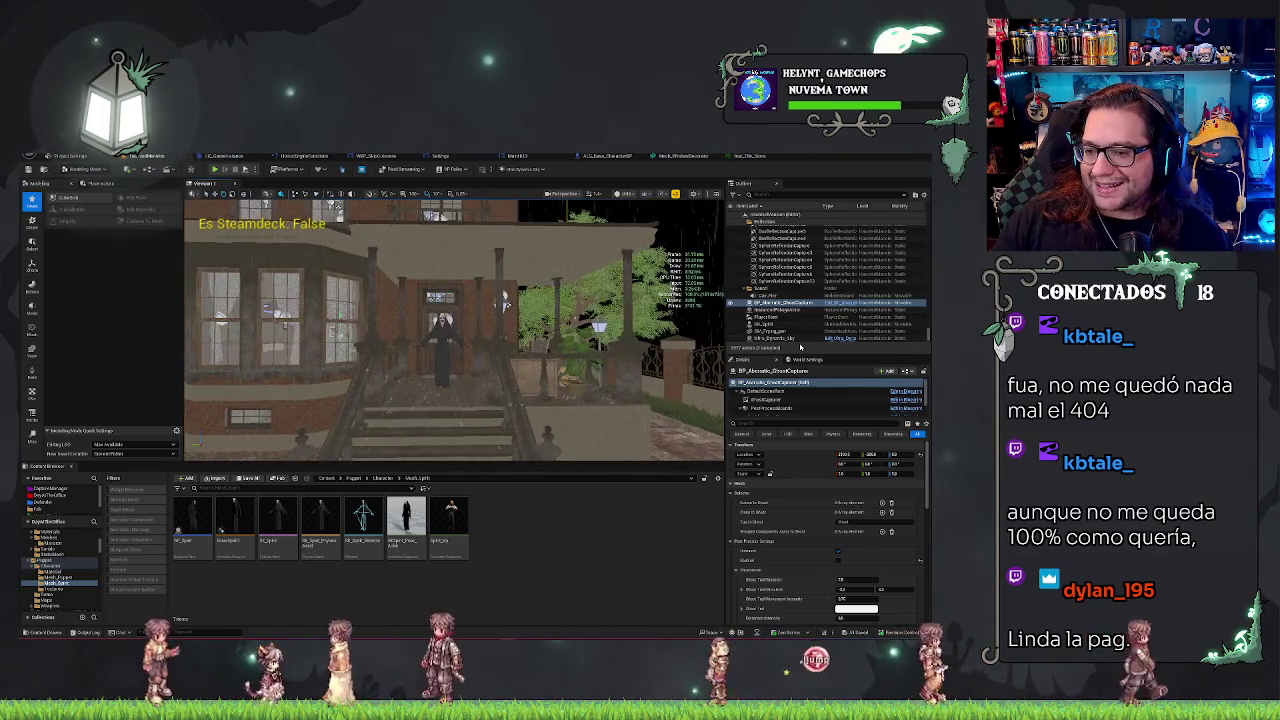
left_click(808, 400)
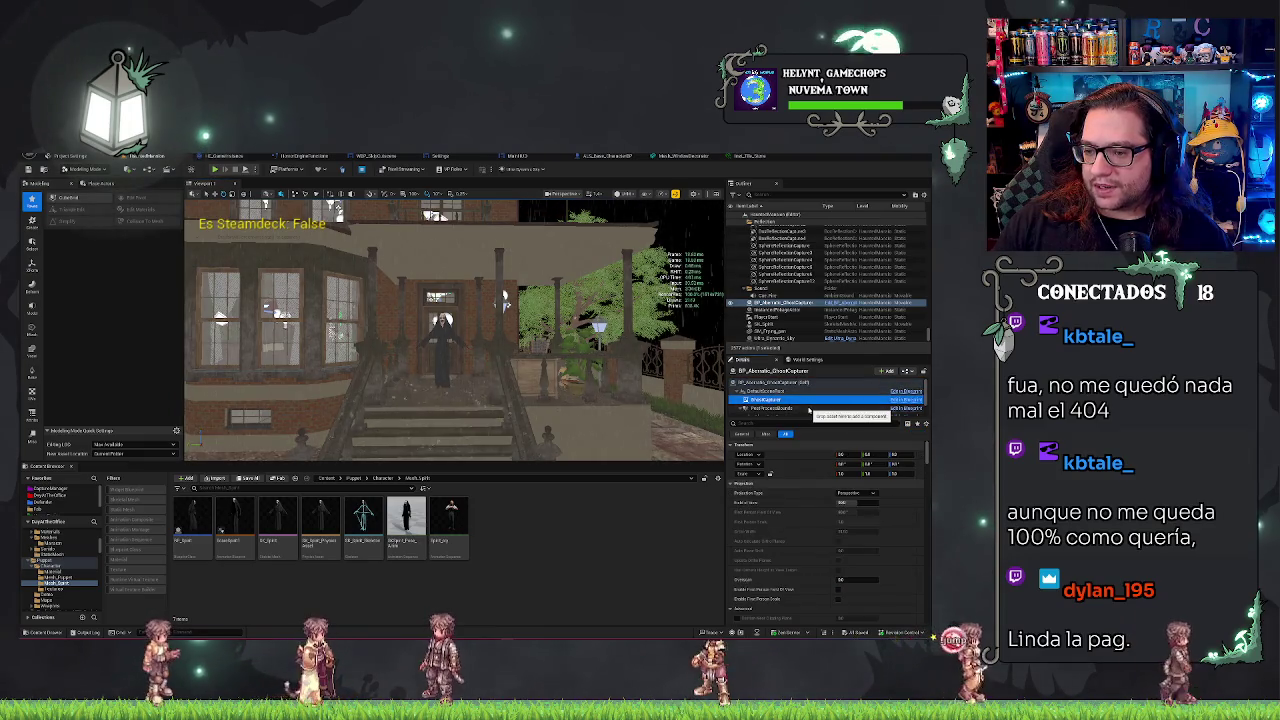
scroll(808, 405, "down", 2)
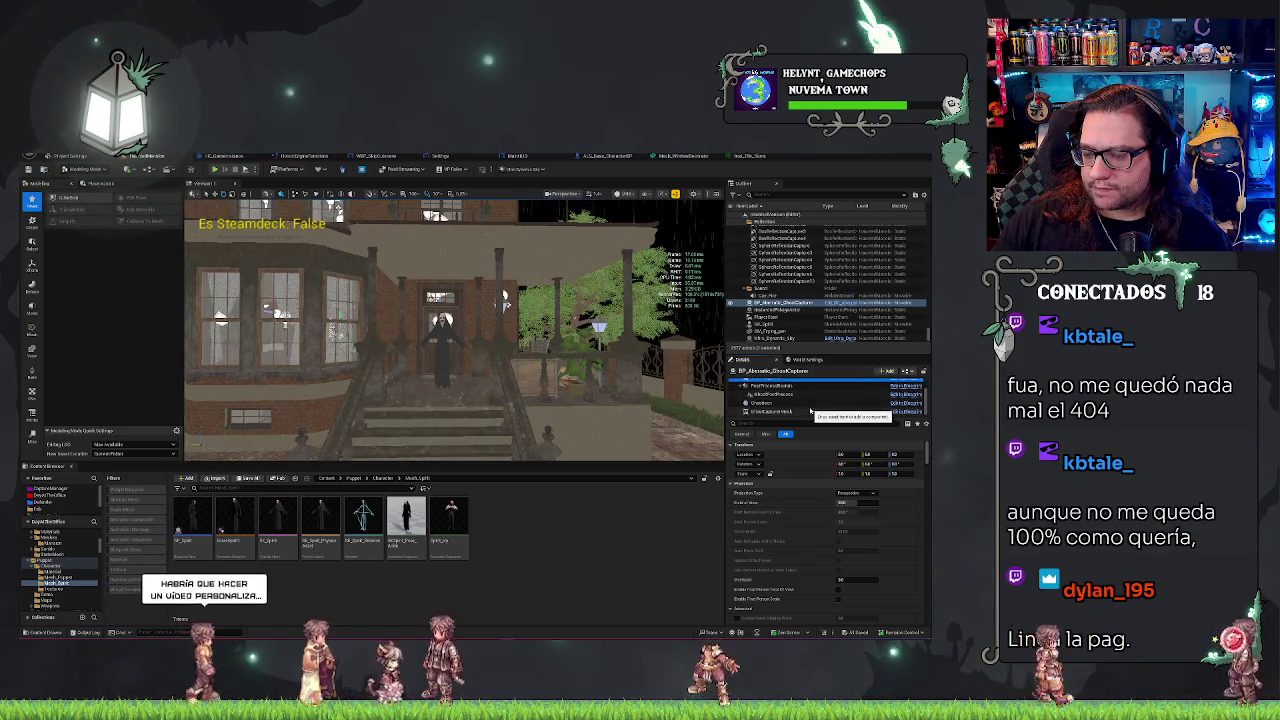
left_click(810, 411)
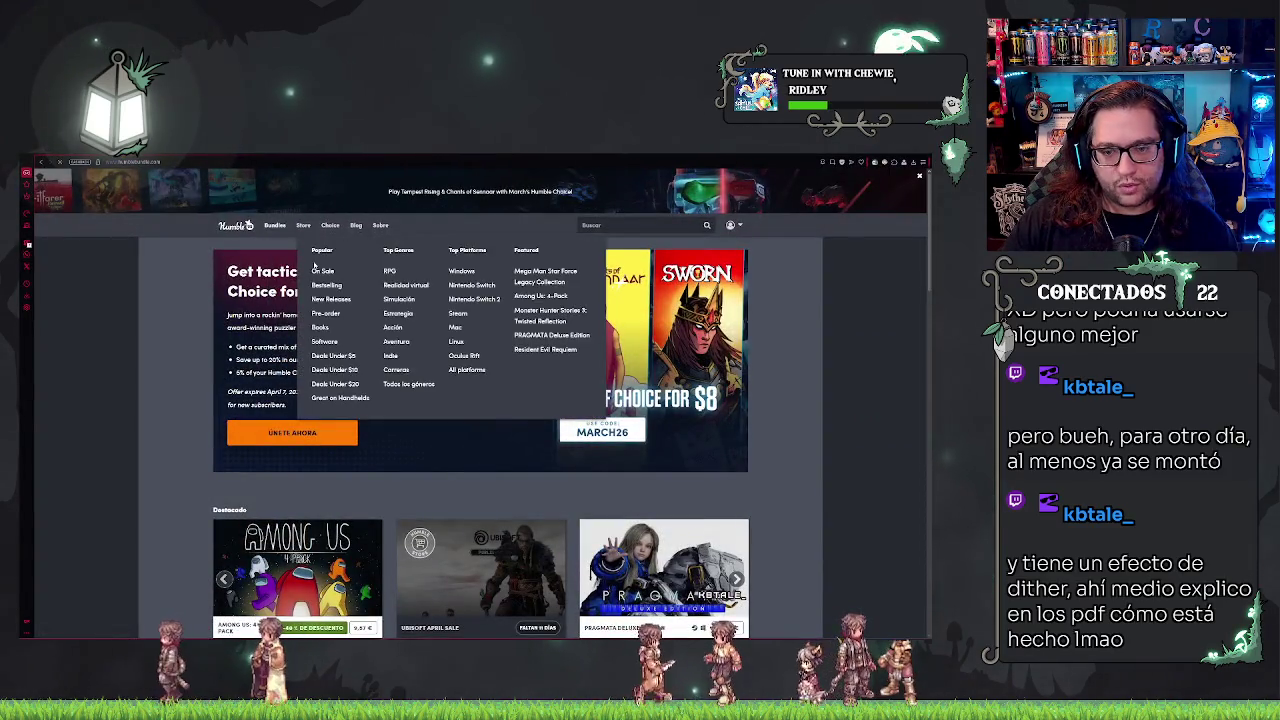
Step: Browse the Humble Bundle bundles listing and open the Asset Store Mega 15 page
left_click(275, 226)
scroll(649, 289, "down", 4)
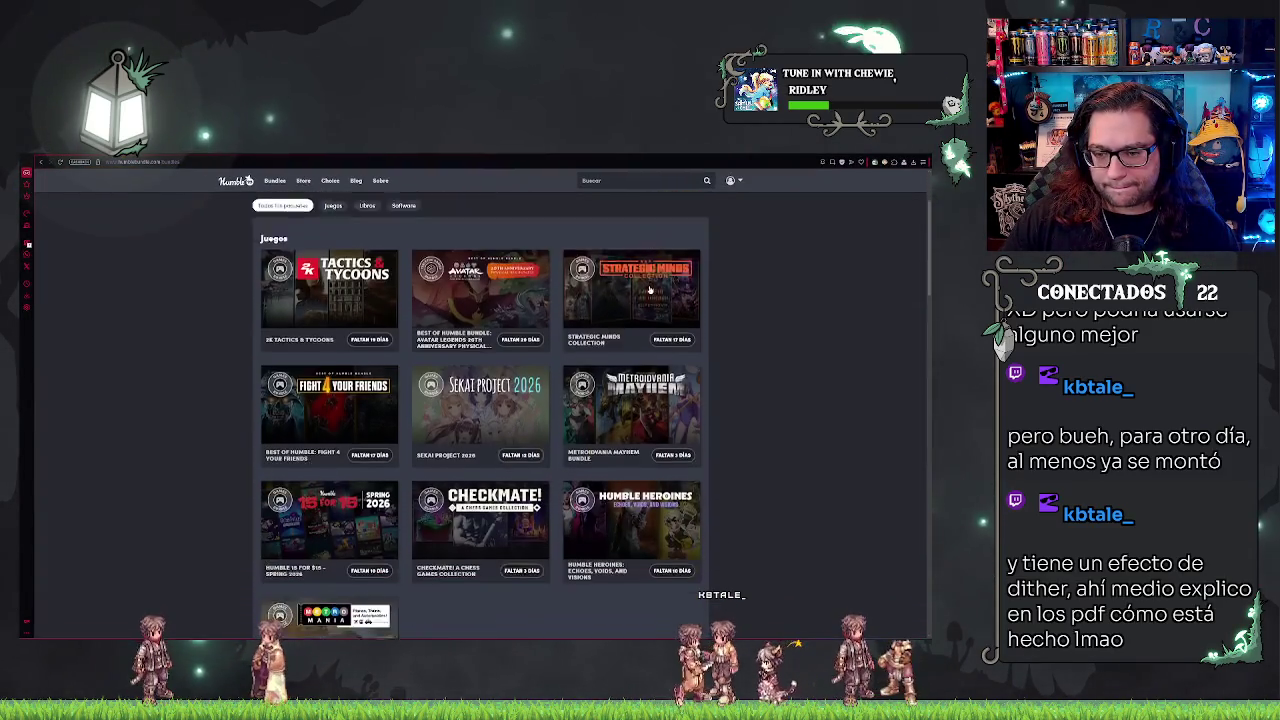
scroll(479, 256, "up", 5)
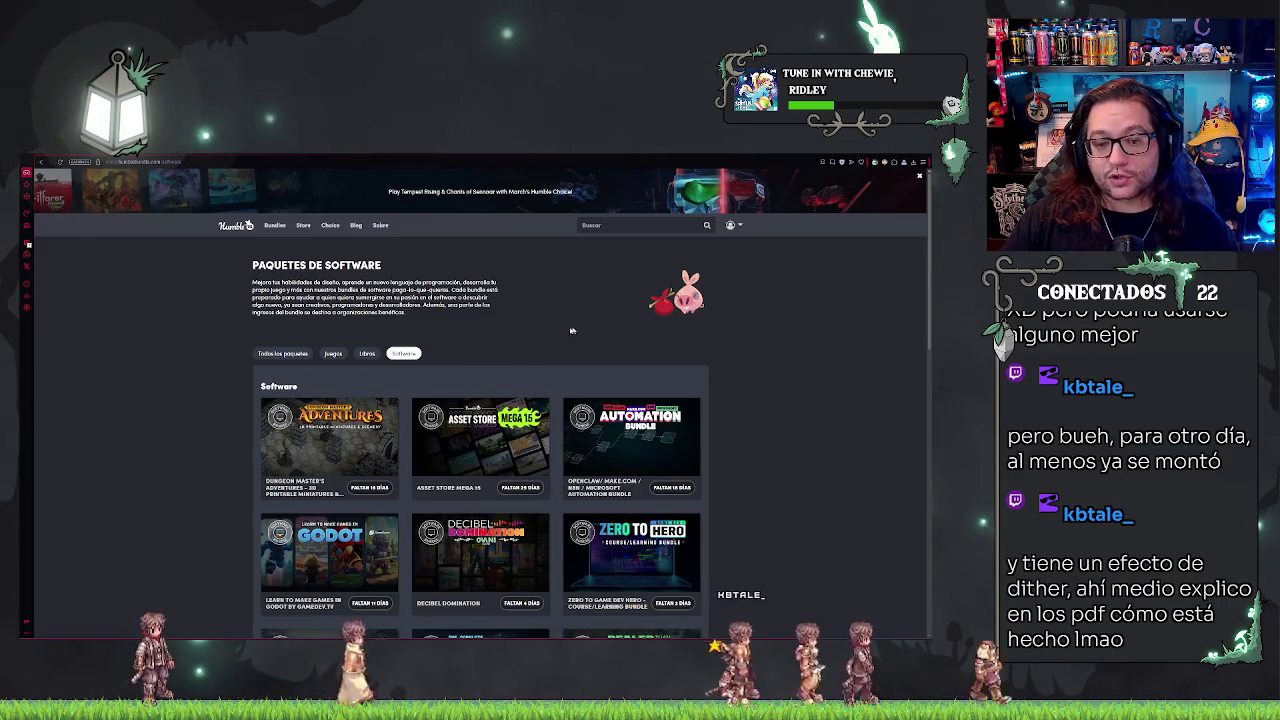
left_click(503, 484)
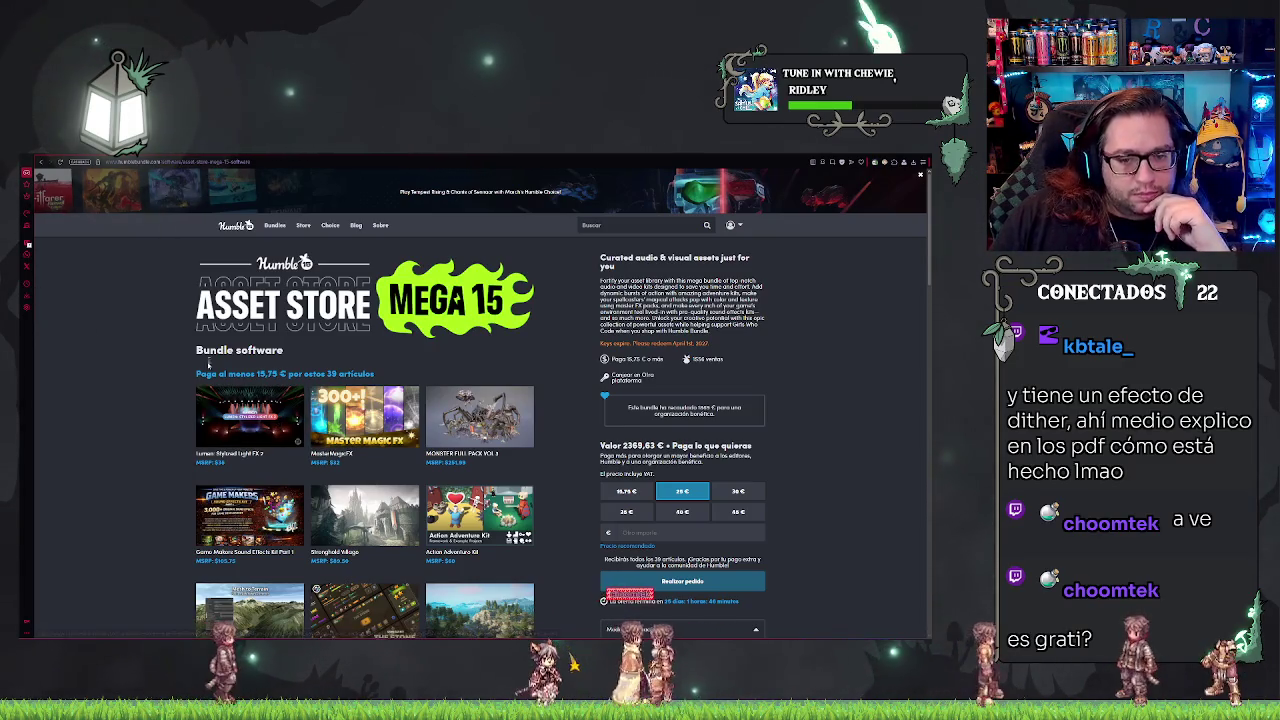
Step: View details of Lumen: Stylized Light FX 2, MasterMagicFX, Monster Full Pack Vol 3 and Game Makers Sound Effects Kit Part 1
left_click(250, 380)
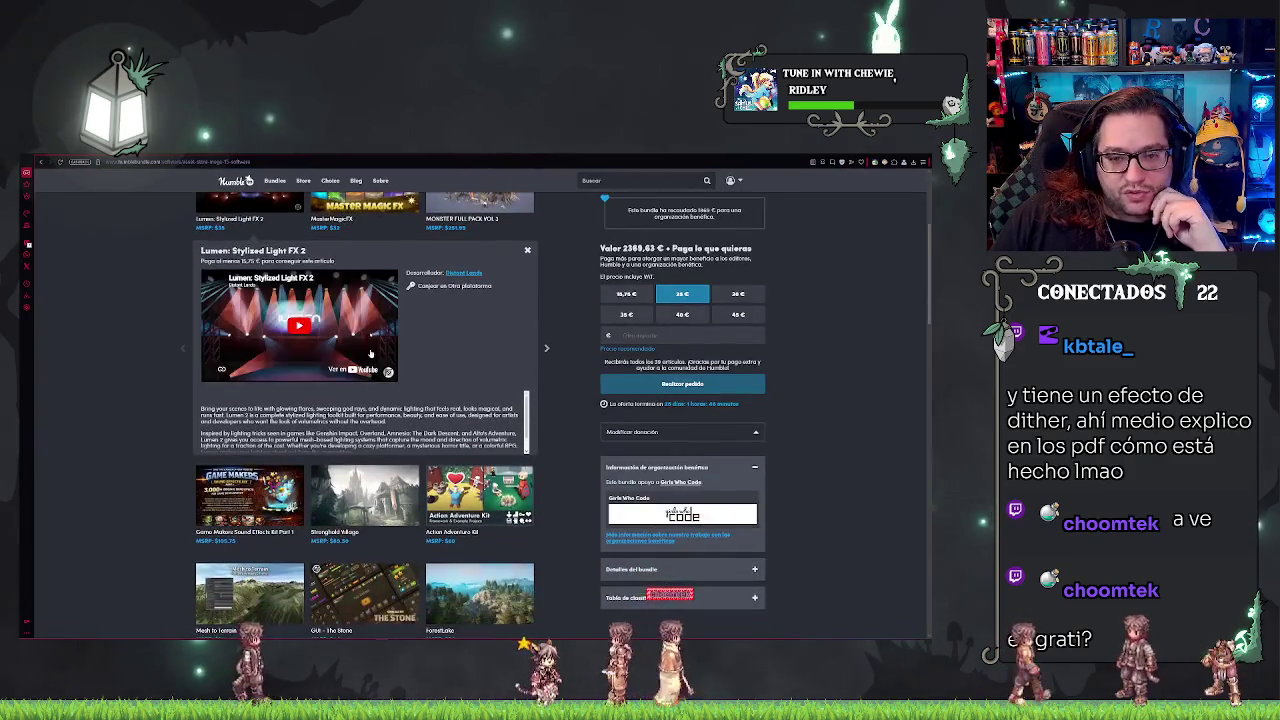
scroll(375, 363, "up", 2)
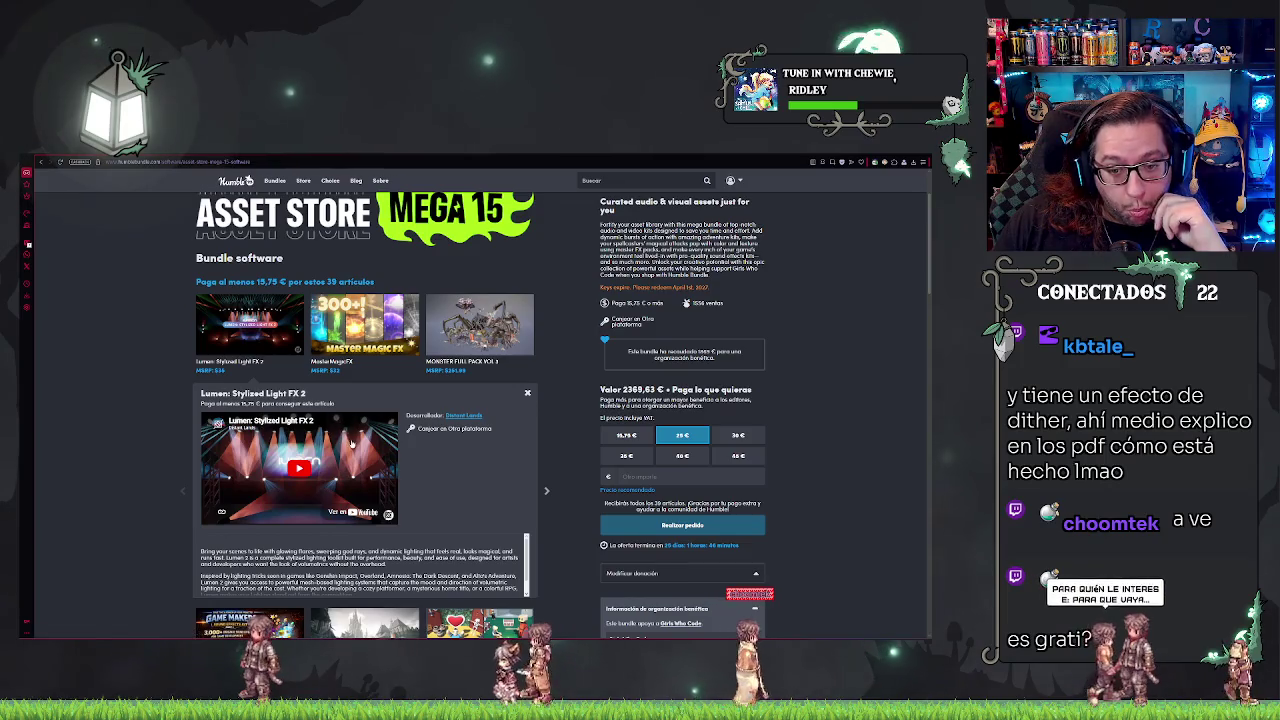
left_click(545, 491)
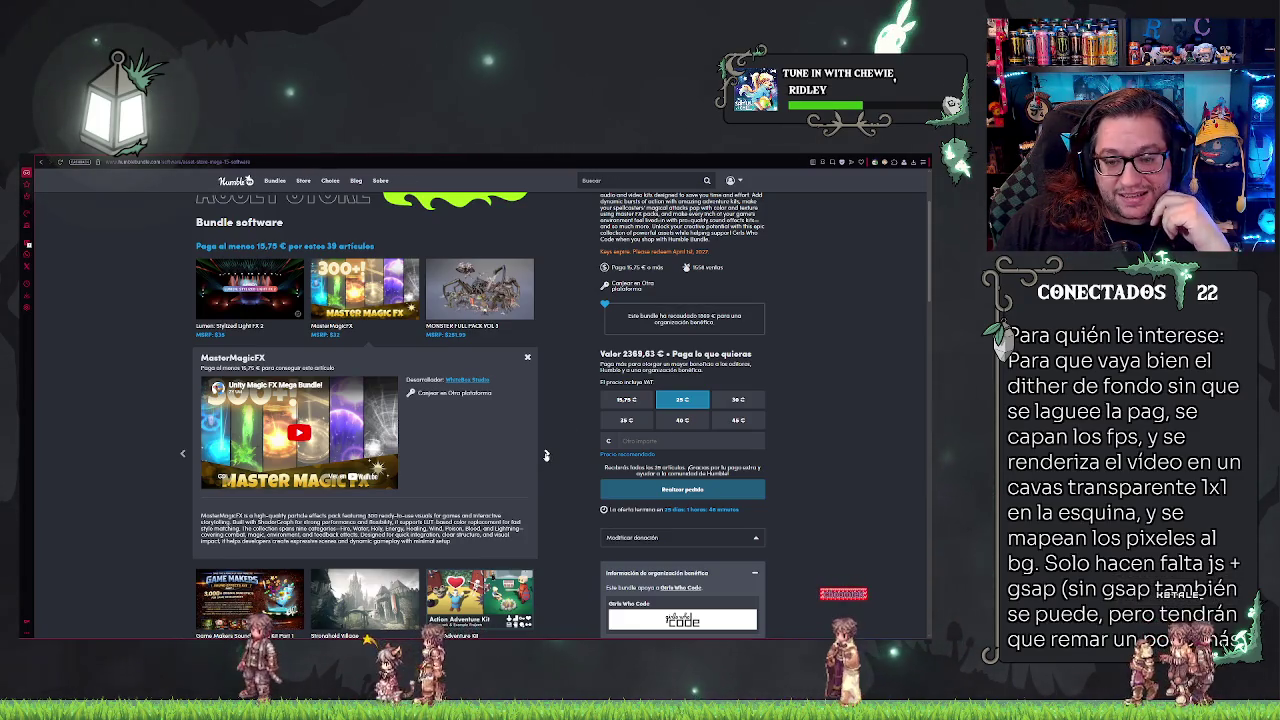
left_click(545, 455)
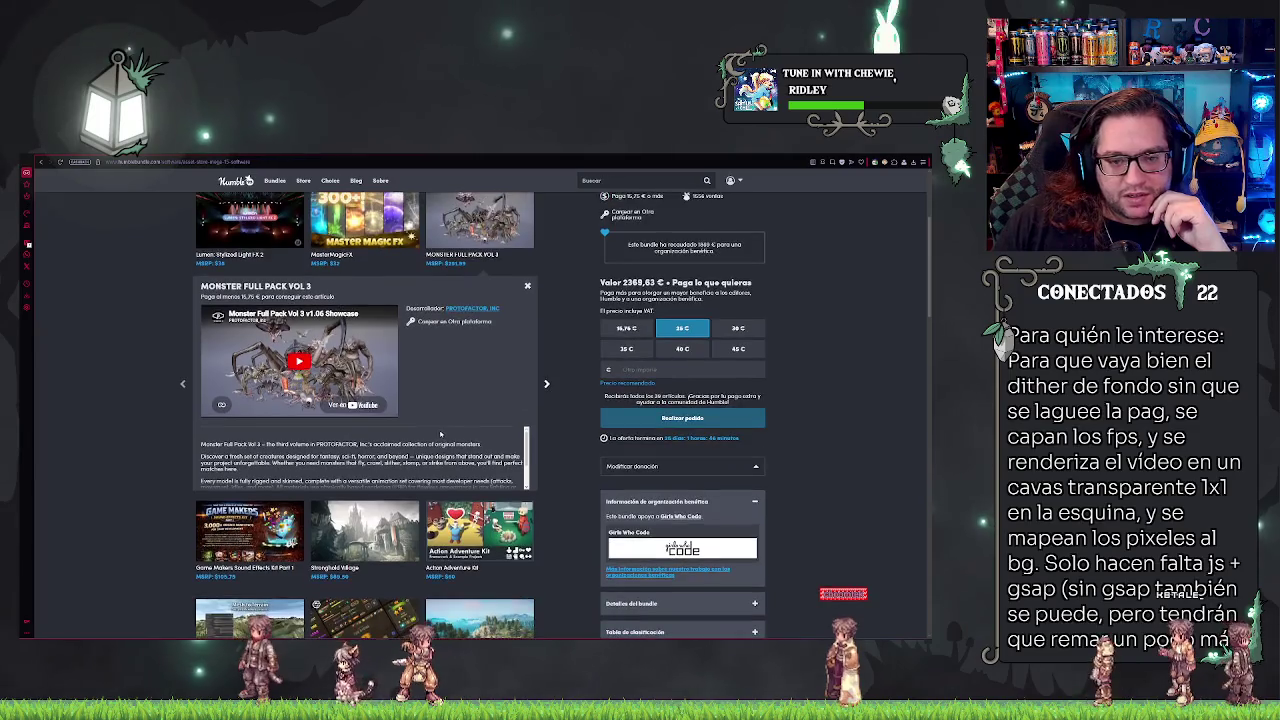
scroll(431, 428, "up", 1)
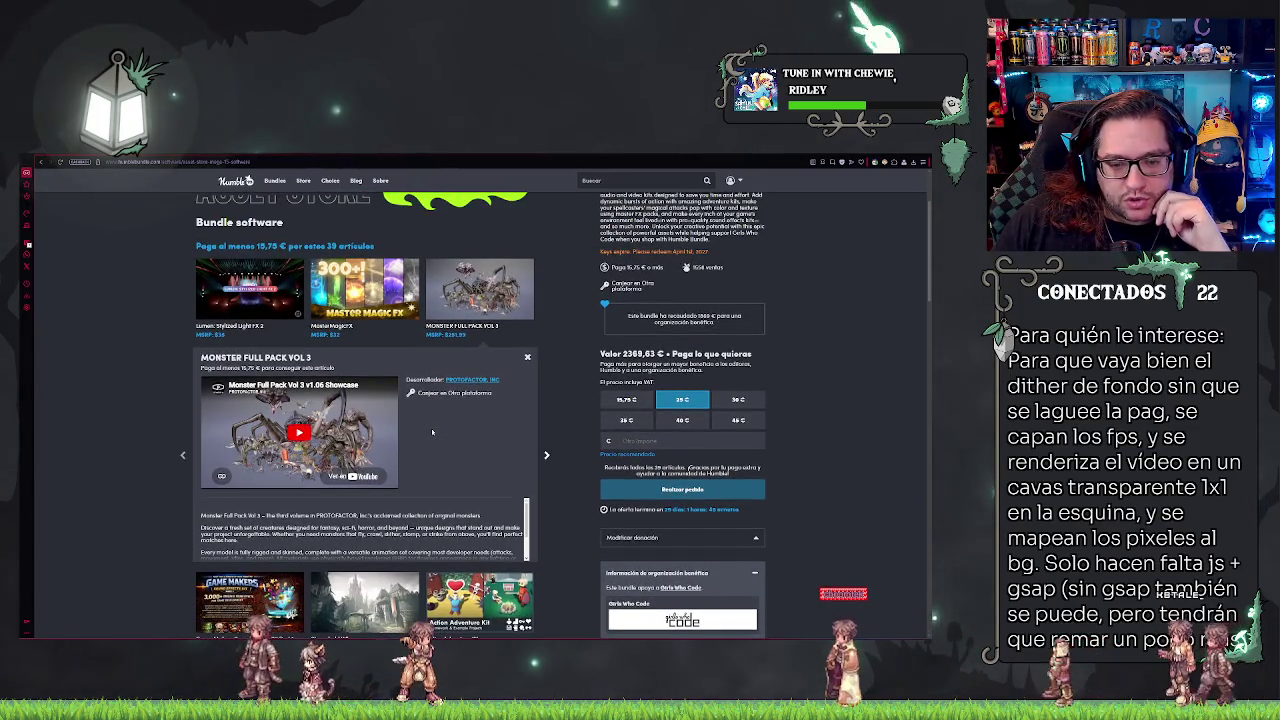
scroll(431, 428, "down", 1)
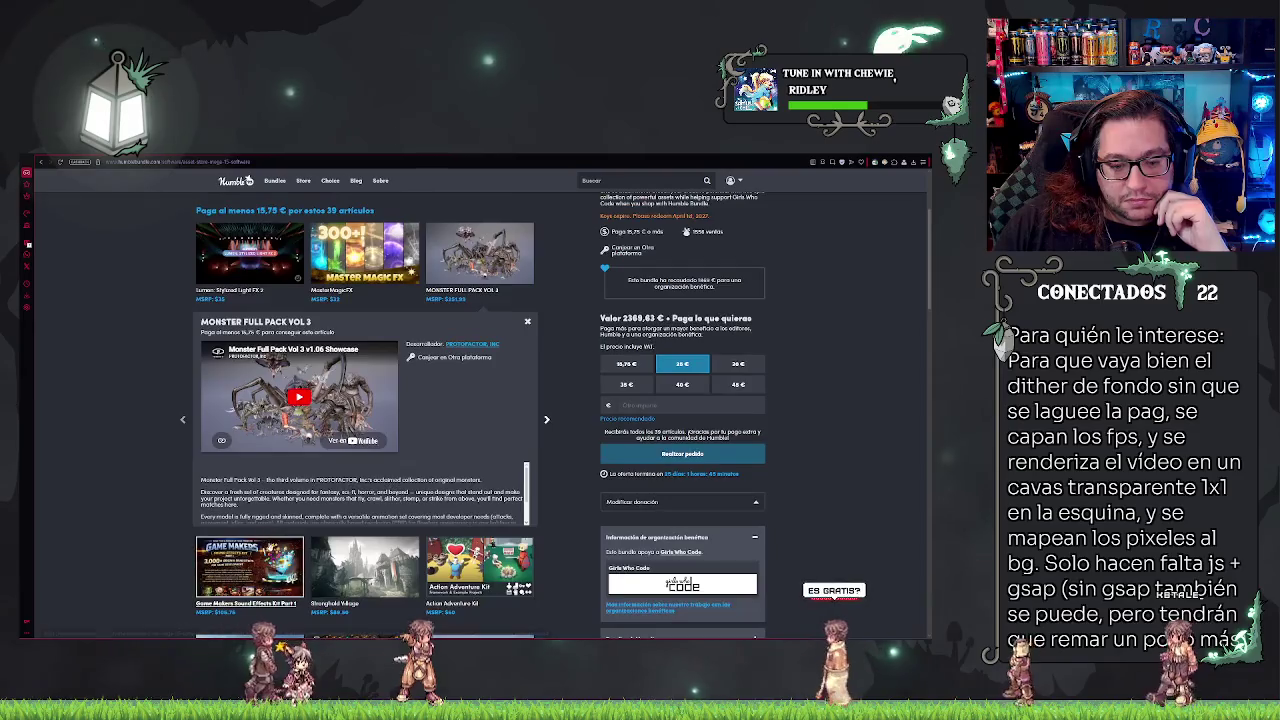
left_click(546, 421)
scroll(324, 428, "up", 2)
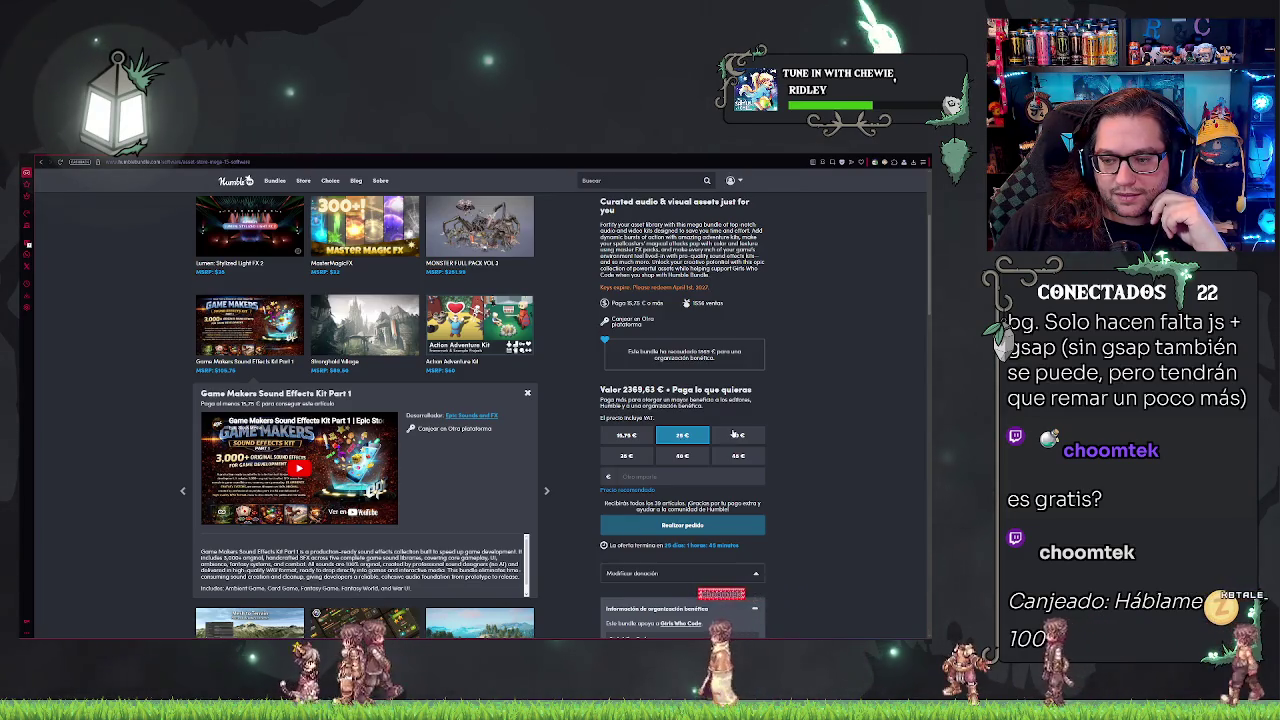
scroll(333, 452, "up", 3)
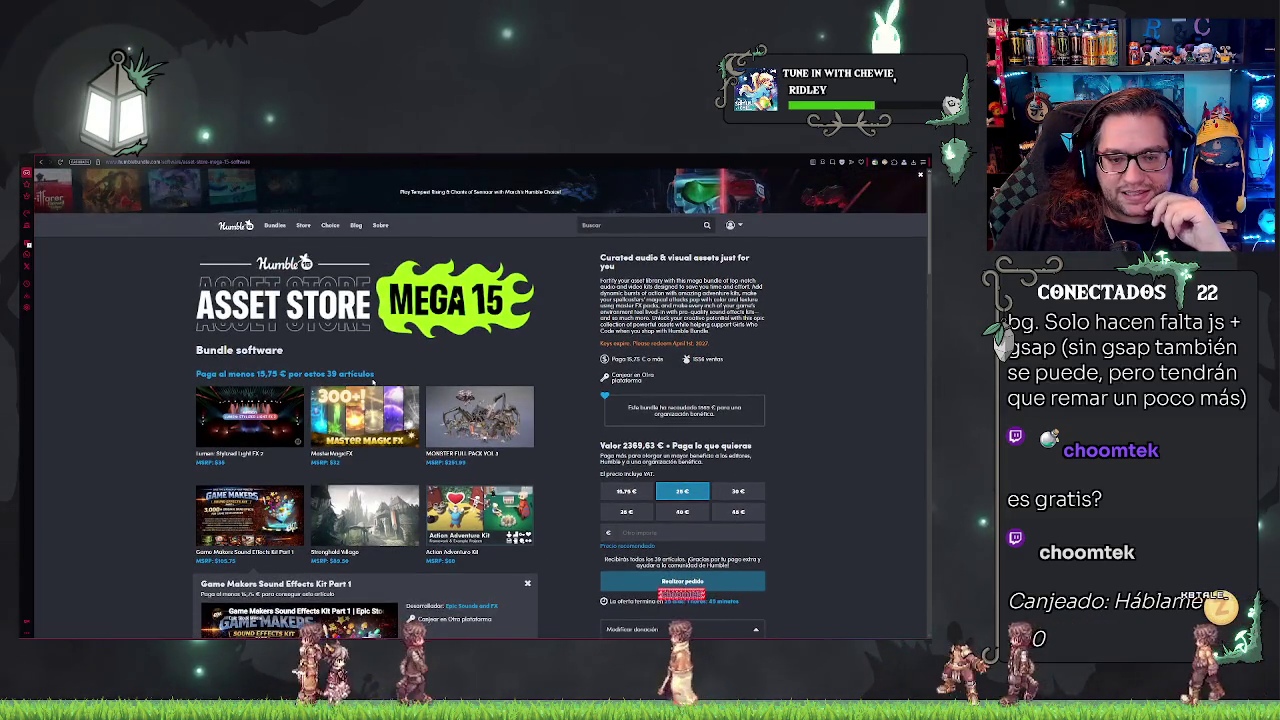
Step: Pick the 15,75 € tier and view Action Adventure Kit, Mesh to Terrain and Toon Zombies details
left_click(632, 492)
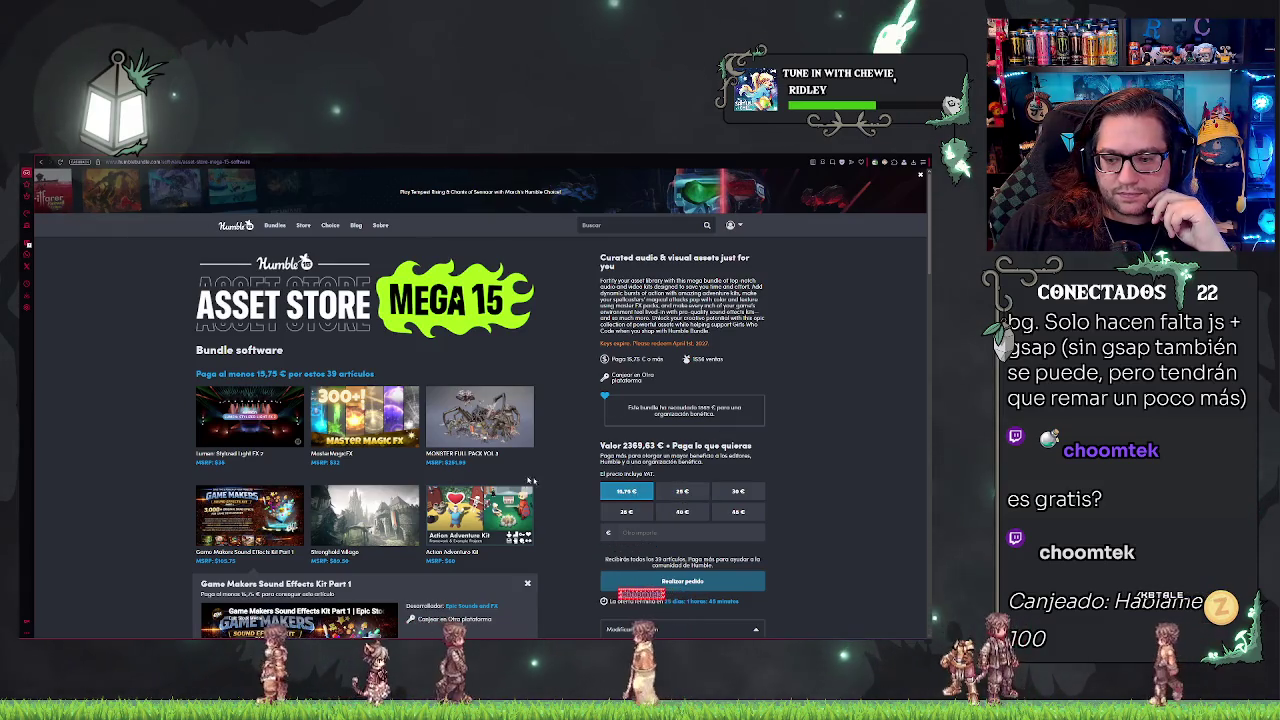
scroll(360, 420, "down", 3)
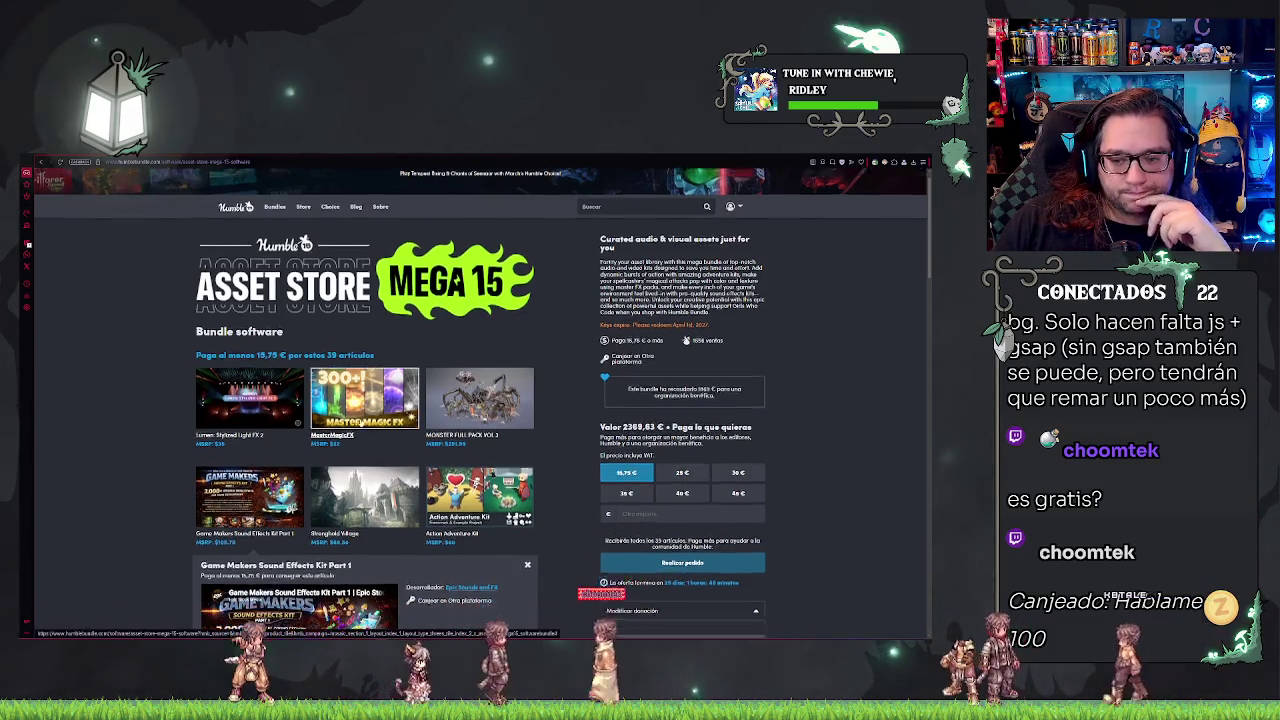
left_click(462, 300)
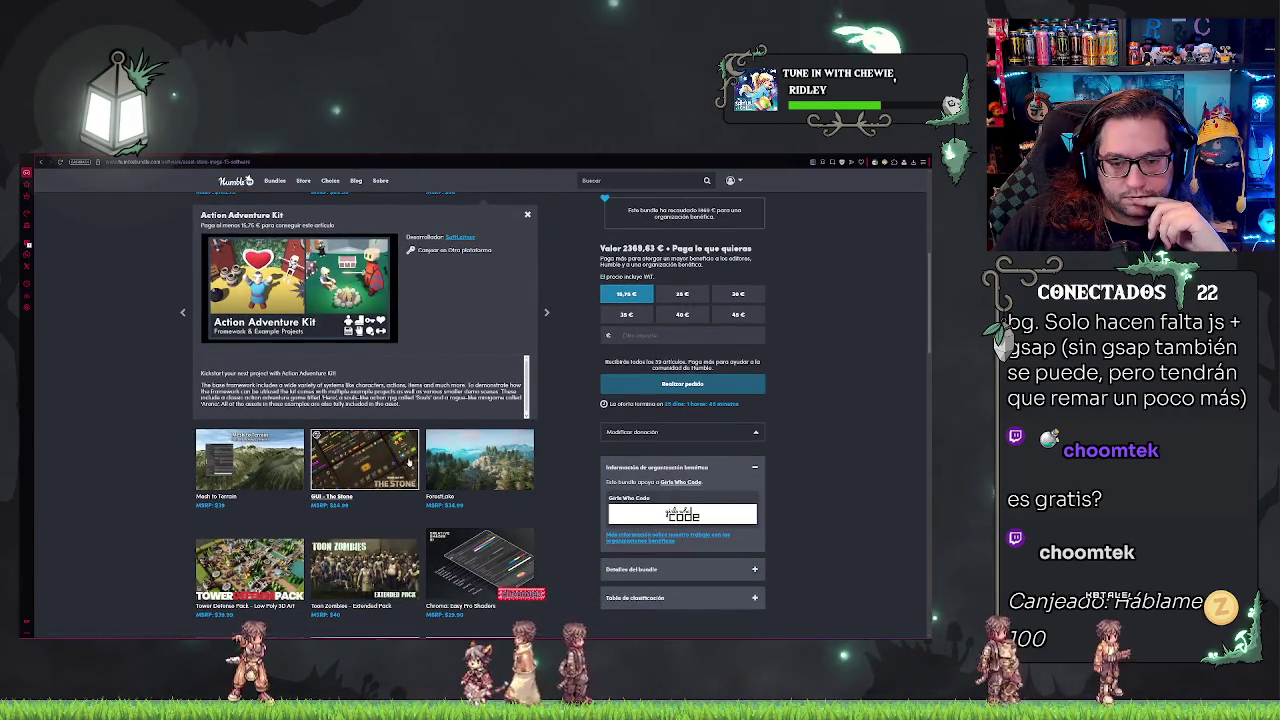
left_click(269, 466)
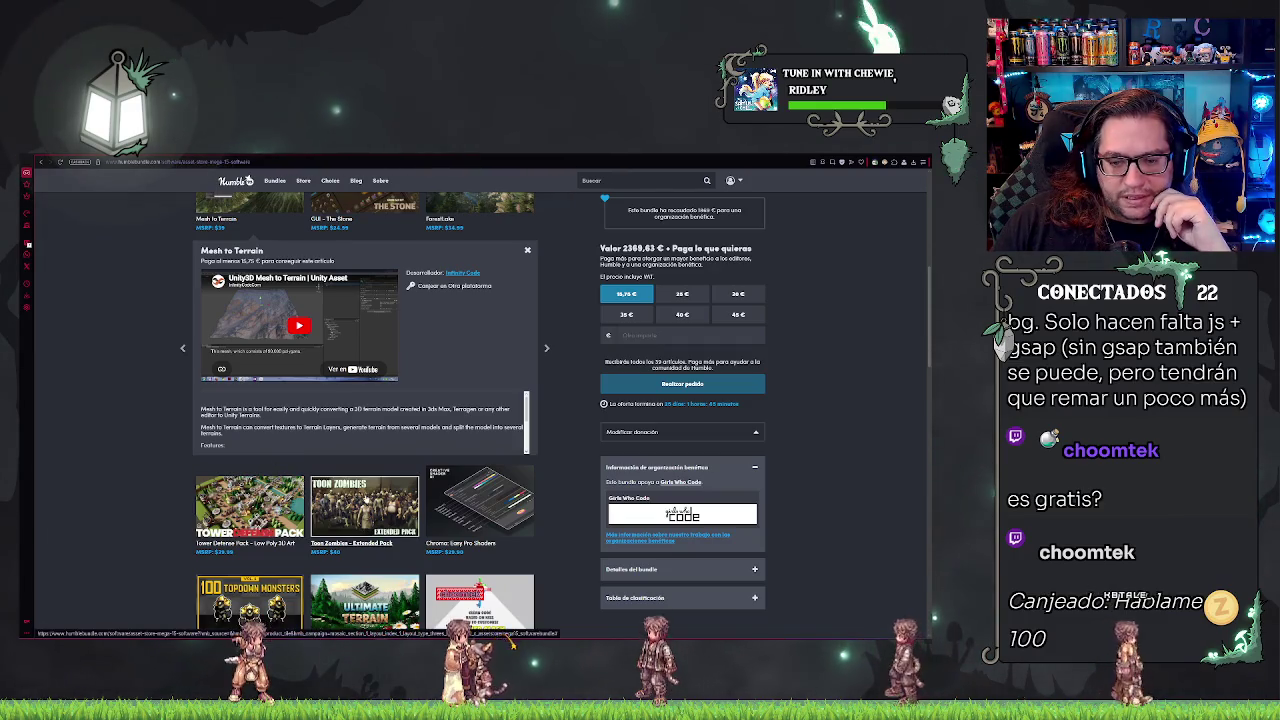
left_click(350, 510)
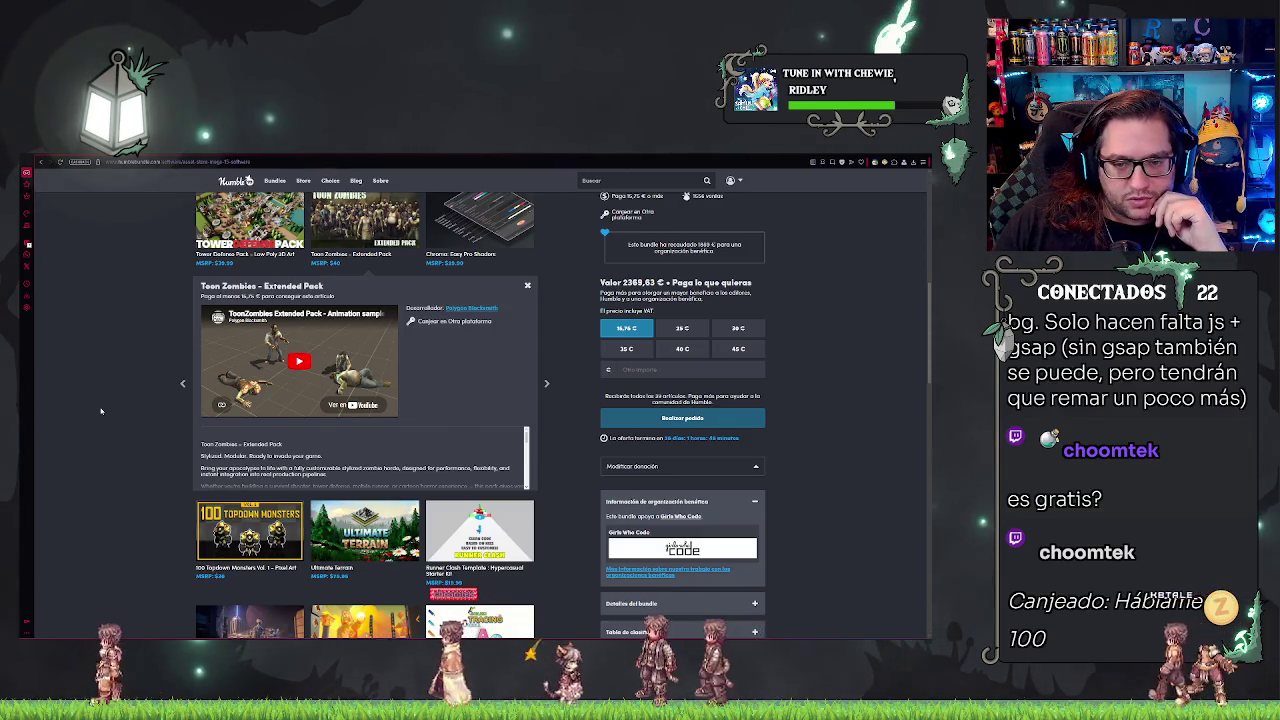
scroll(442, 429, "up", 1)
scroll(442, 429, "down", 1)
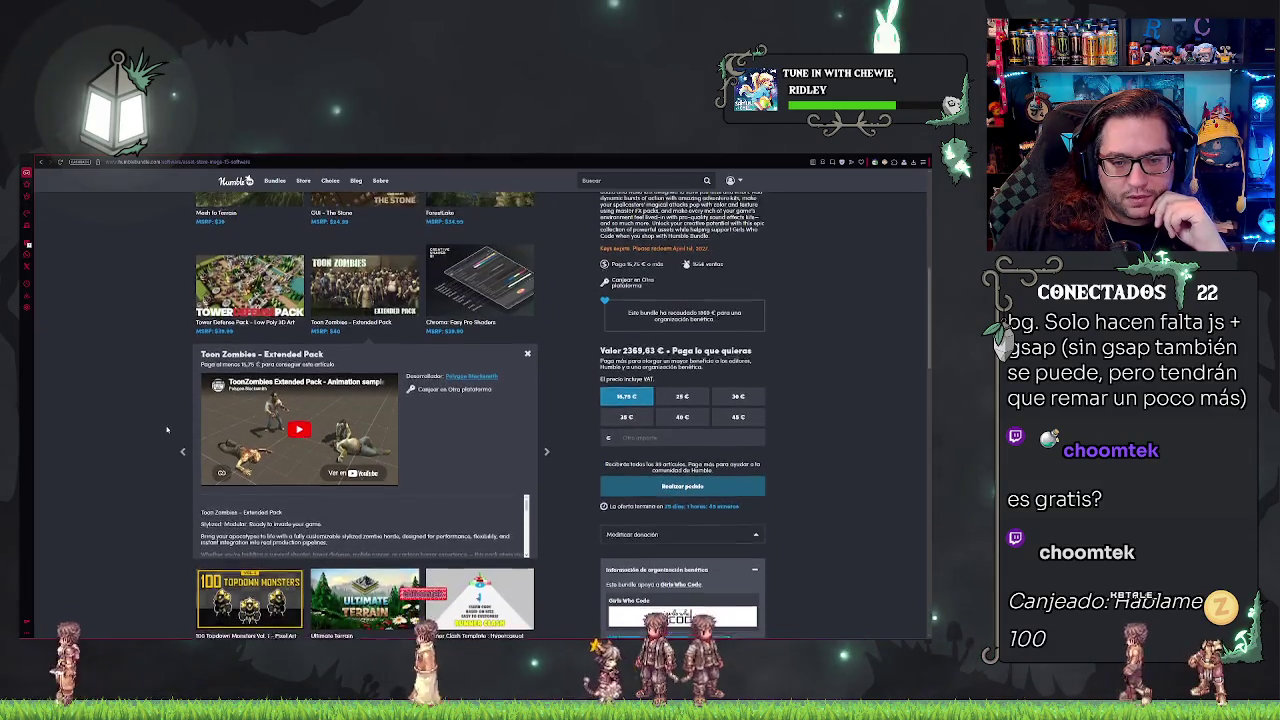
scroll(442, 429, "down", 2)
scroll(157, 428, "down", 1)
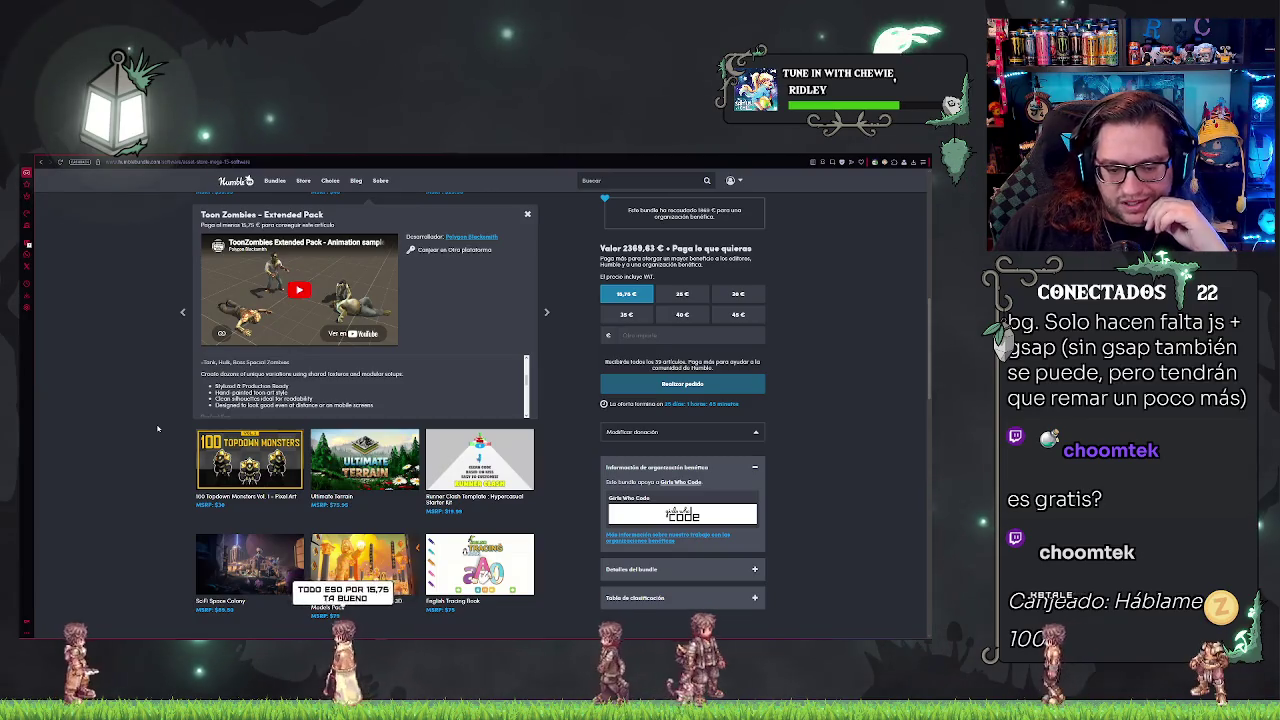
scroll(160, 425, "down", 2)
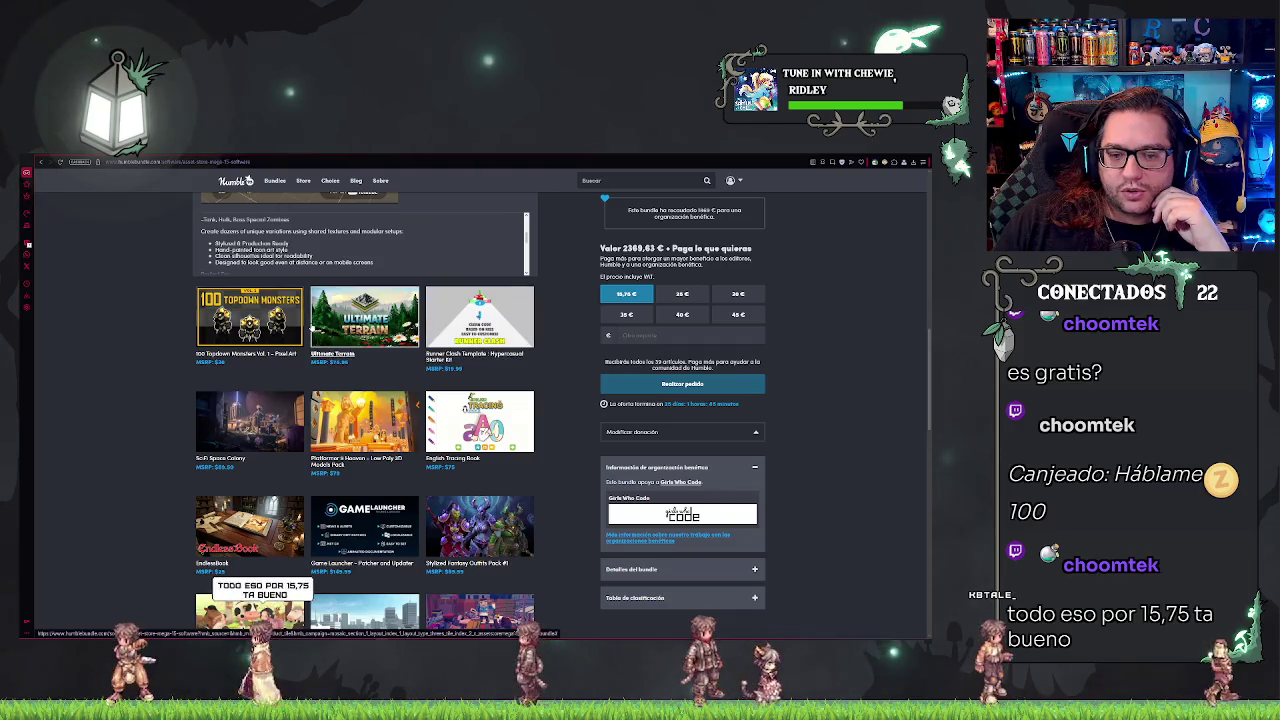
scroll(155, 380, "down", 1)
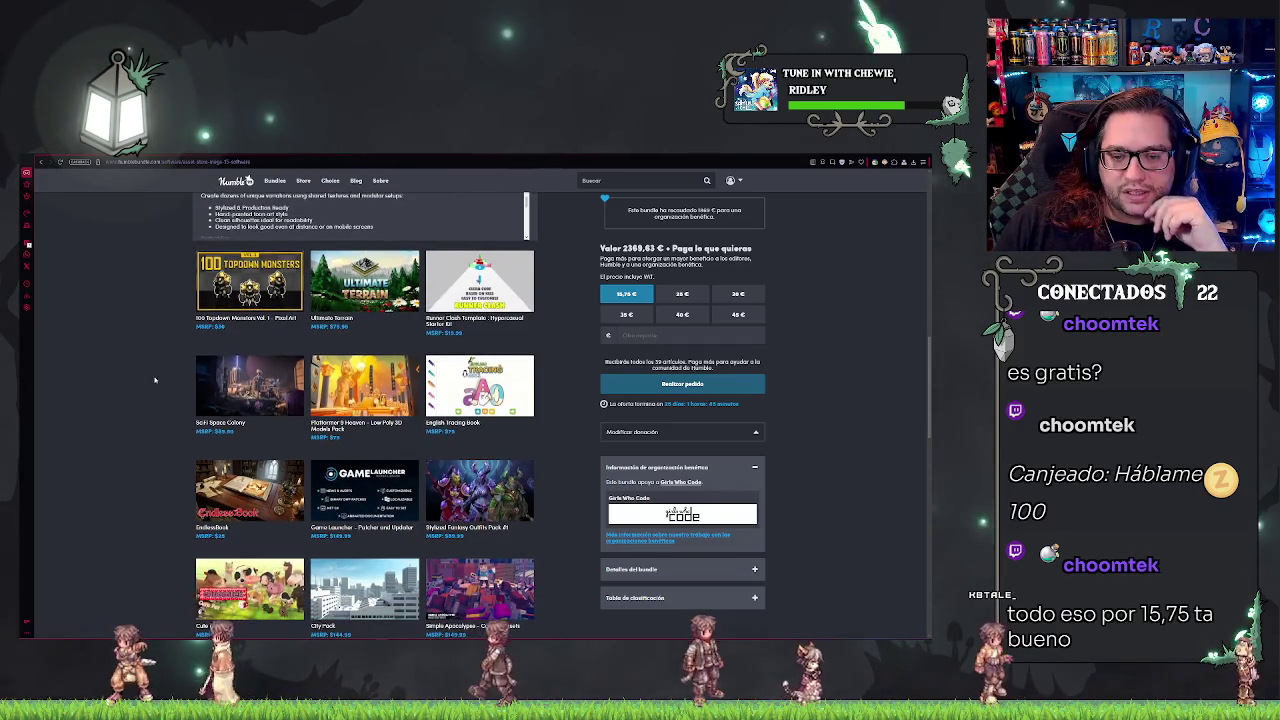
Step: Show the Stylized Fantasy Outfits Pack #1 details and scroll through the remaining bundle items
scroll(155, 380, "down", 2)
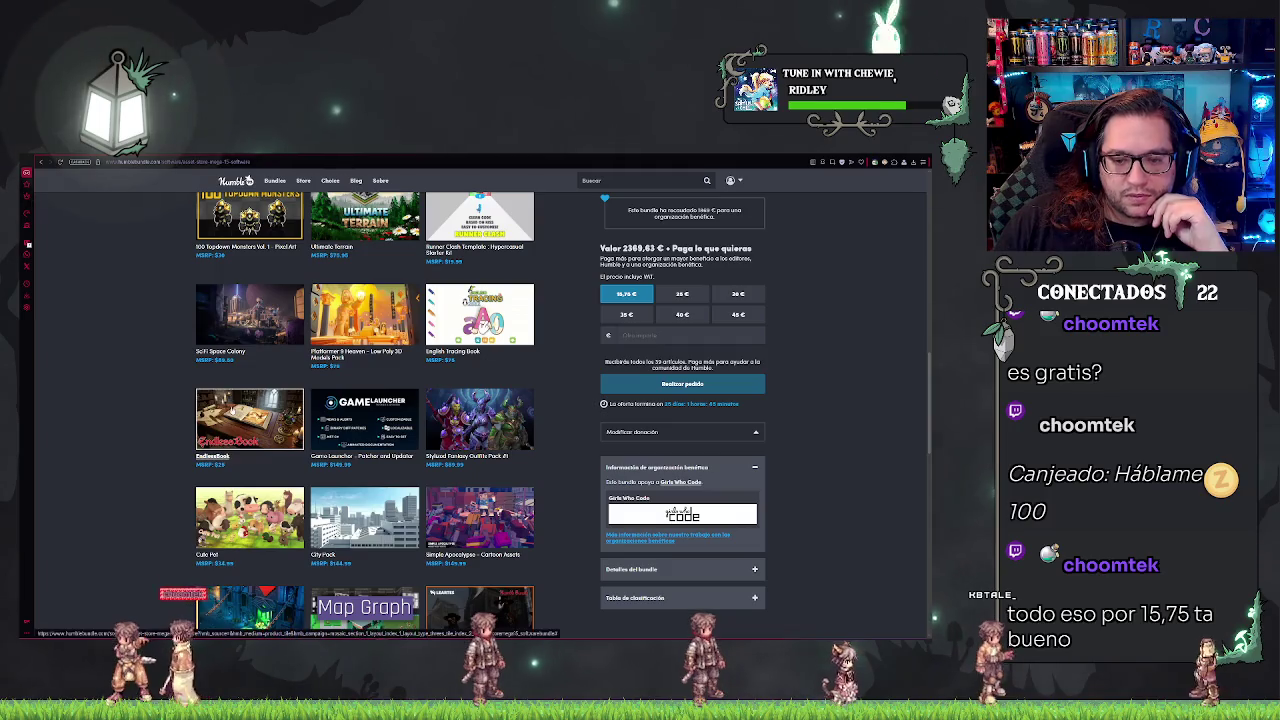
scroll(232, 412, "down", 3)
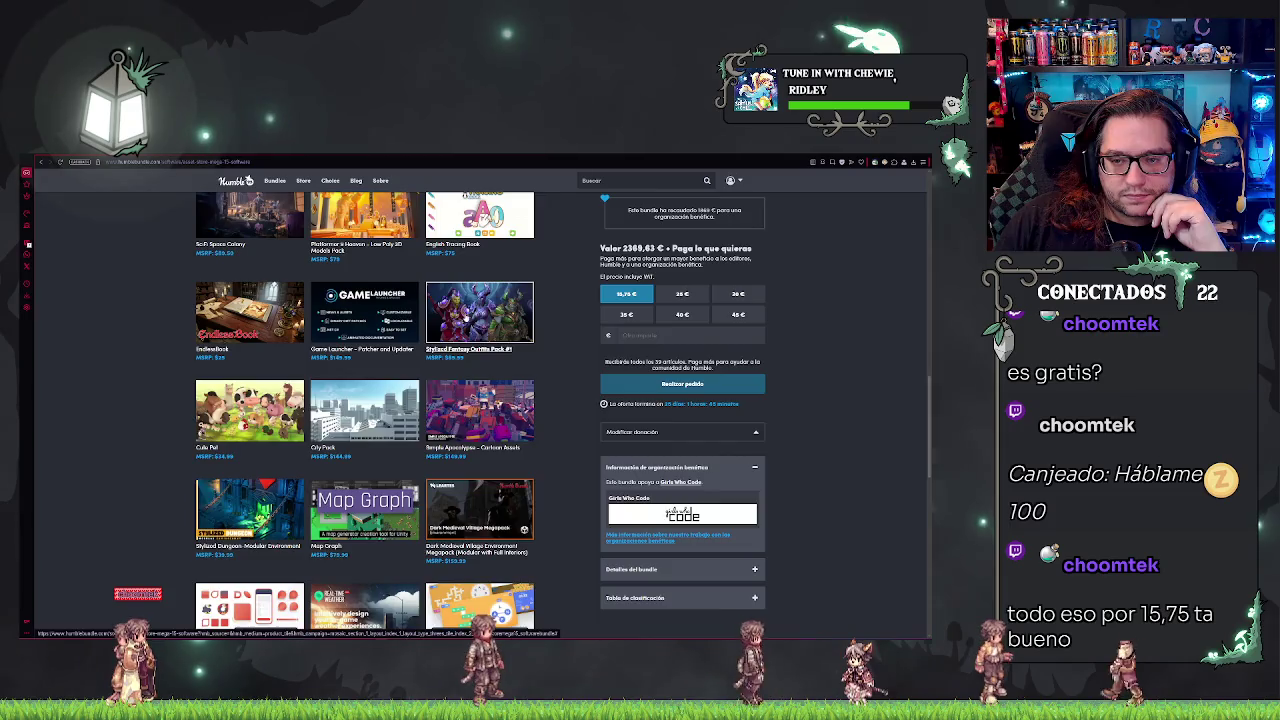
left_click(478, 318)
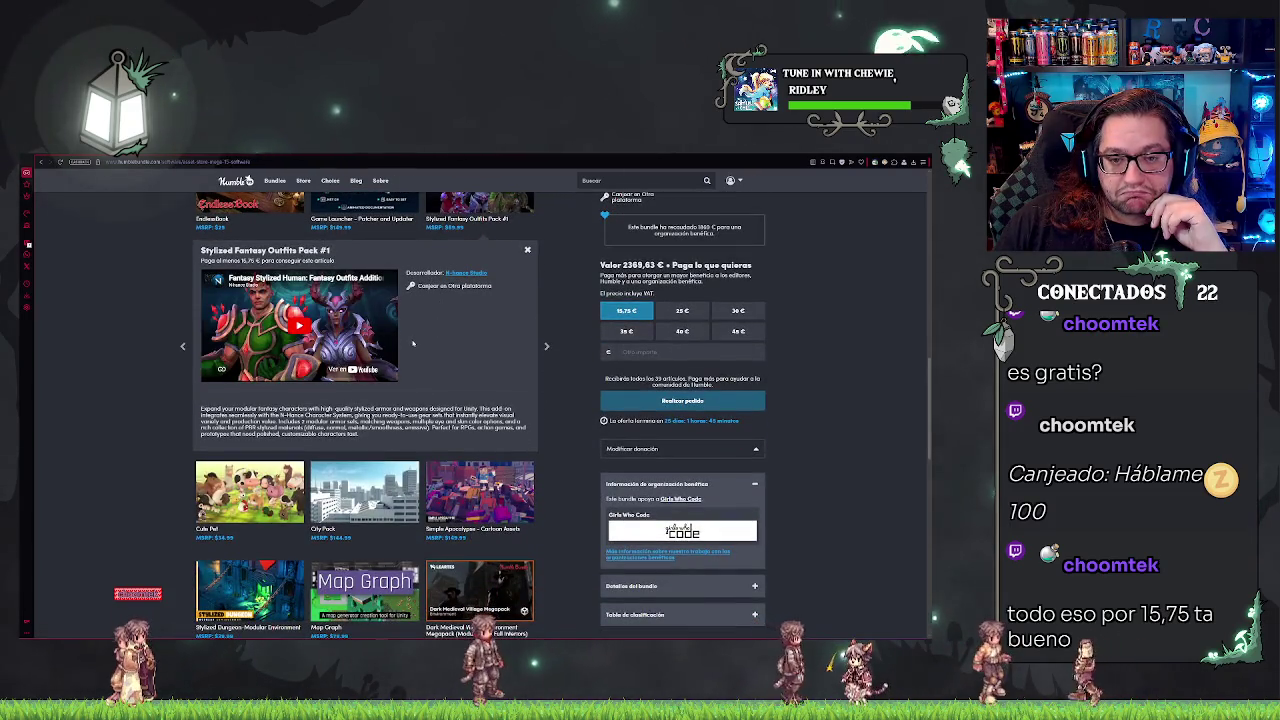
scroll(184, 322, "up", 1)
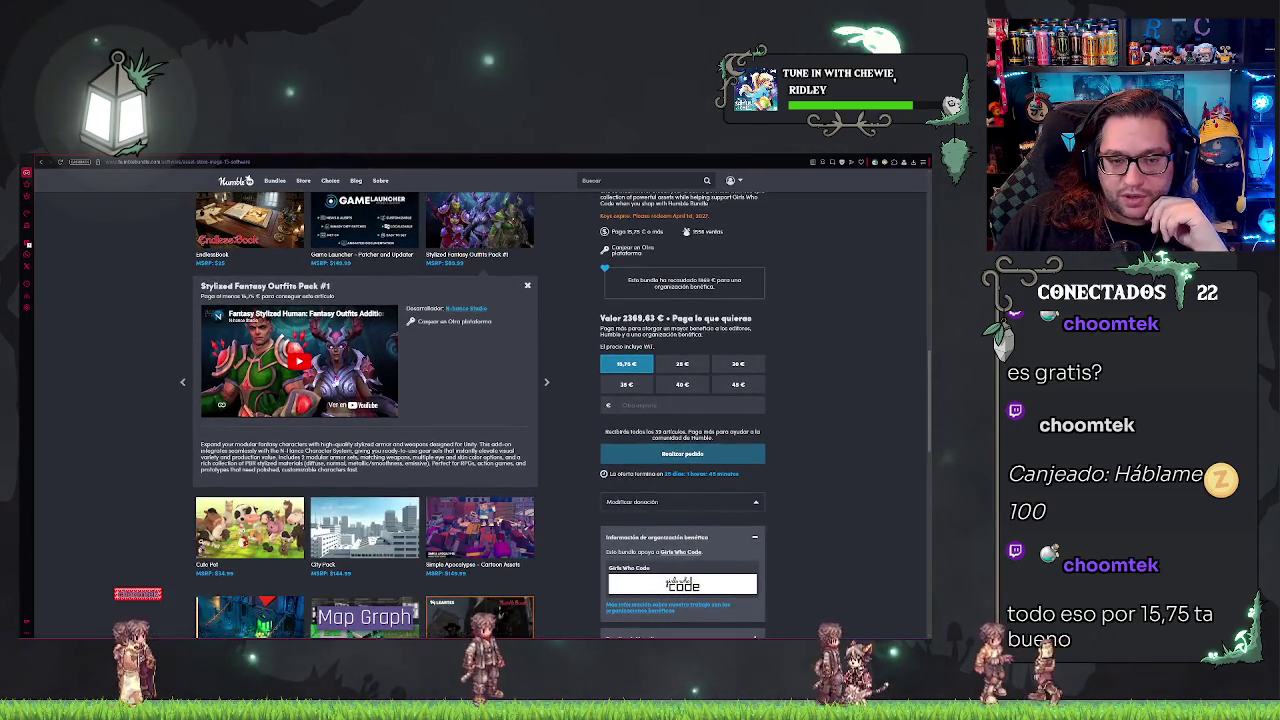
scroll(529, 335, "down", 3)
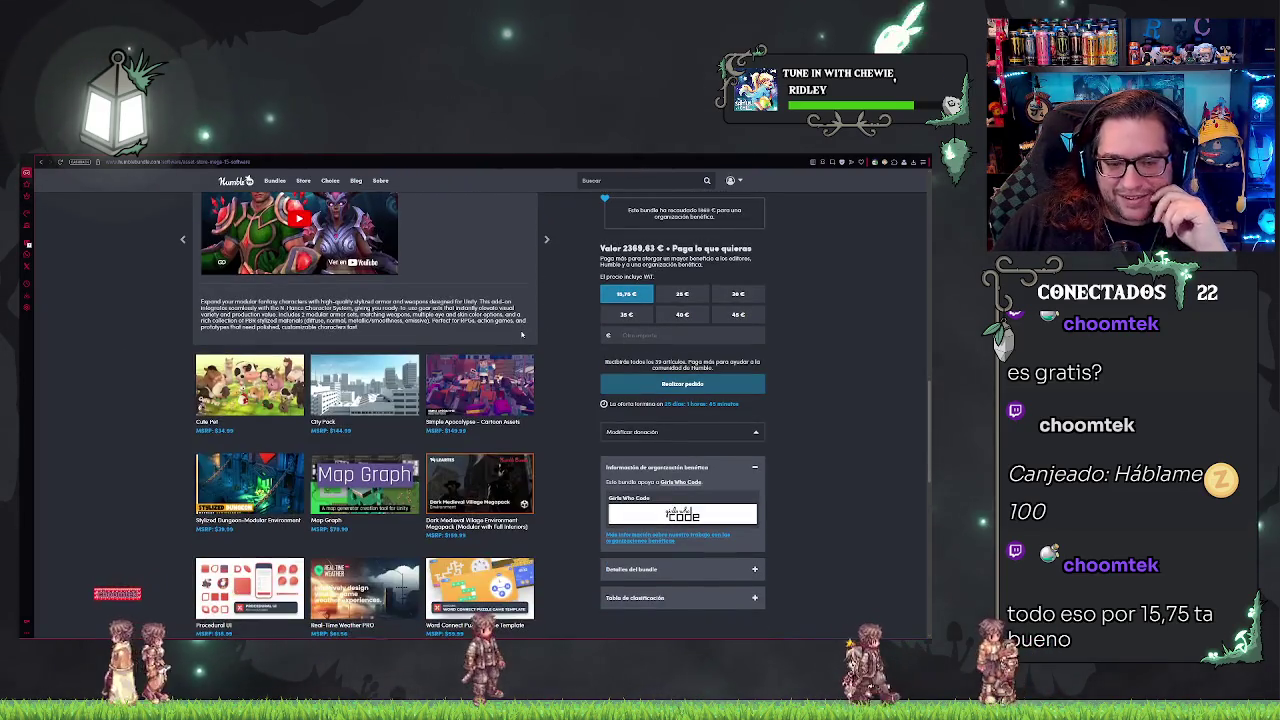
scroll(520, 335, "down", 7)
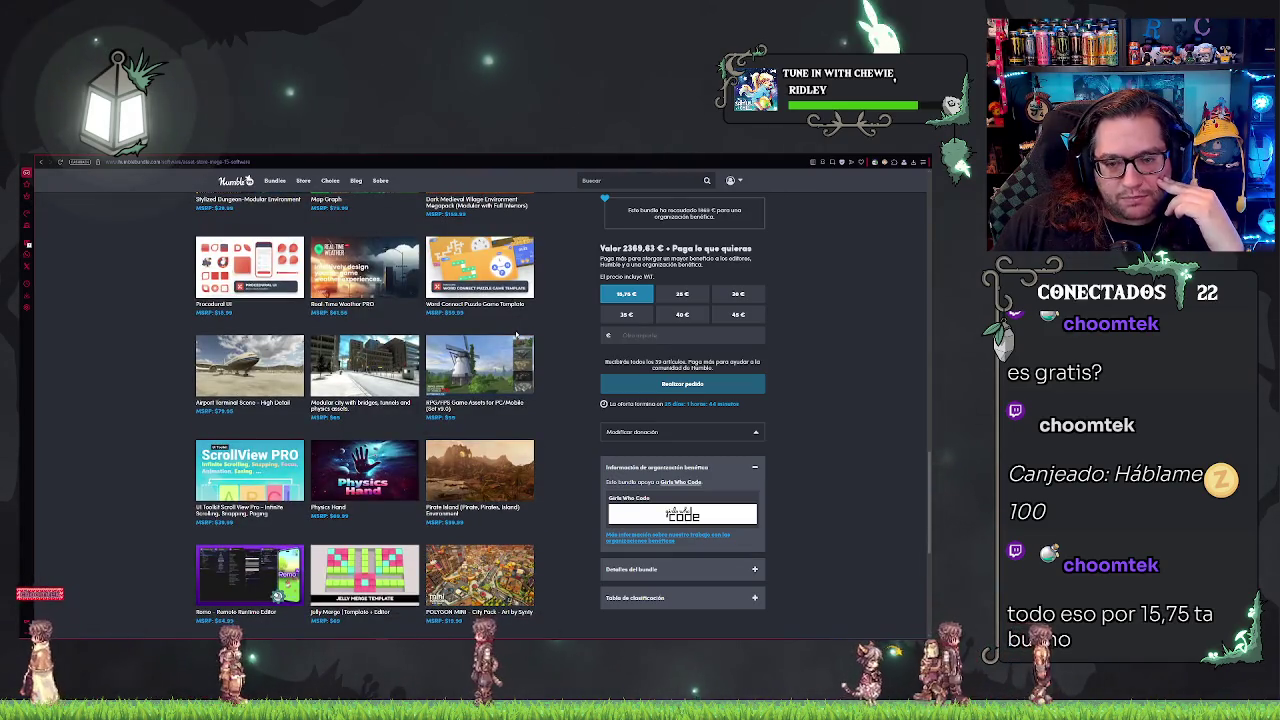
scroll(517, 335, "down", 1)
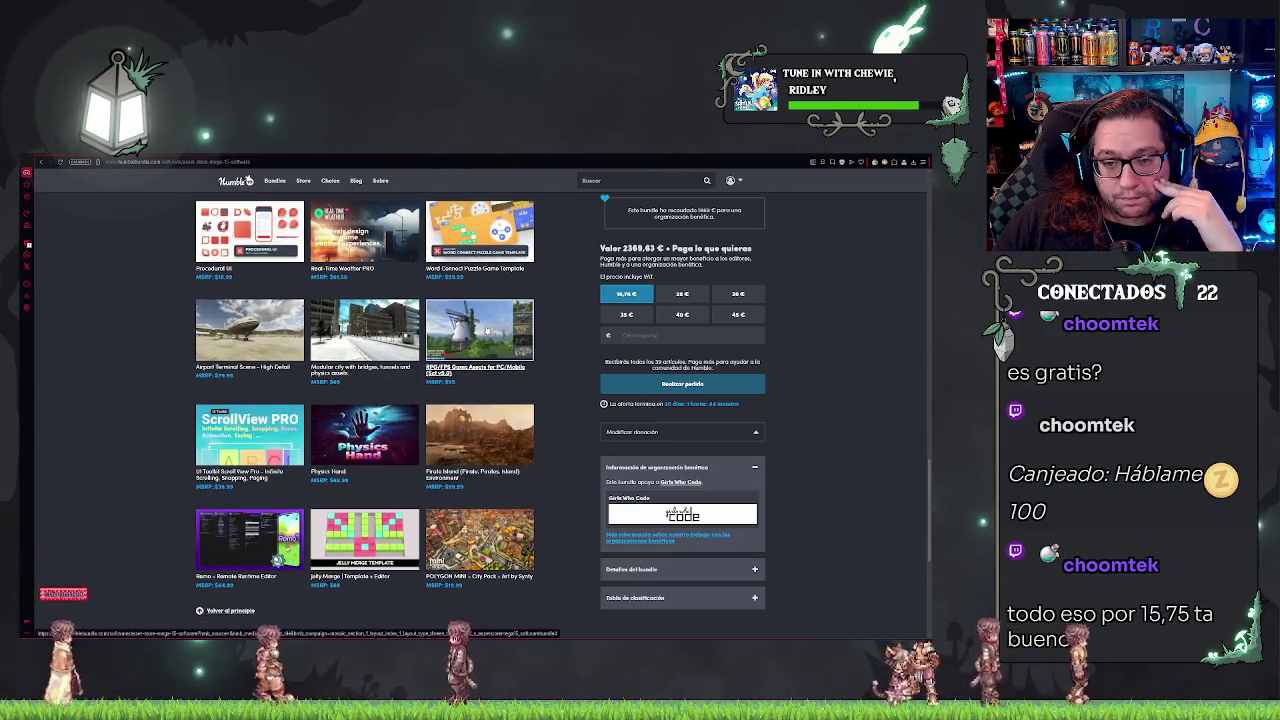
scroll(485, 330, "down", 2)
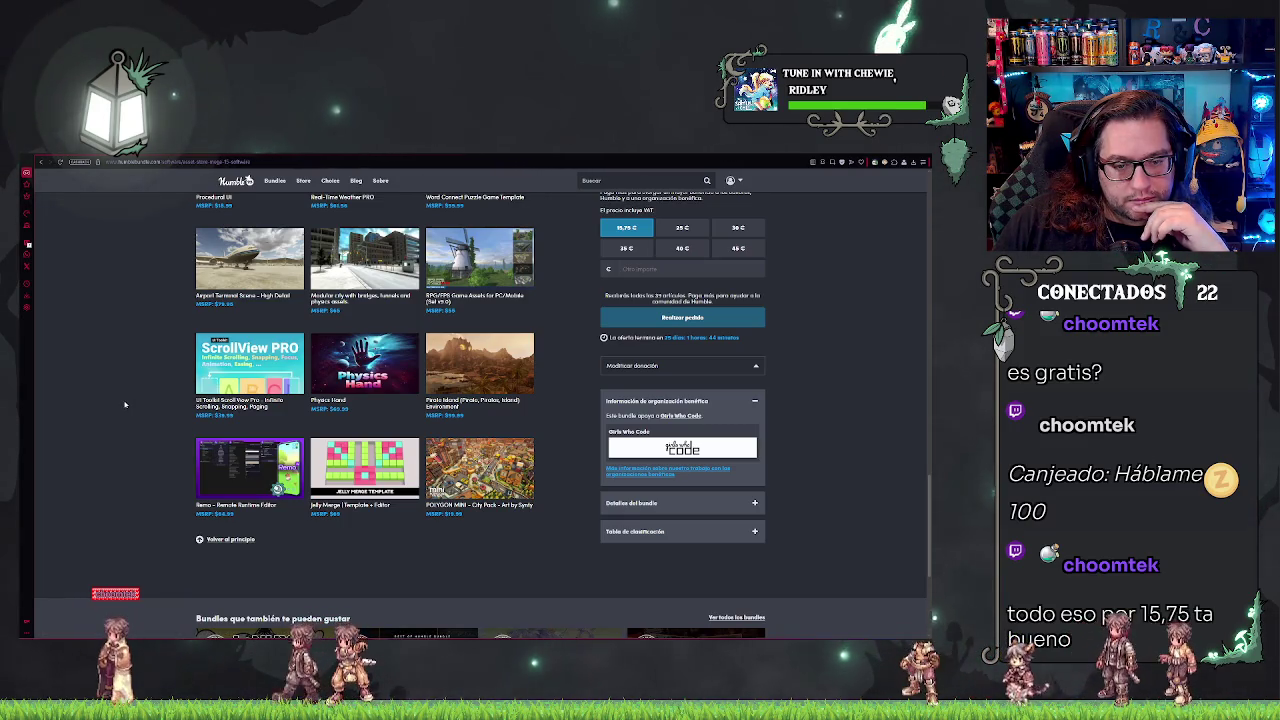
scroll(125, 404, "down", 4)
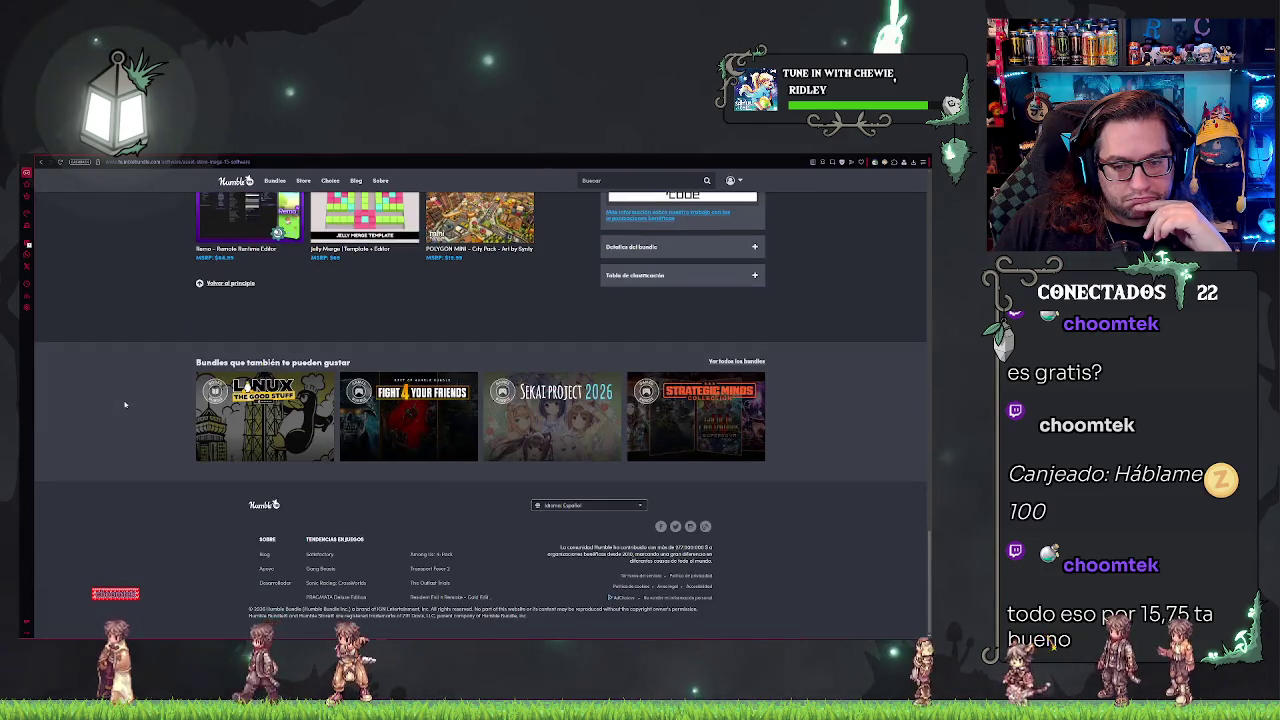
Step: Expand the Stronghold Village details at the top of the page, then return to Unreal
key("Home")
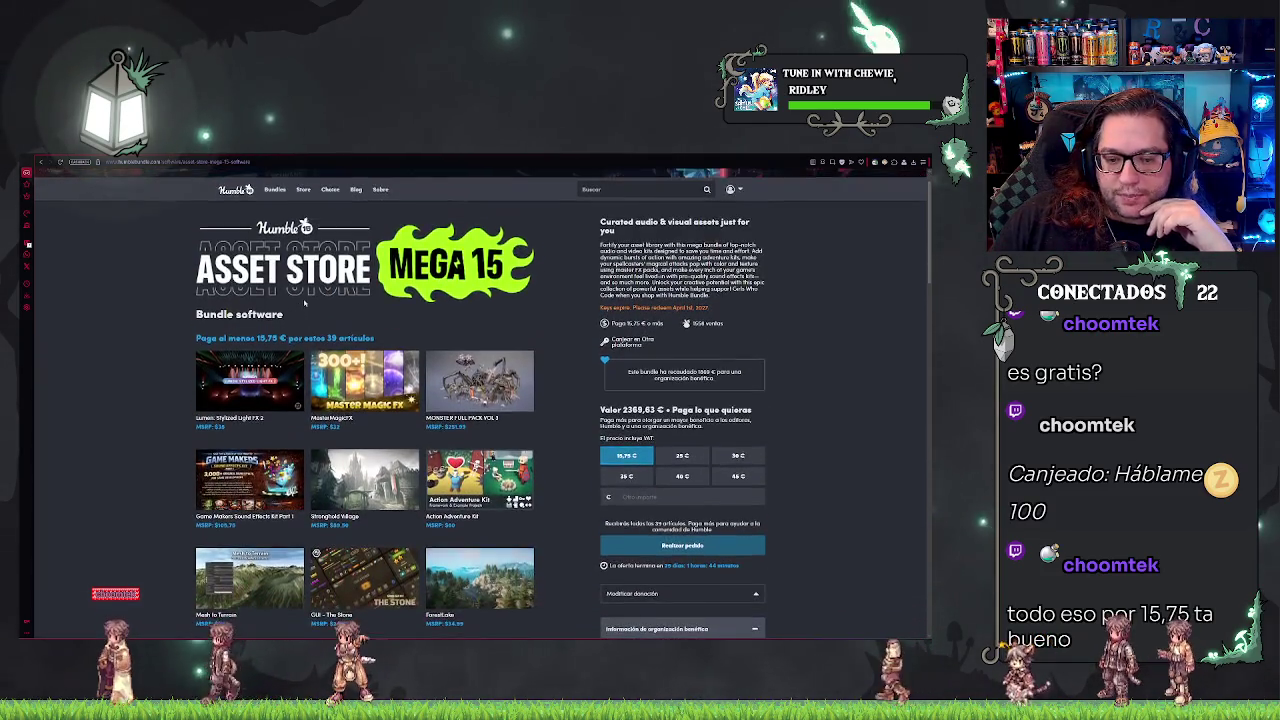
left_click(365, 515)
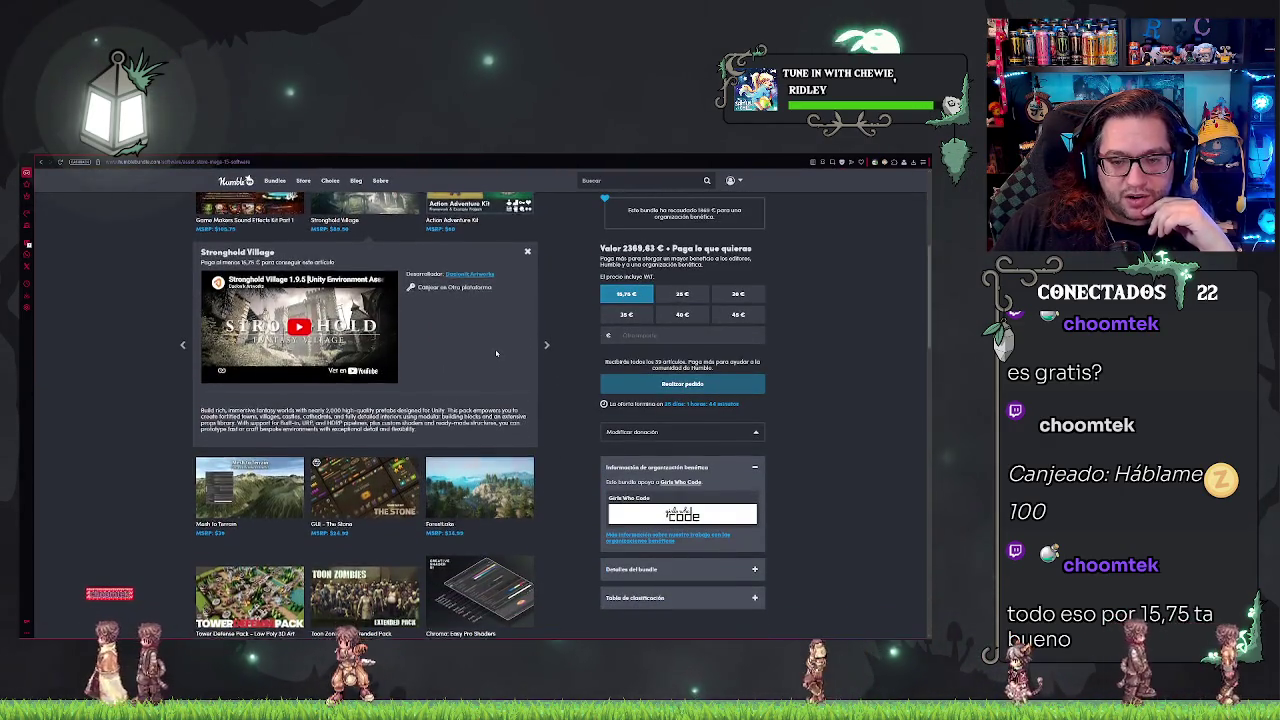
scroll(393, 302, "up", 4)
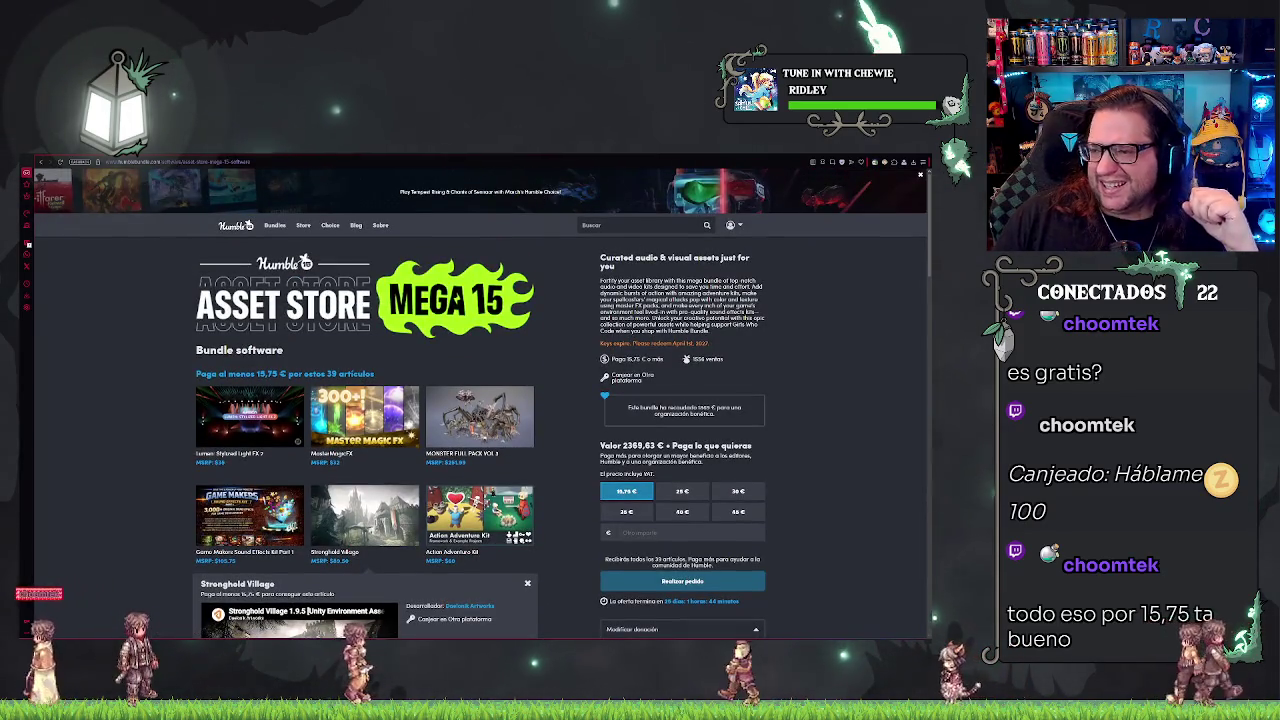
key("alt+Tab")
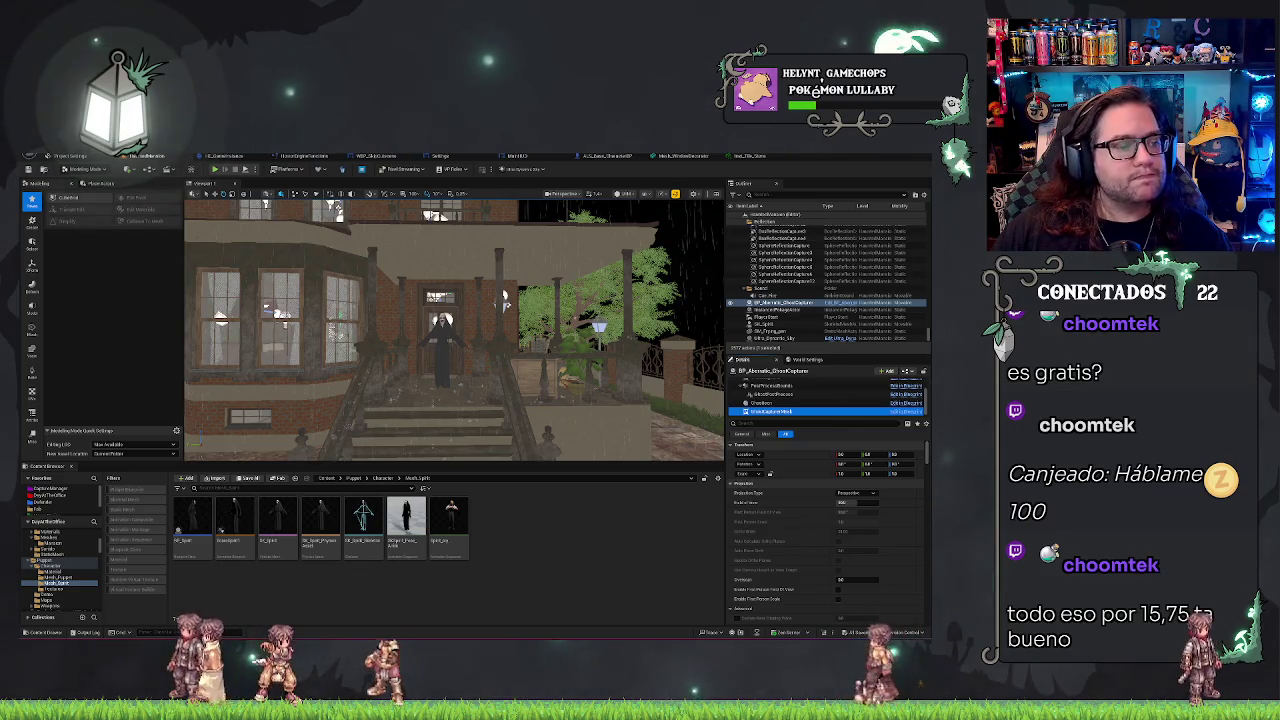
Step: Pan the viewport across the house front and start a porch-level play-test
left_click_drag(504, 300, 531, 300)
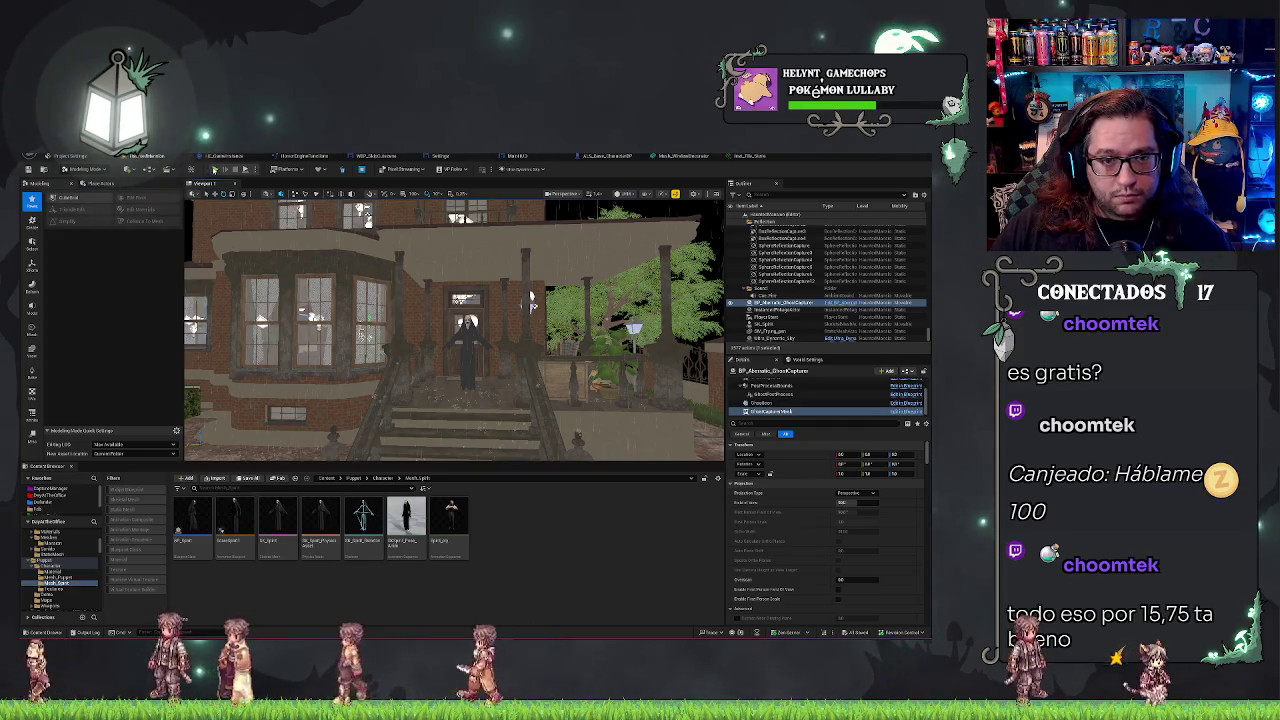
key("alt+p")
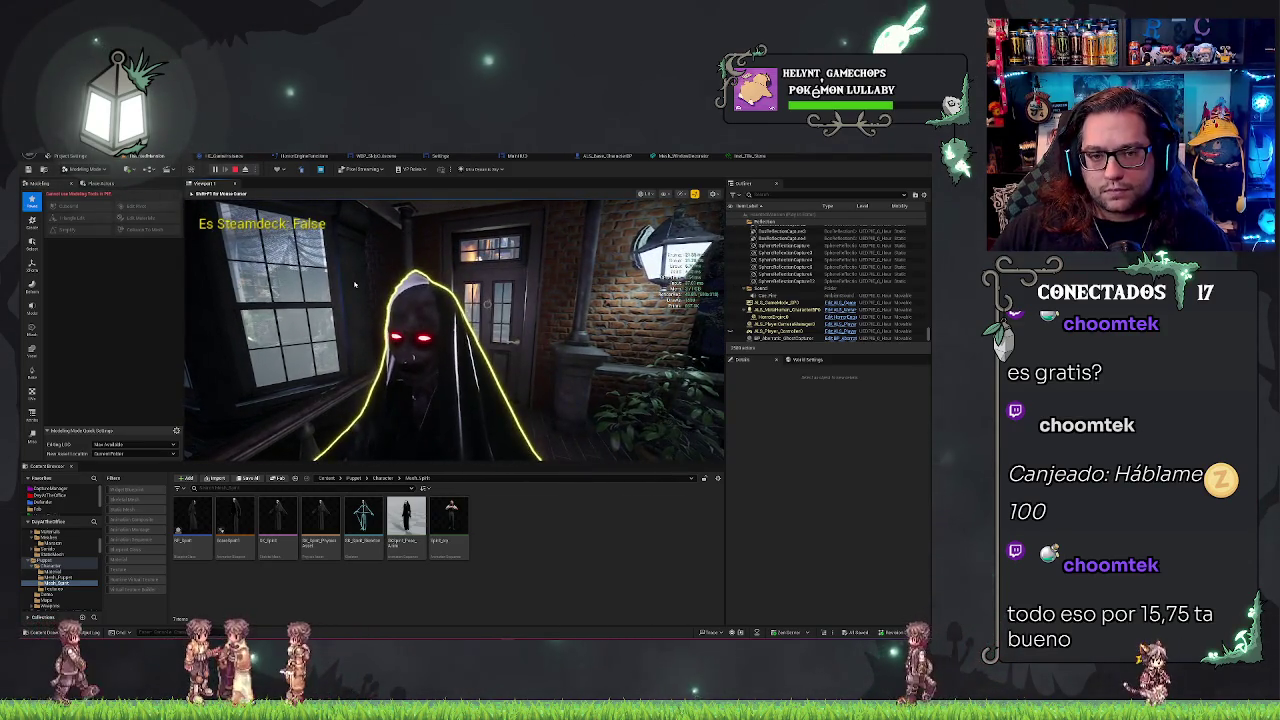
Step: Check the ghost's yellow outline in play, then exit the session with Esc
key("Escape")
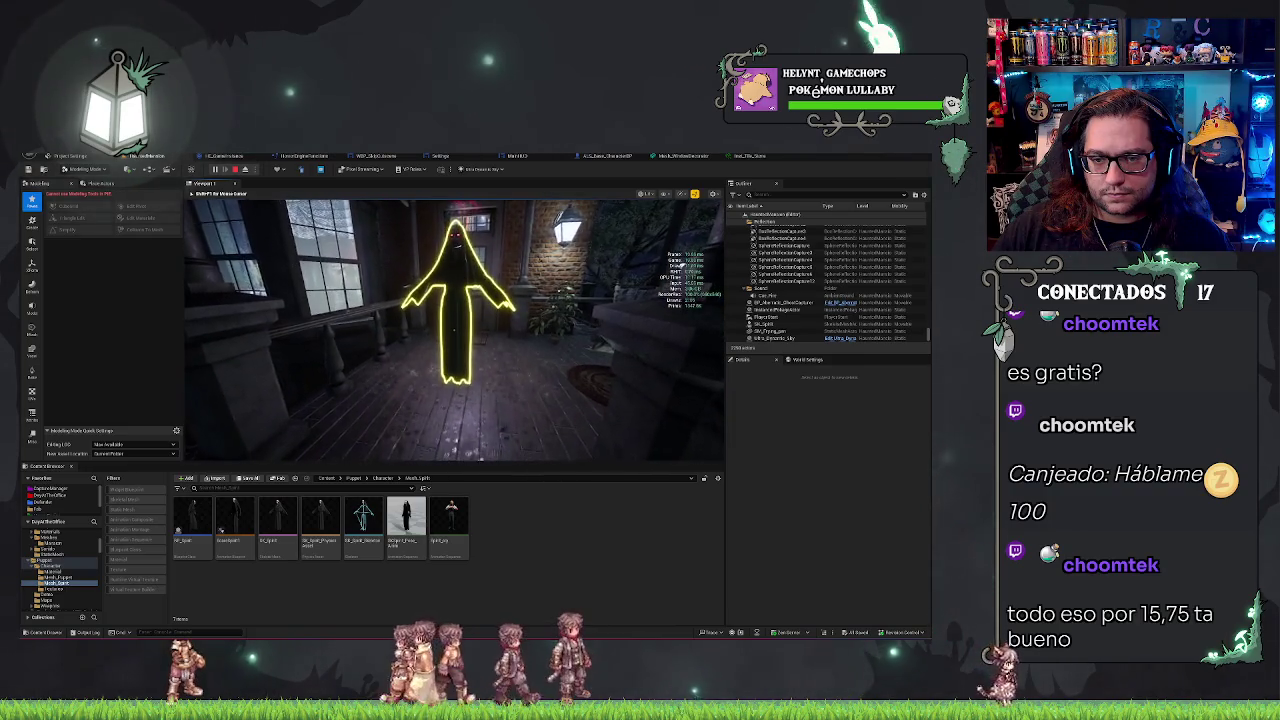
key("Escape")
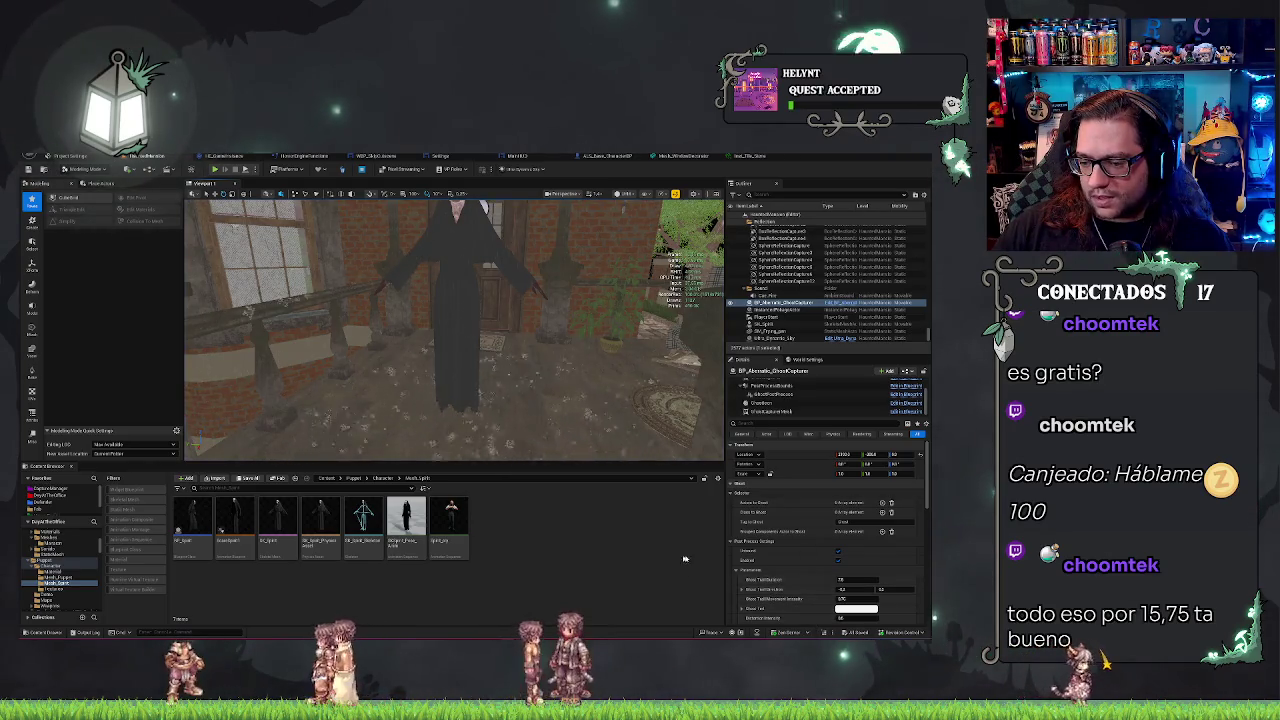
scroll(790, 575, "down", 1)
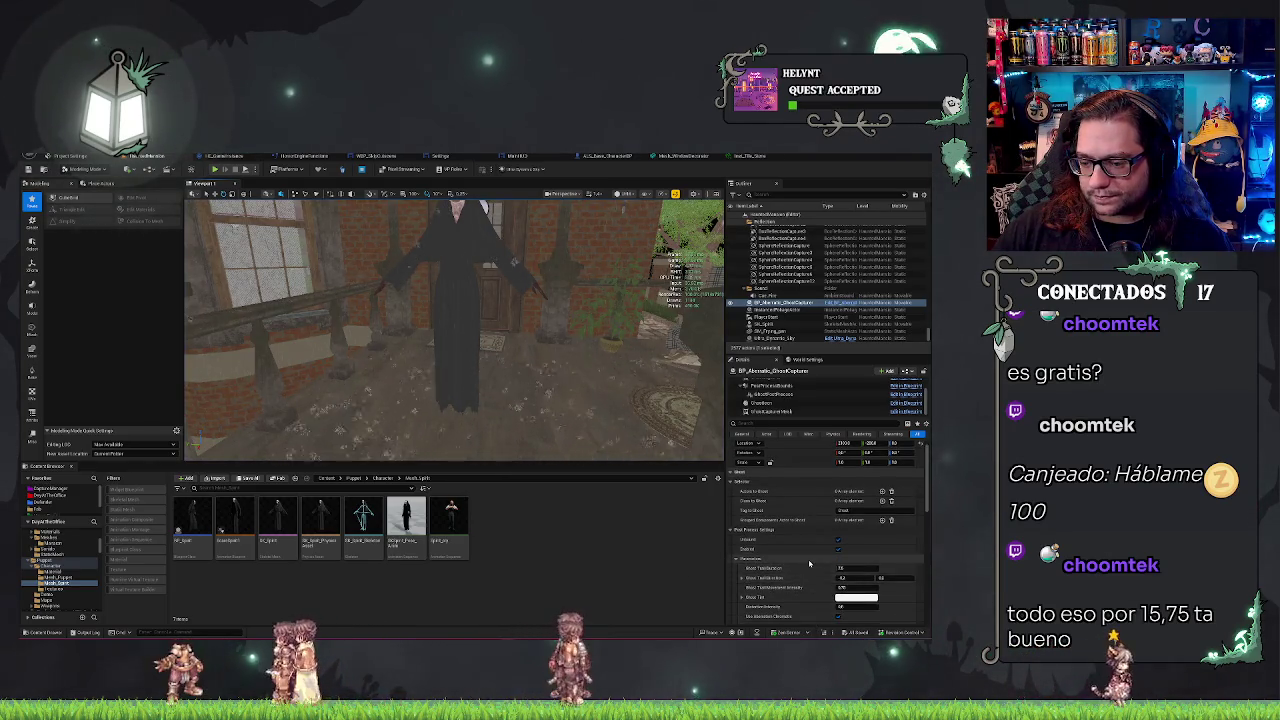
scroll(800, 570, "down", 2)
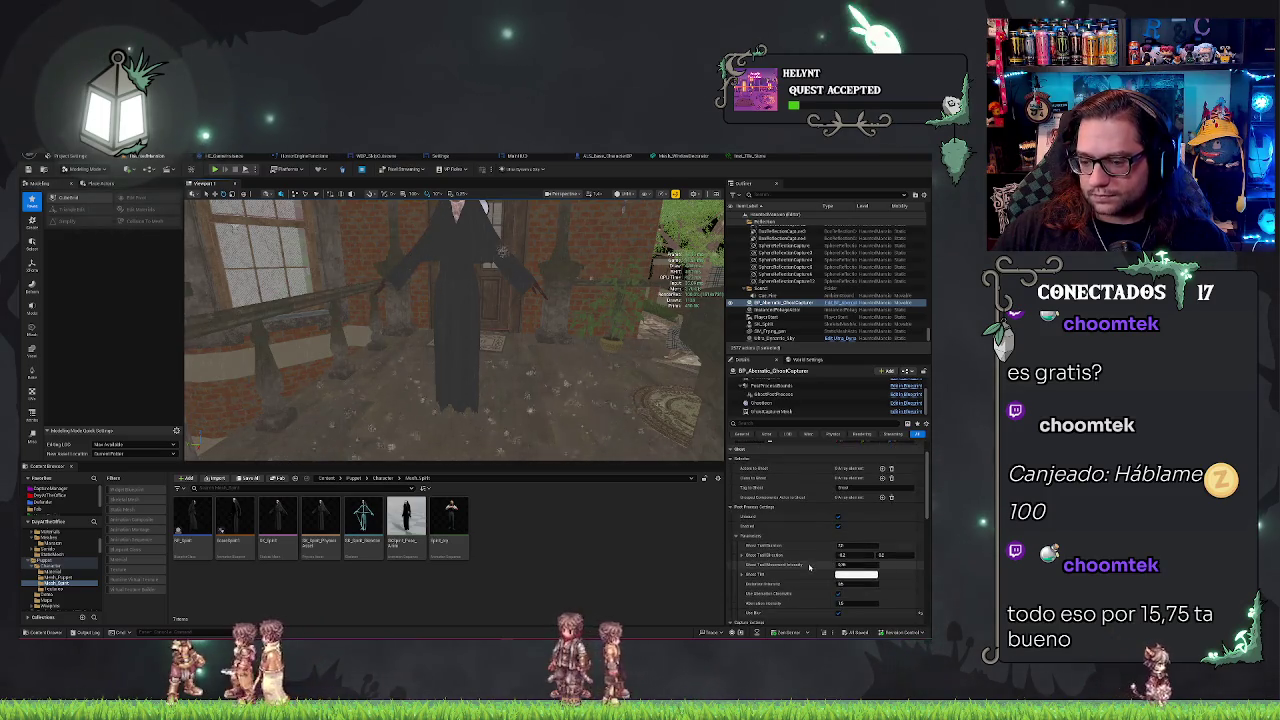
scroll(798, 571, "down", 4)
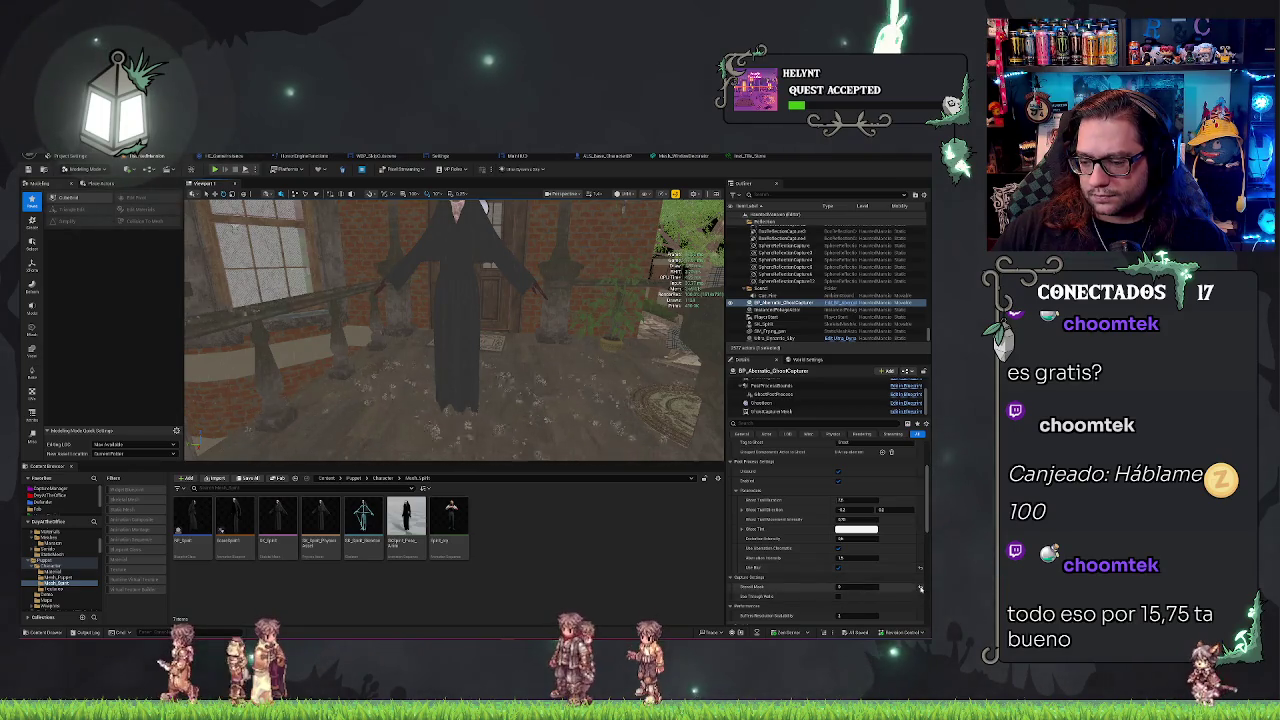
scroll(800, 580, "down", 2)
mouse_move(737, 597)
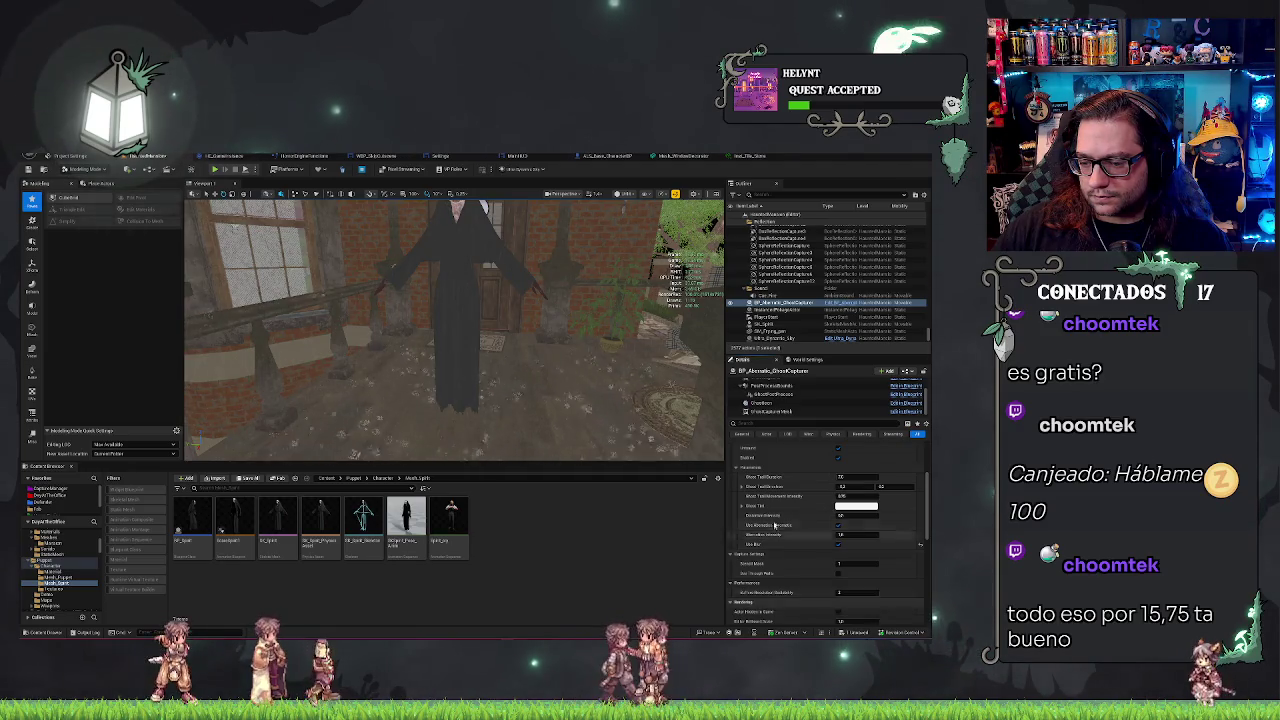
scroll(760, 570, "down", 3)
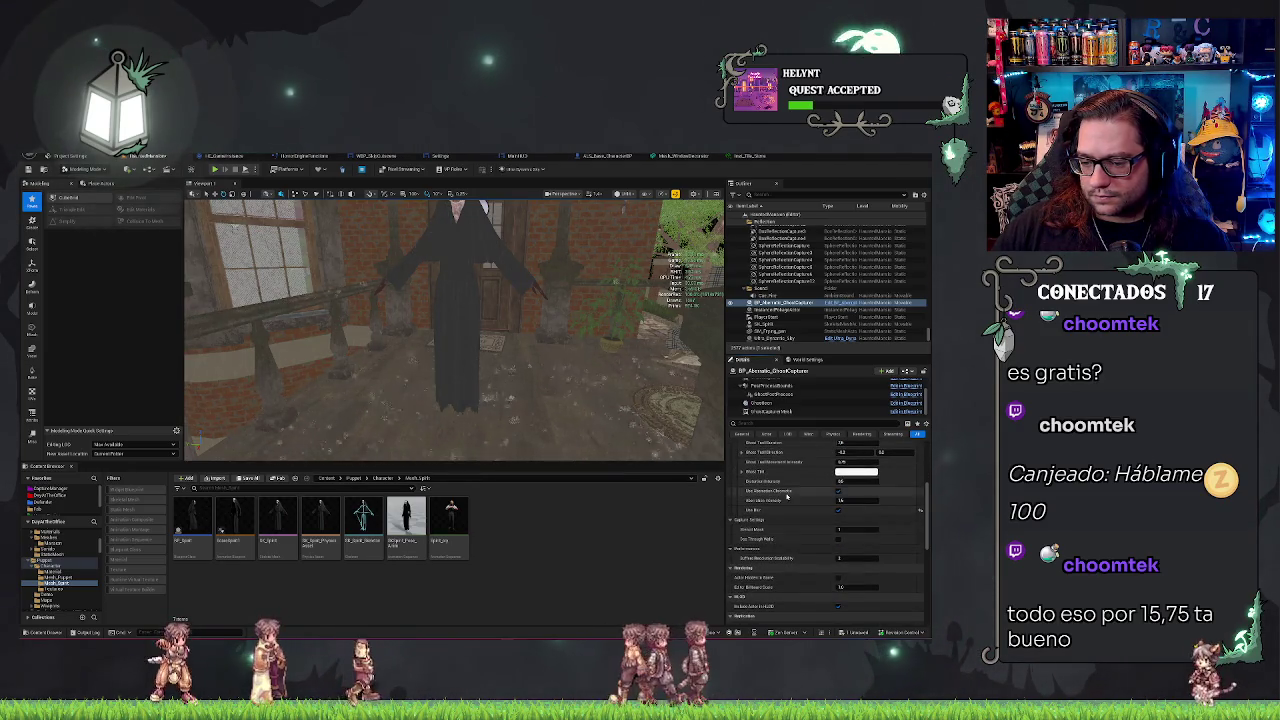
scroll(787, 497, "down", 3)
scroll(787, 497, "down", 5)
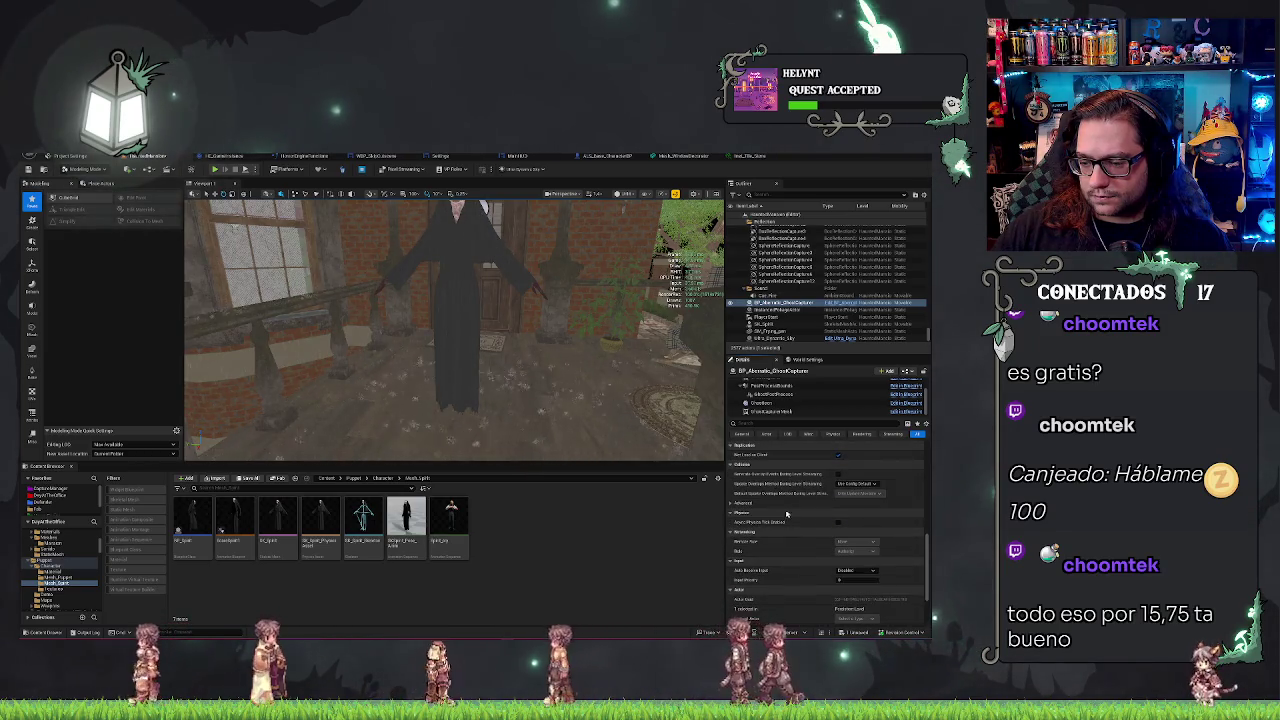
scroll(509, 313, "down", 10)
scroll(509, 313, "up", 2)
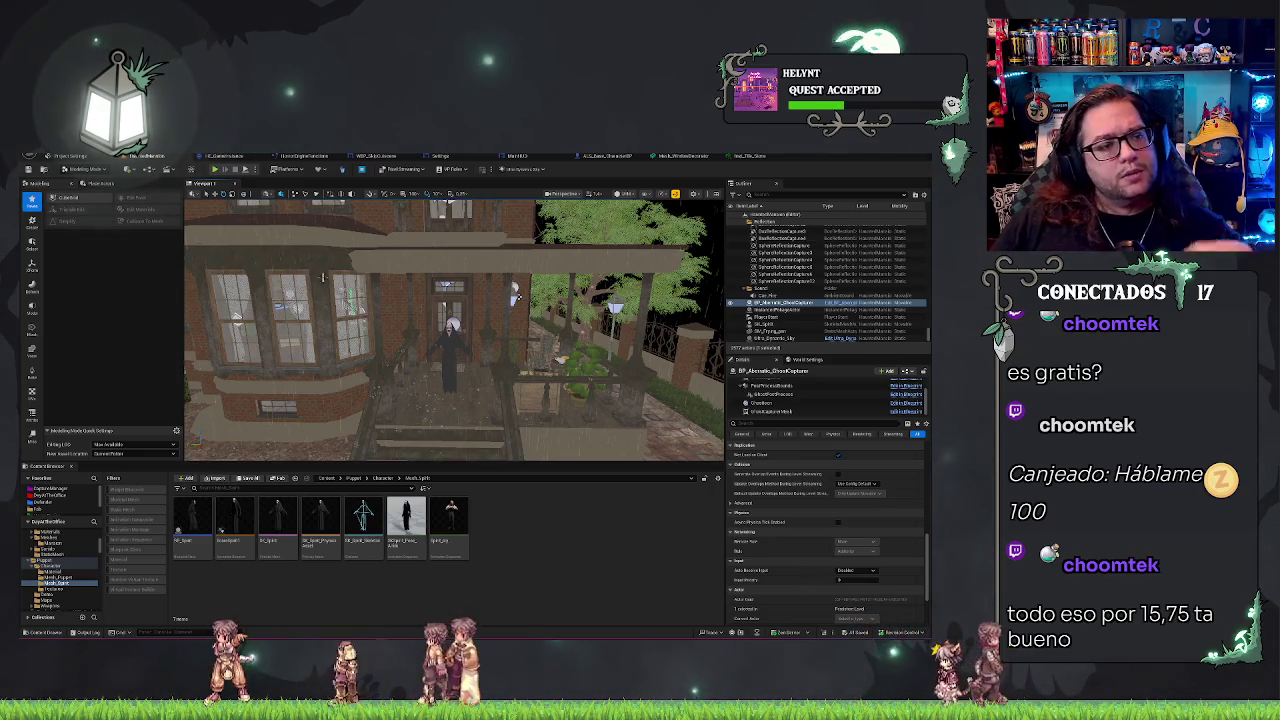
Step: Turn the view toward the garden path and delete the SK_Spirit ghost from the level
mouse_move(515, 298)
left_mouse_down()
mouse_move(542, 287)
mouse_move(580, 313)
mouse_move(586, 290)
left_mouse_up()
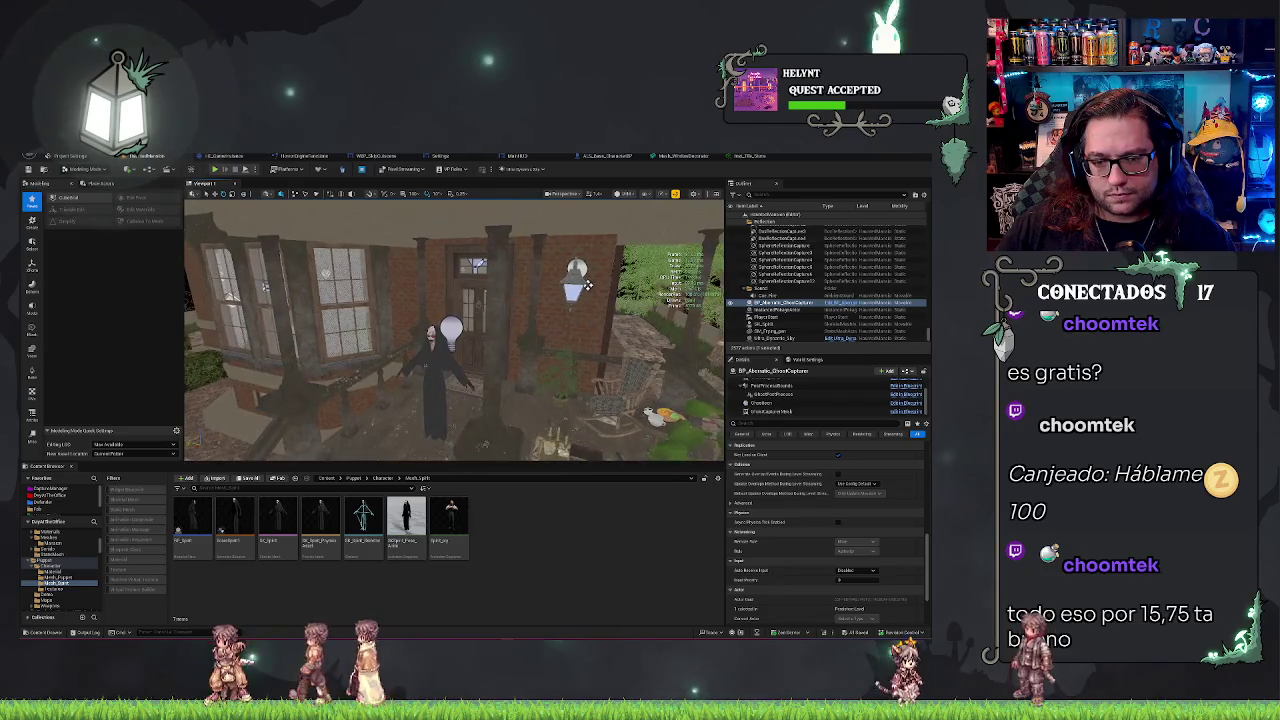
left_click(440, 370)
key("Delete")
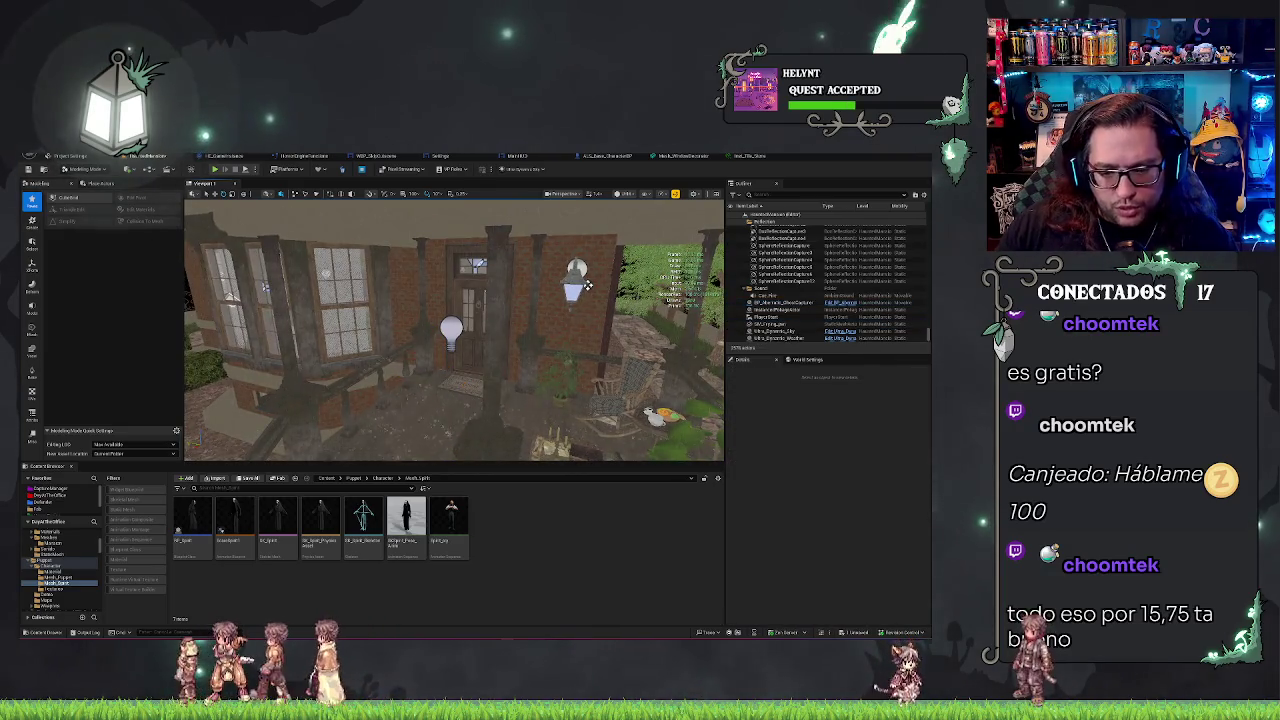
Step: Face the front door and open the Demon folder in the Content Browser
left_click(73, 543)
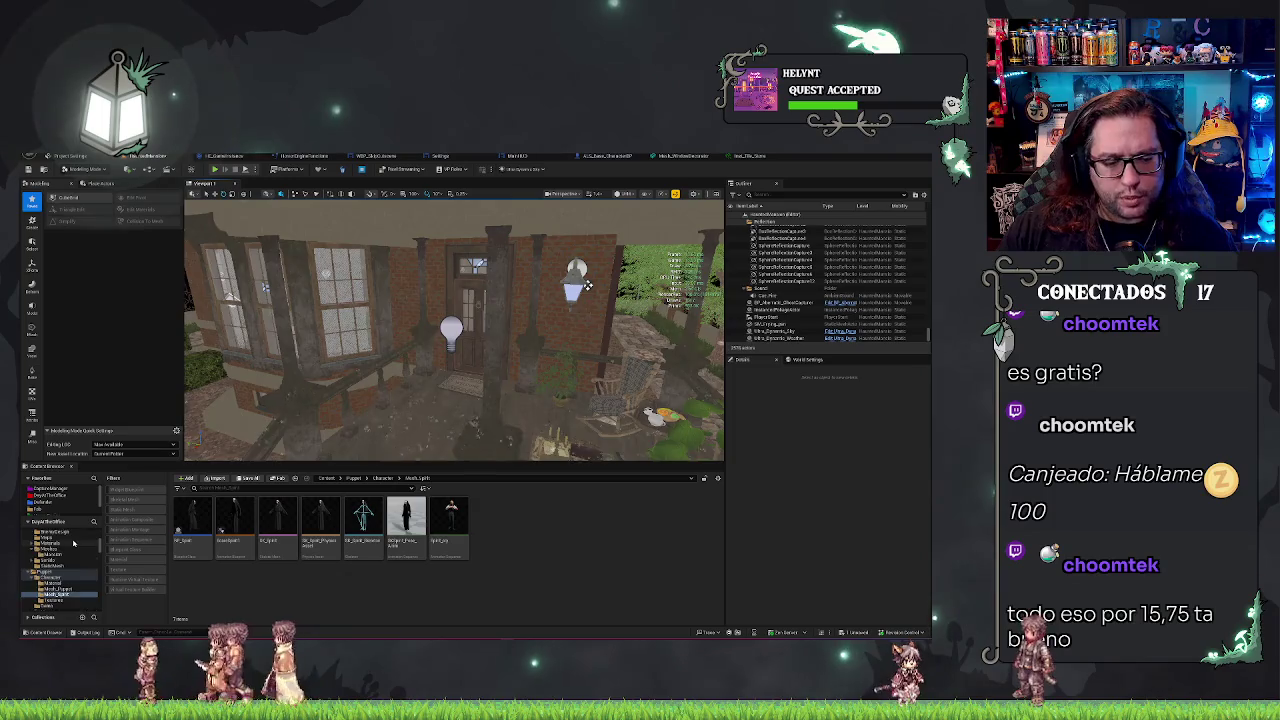
scroll(73, 543, "down", 3)
scroll(73, 543, "up", 5)
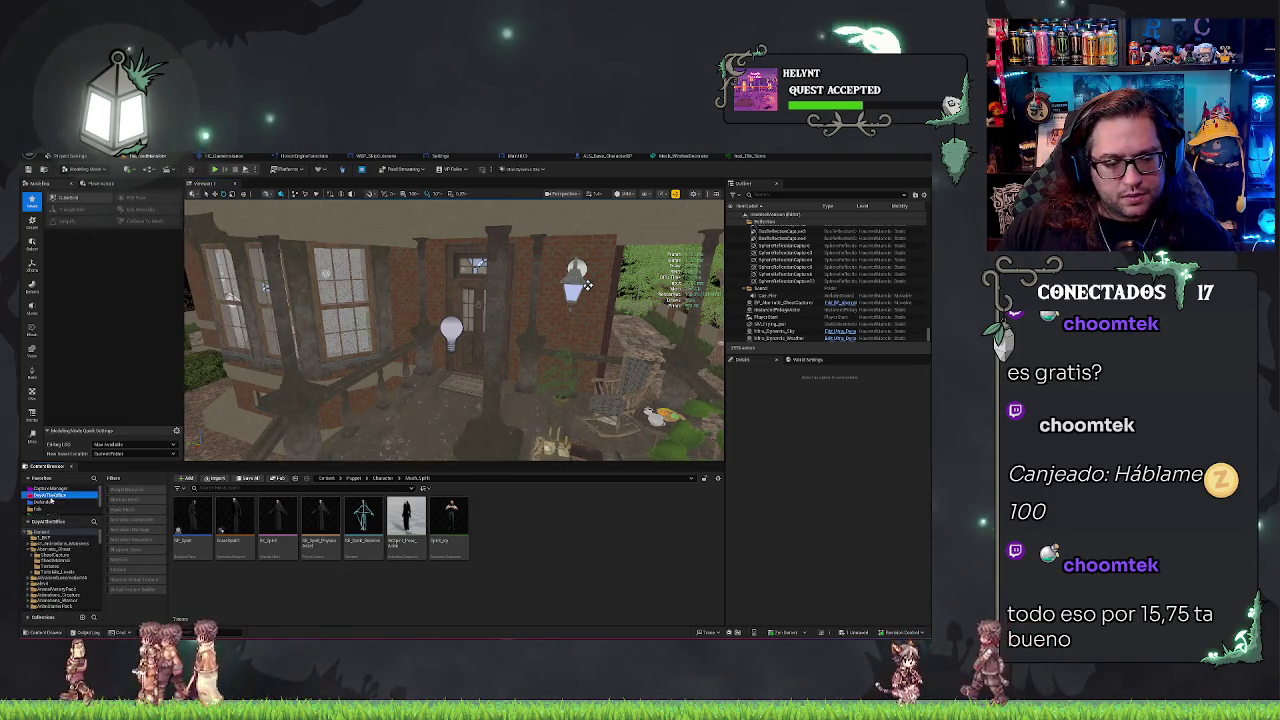
mouse_move(588, 285)
left_mouse_down()
mouse_move(512, 291)
mouse_move(510, 280)
left_mouse_up()
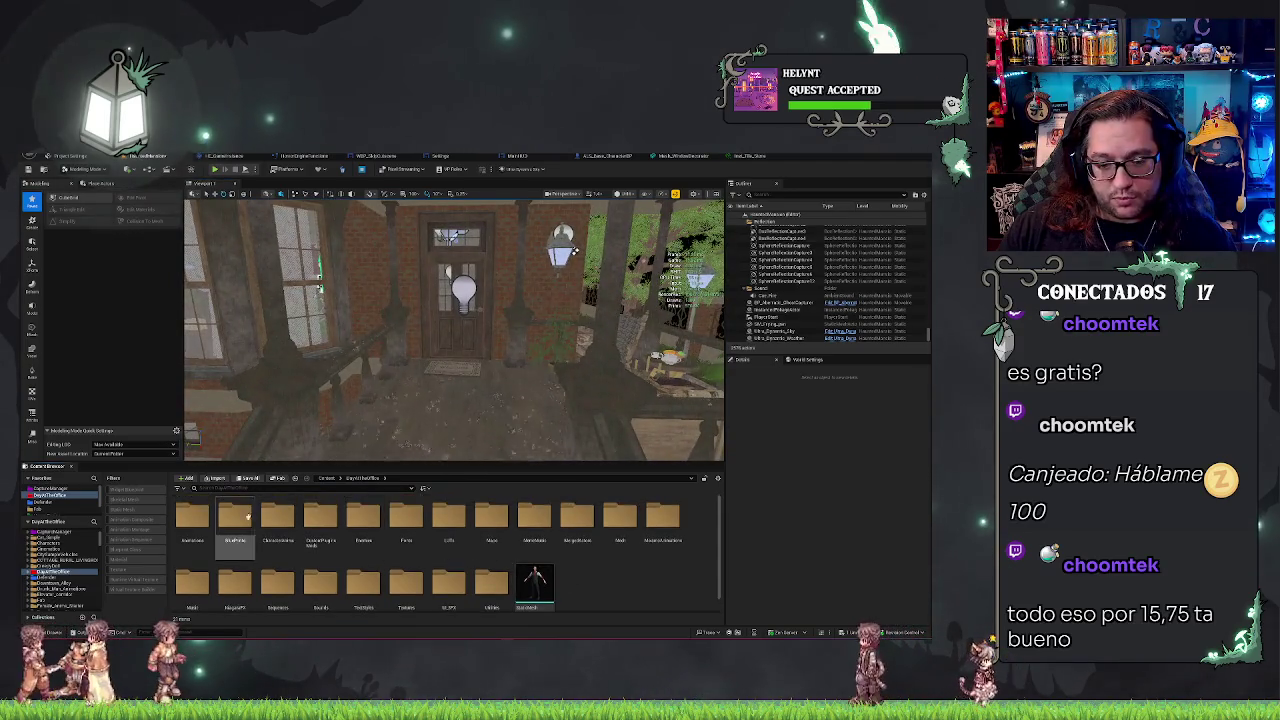
double_click(363, 515)
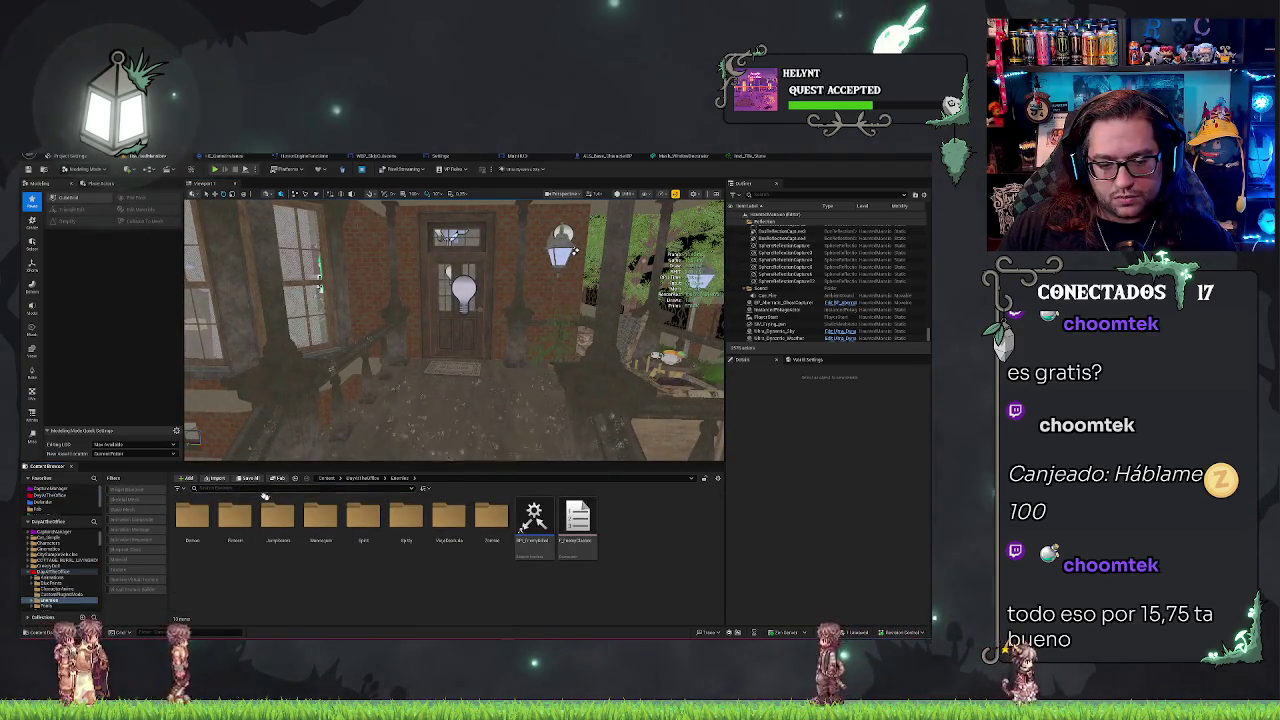
double_click(192, 515)
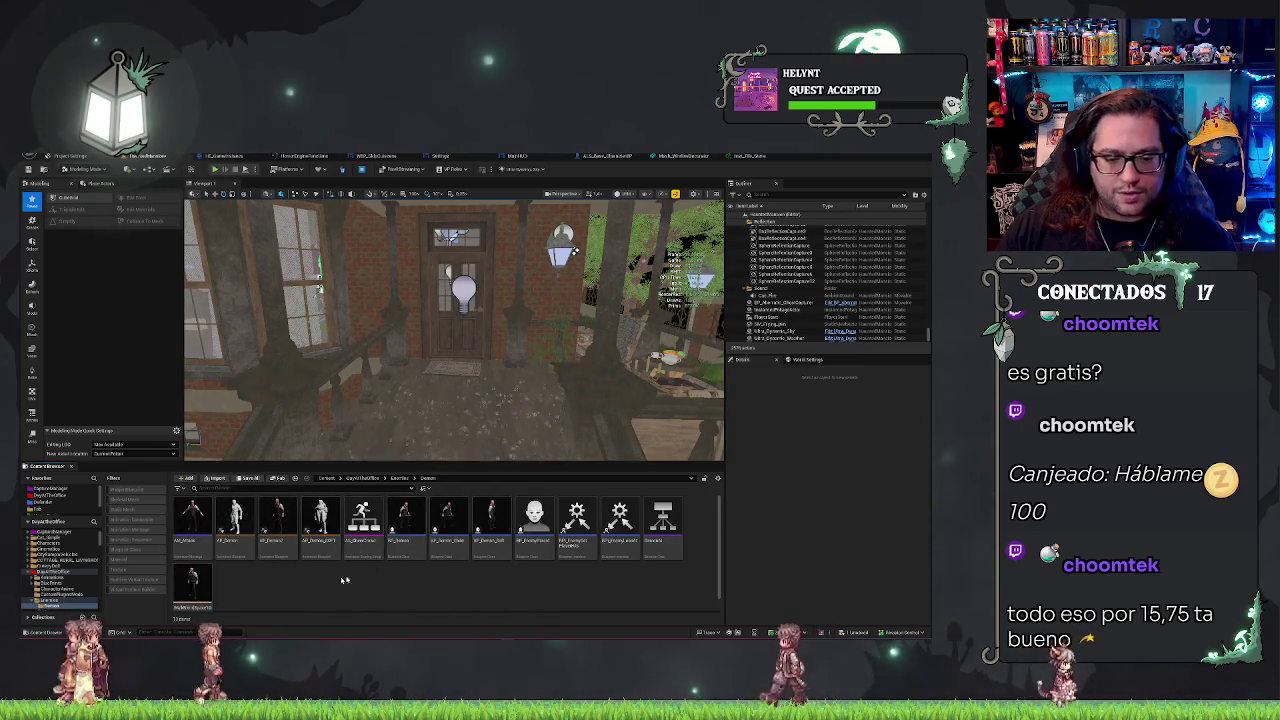
Step: Drop BP_Demon onto the porch, add the tag 'Demon', save the map, and play-test it
left_click_drag(405, 515, 460, 400)
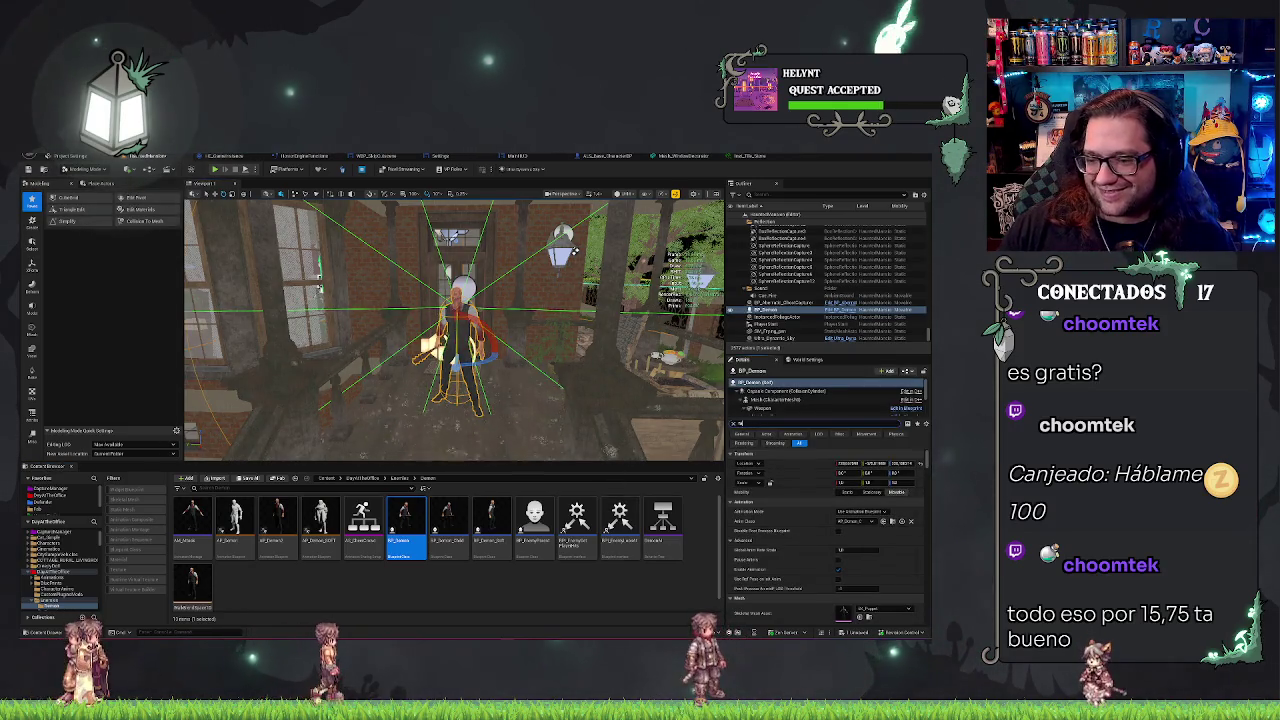
type("tag")
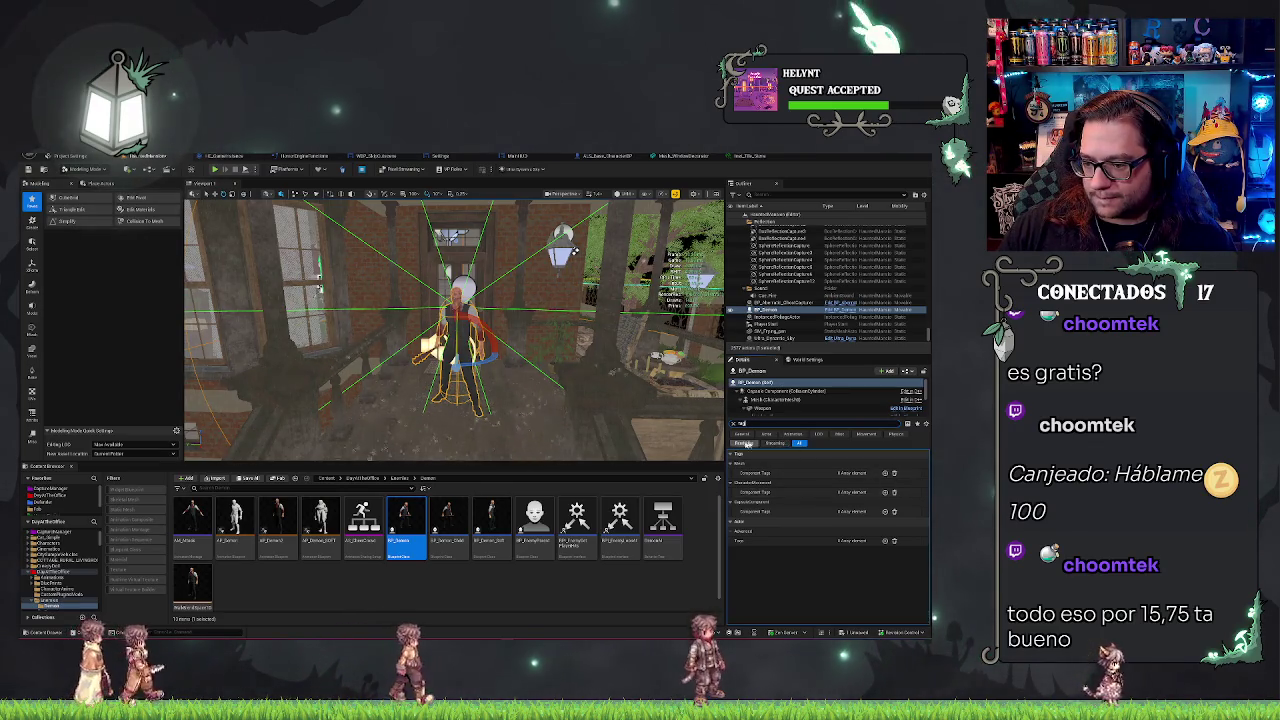
left_click(884, 540)
type("Demon")
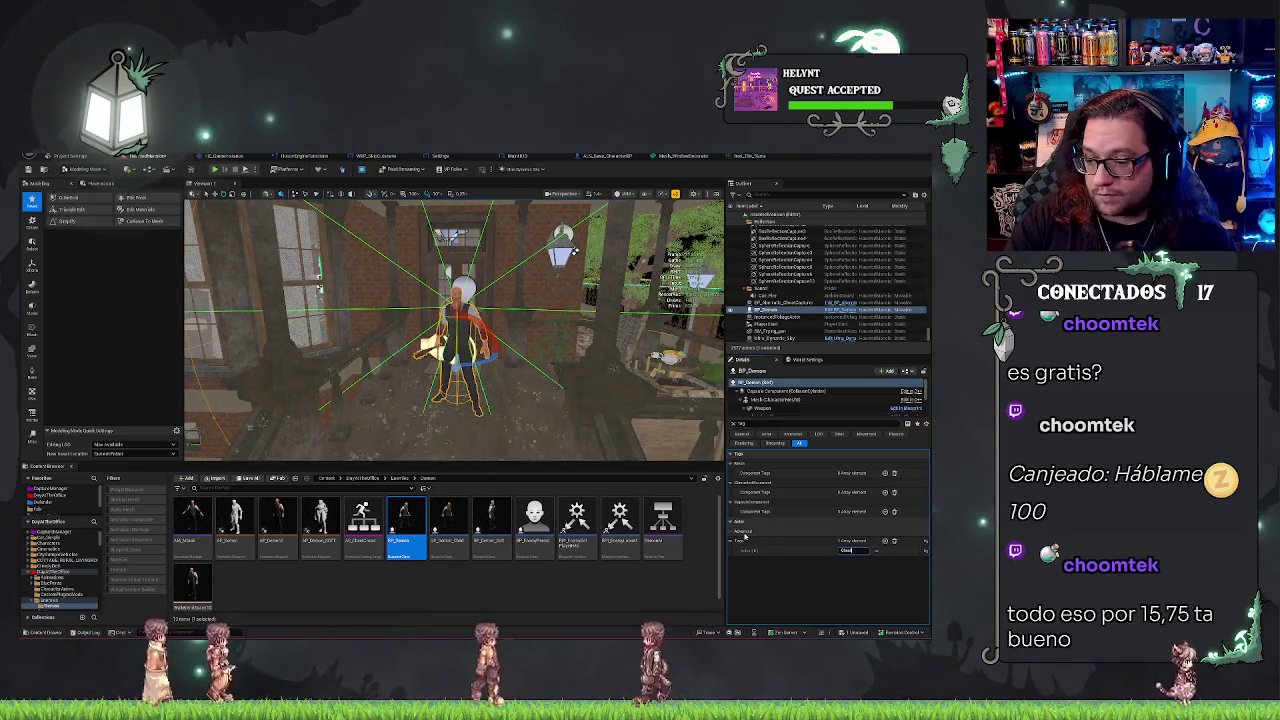
key("ctrl+s")
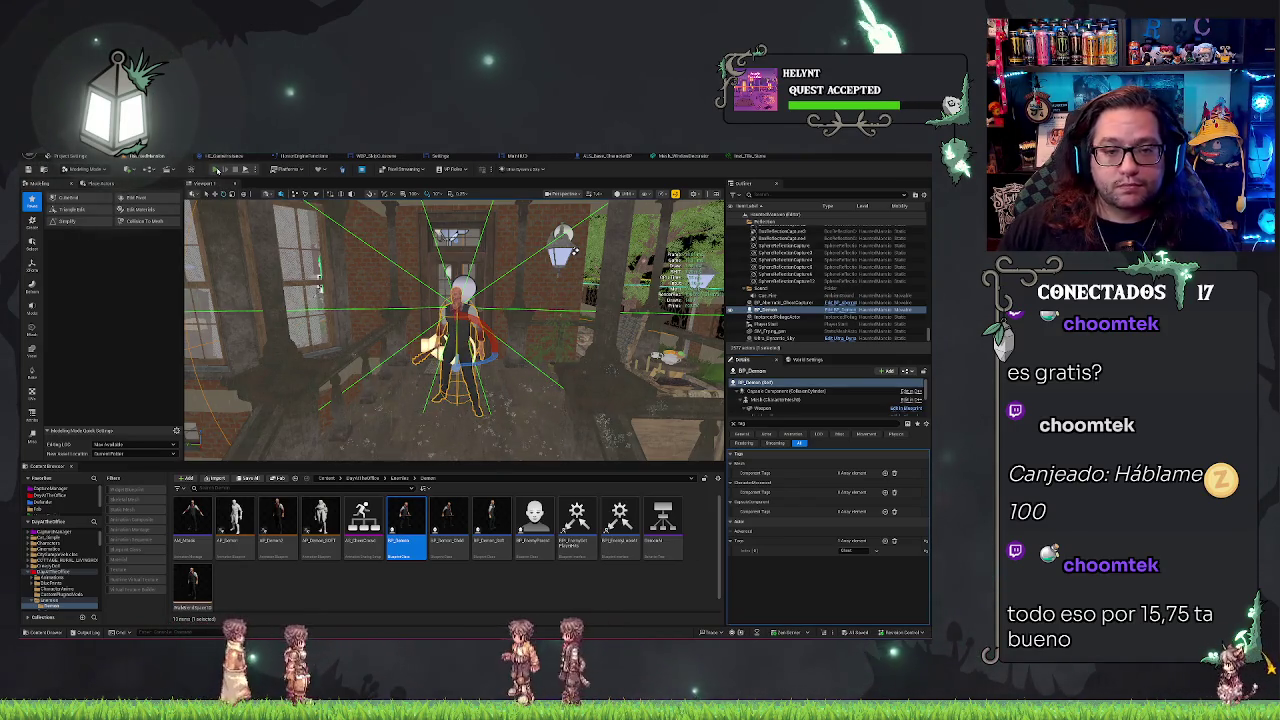
left_click(245, 169)
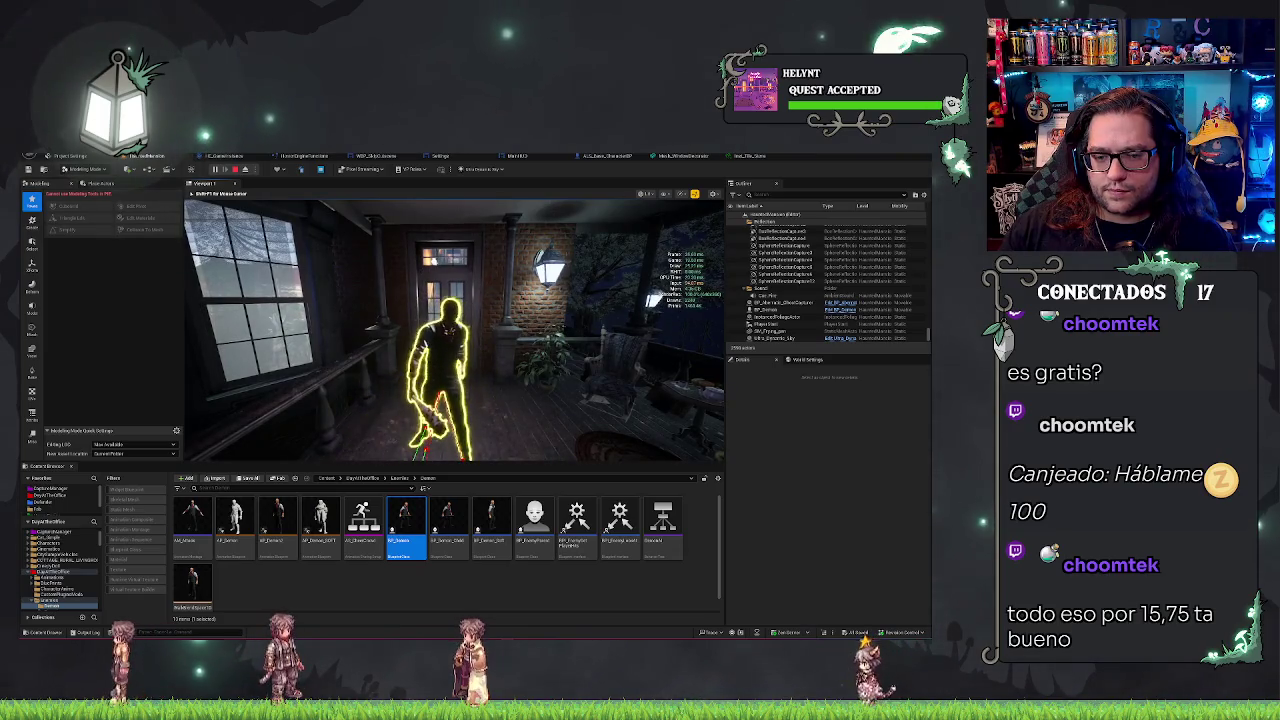
Step: Stop the play session, pull the camera back over the whole porch, and focus the ghost capturer
key("Escape")
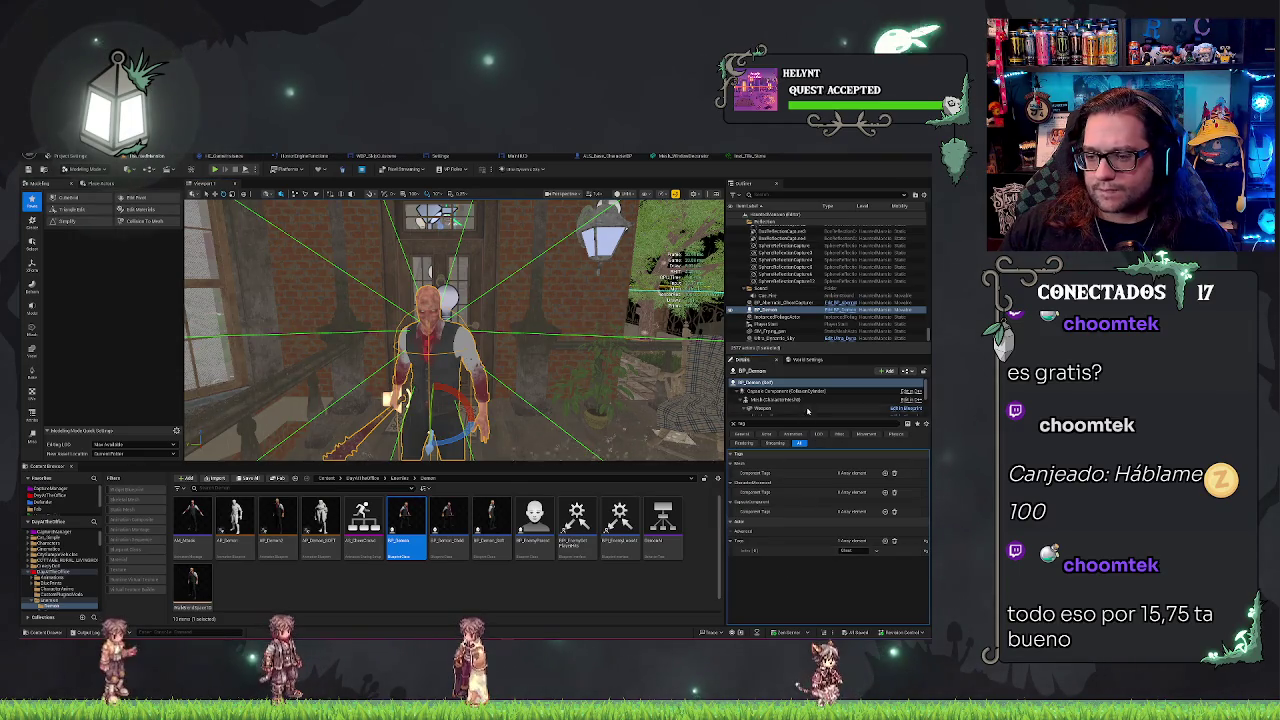
scroll(808, 410, "down", 3)
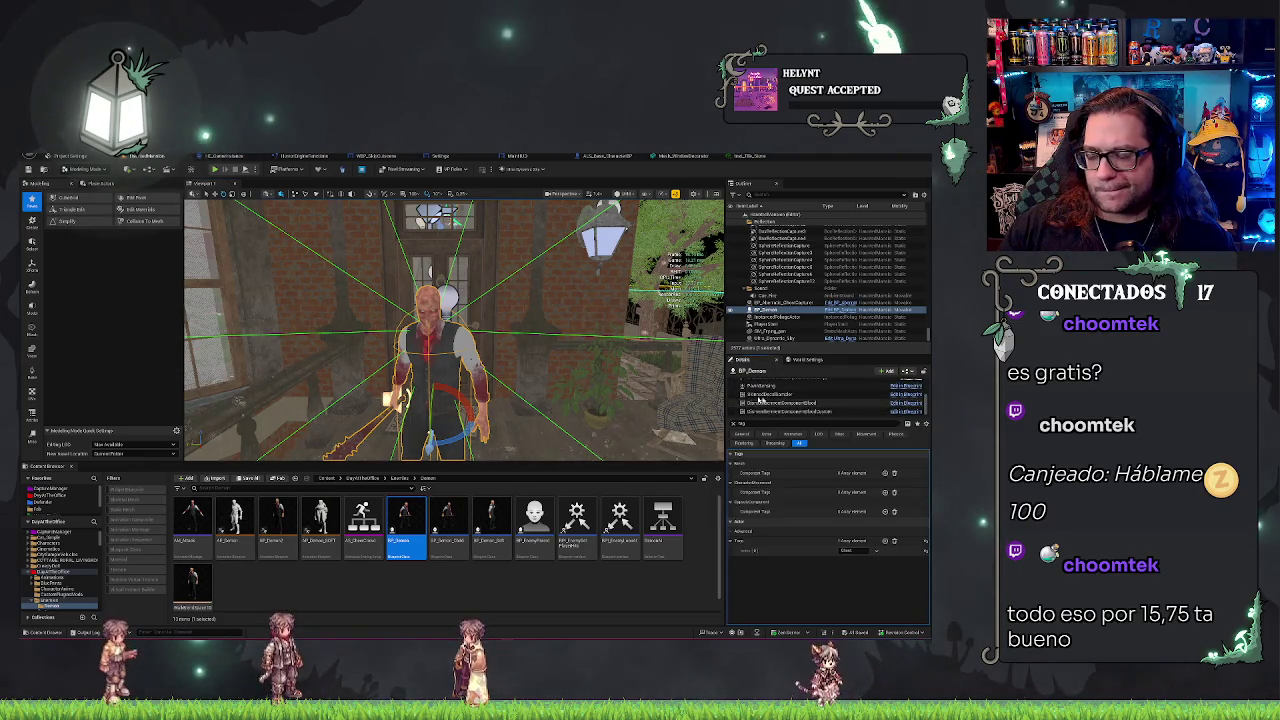
scroll(786, 385, "up", 3)
mouse_move(450, 330)
left_mouse_down()
mouse_move(406, 280)
mouse_move(450, 320)
mouse_move(430, 300)
left_mouse_up()
double_click(775, 302)
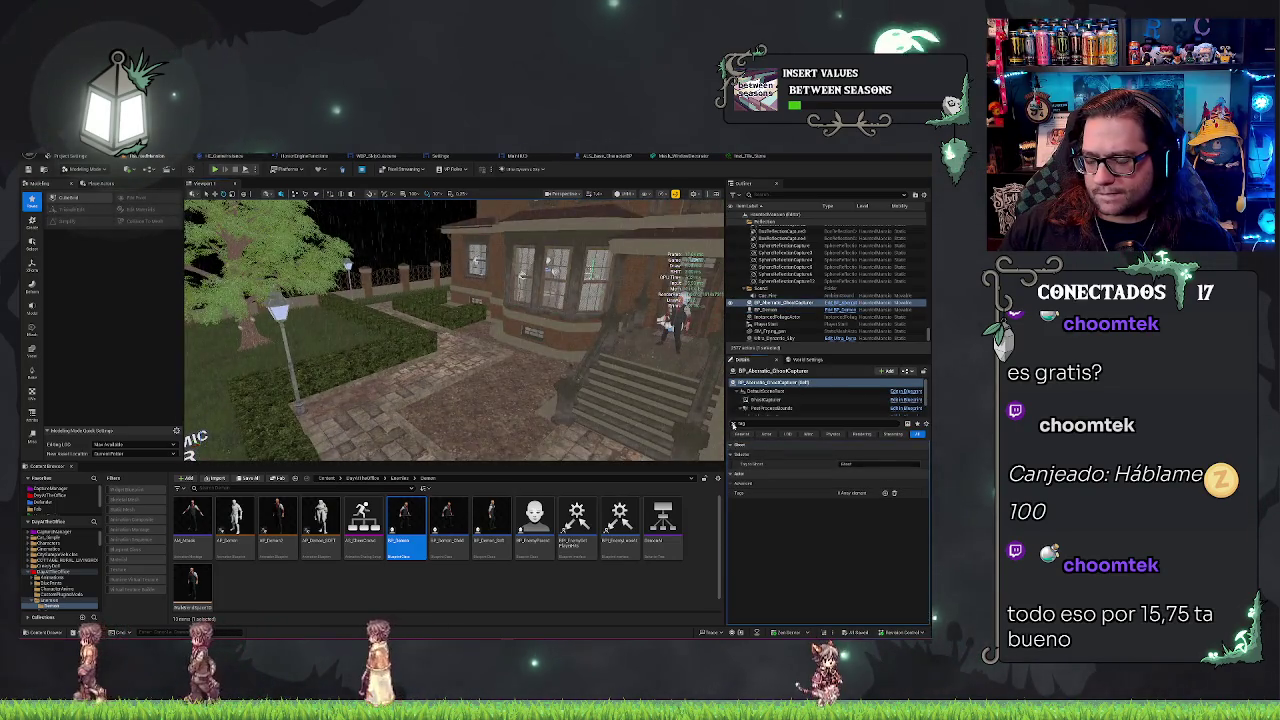
Step: Clear the Details filter and expand the ghost capture category and Post Process Settings to reveal Ghost Tint
key("Escape")
left_click(733, 494)
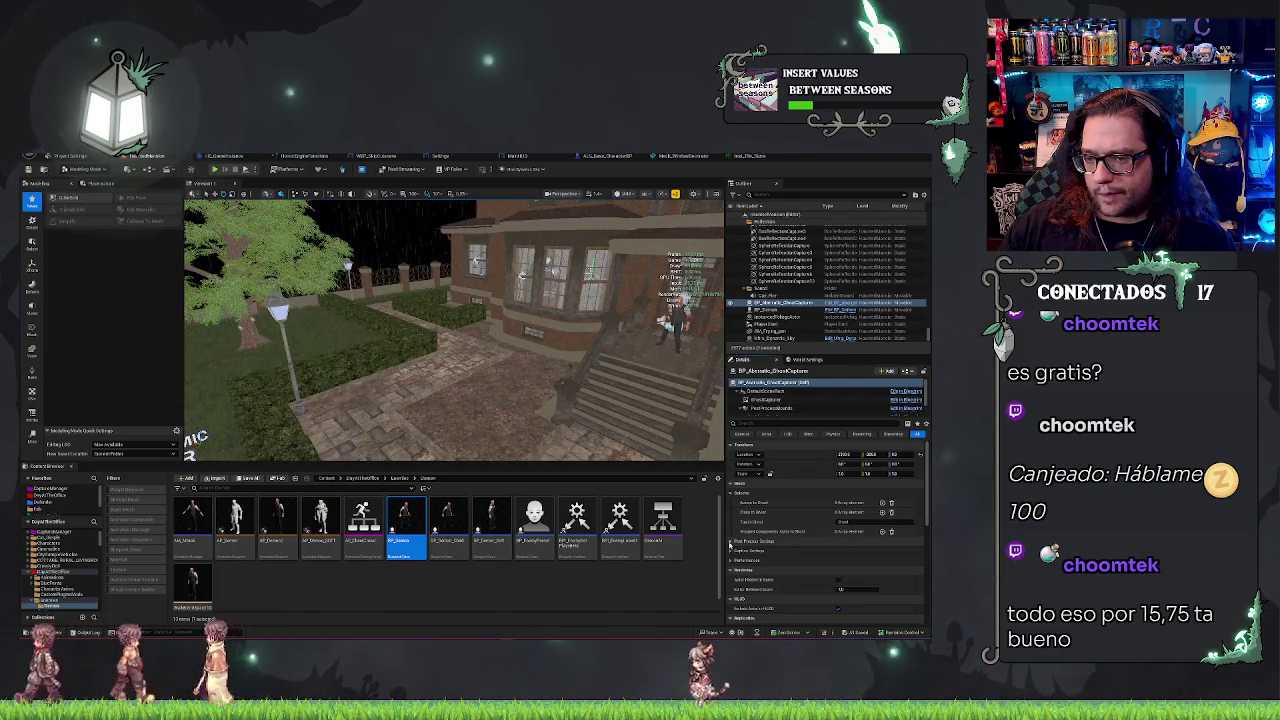
left_click(731, 542)
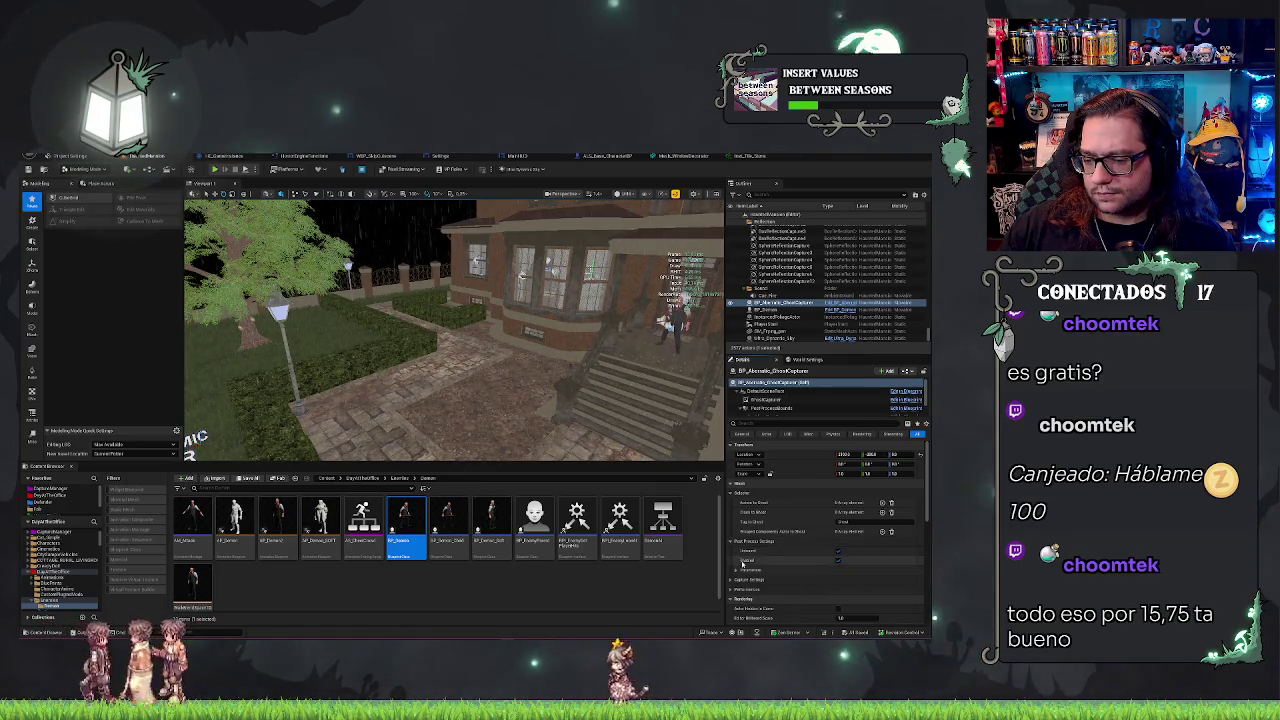
scroll(738, 560, "down", 1)
left_click(738, 537)
scroll(752, 545, "down", 1)
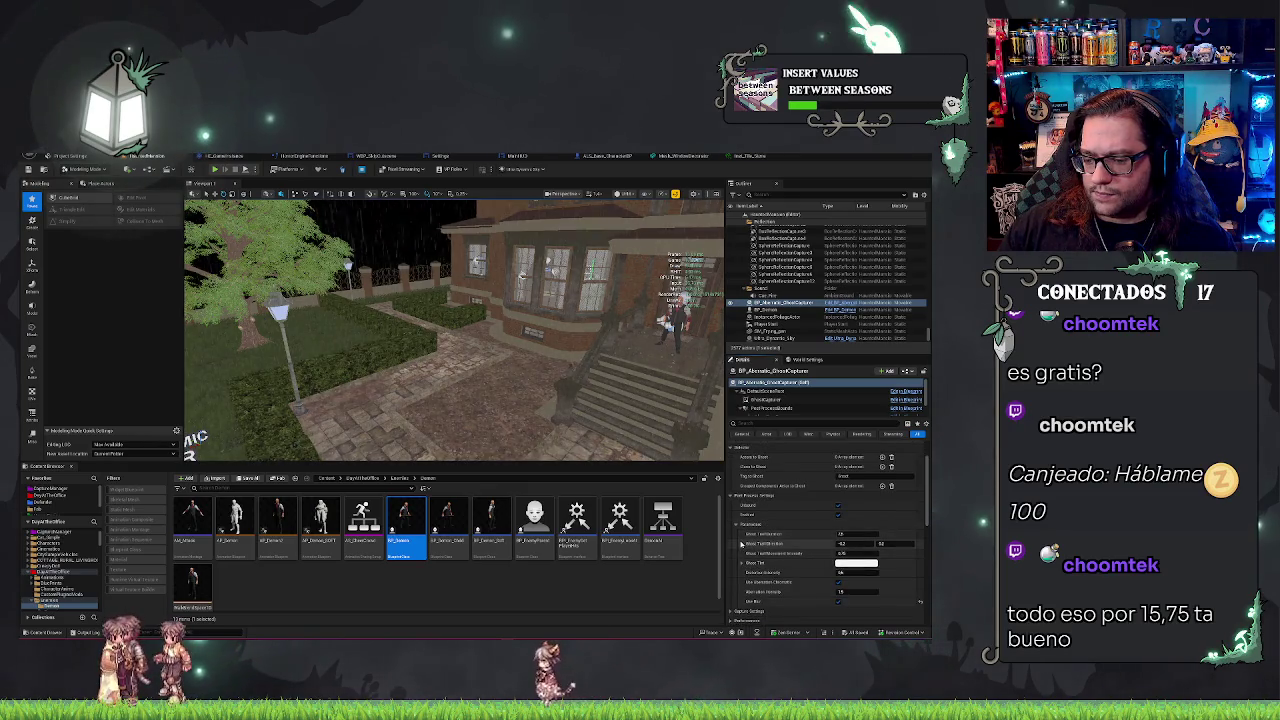
scroll(741, 545, "down", 2)
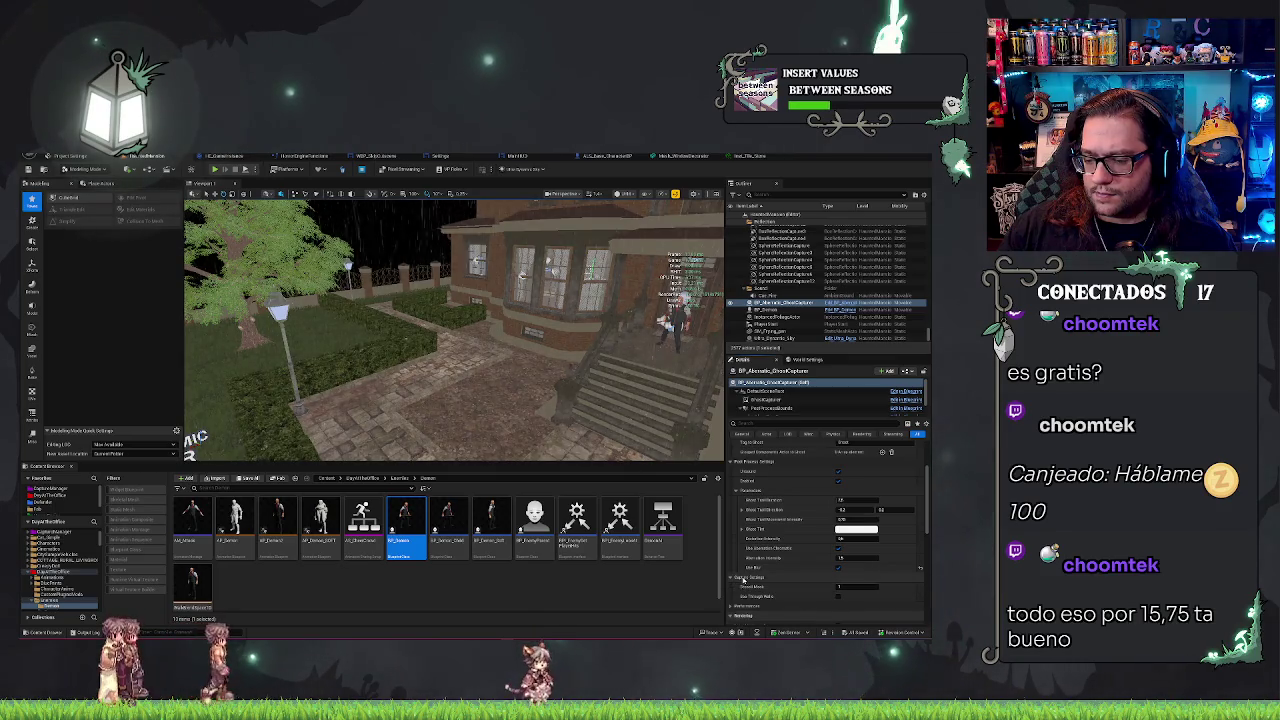
mouse_move(748, 590)
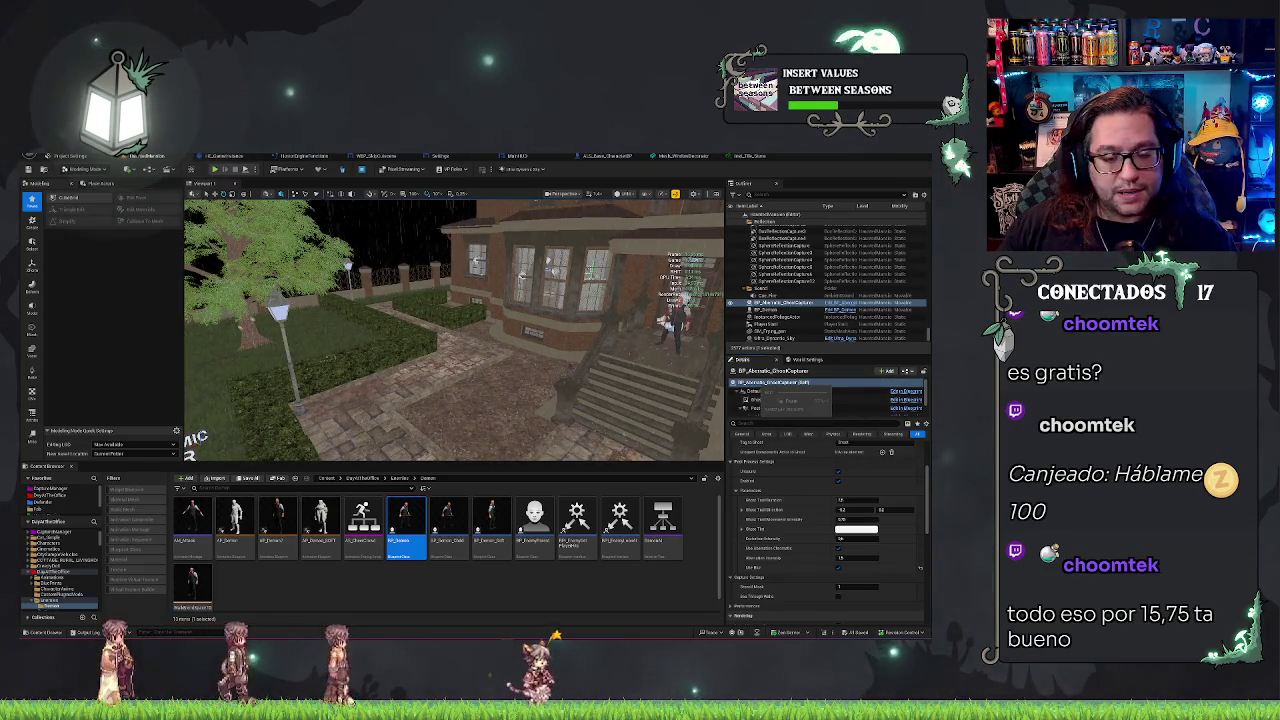
left_click(463, 589)
Step: Open BP_Aberratic_GhostCapturer via Edit Blueprint, compile it with F7, and return to the level editor
right_click(780, 302)
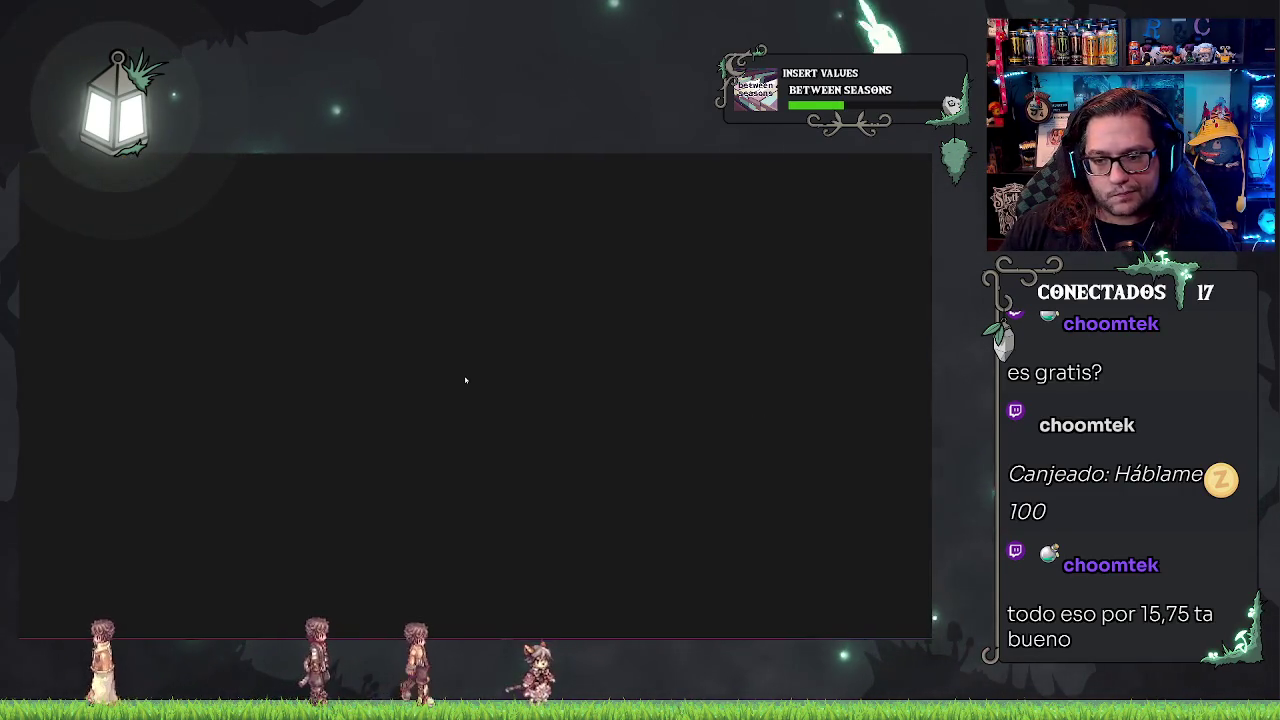
scroll(425, 272, "up", 5)
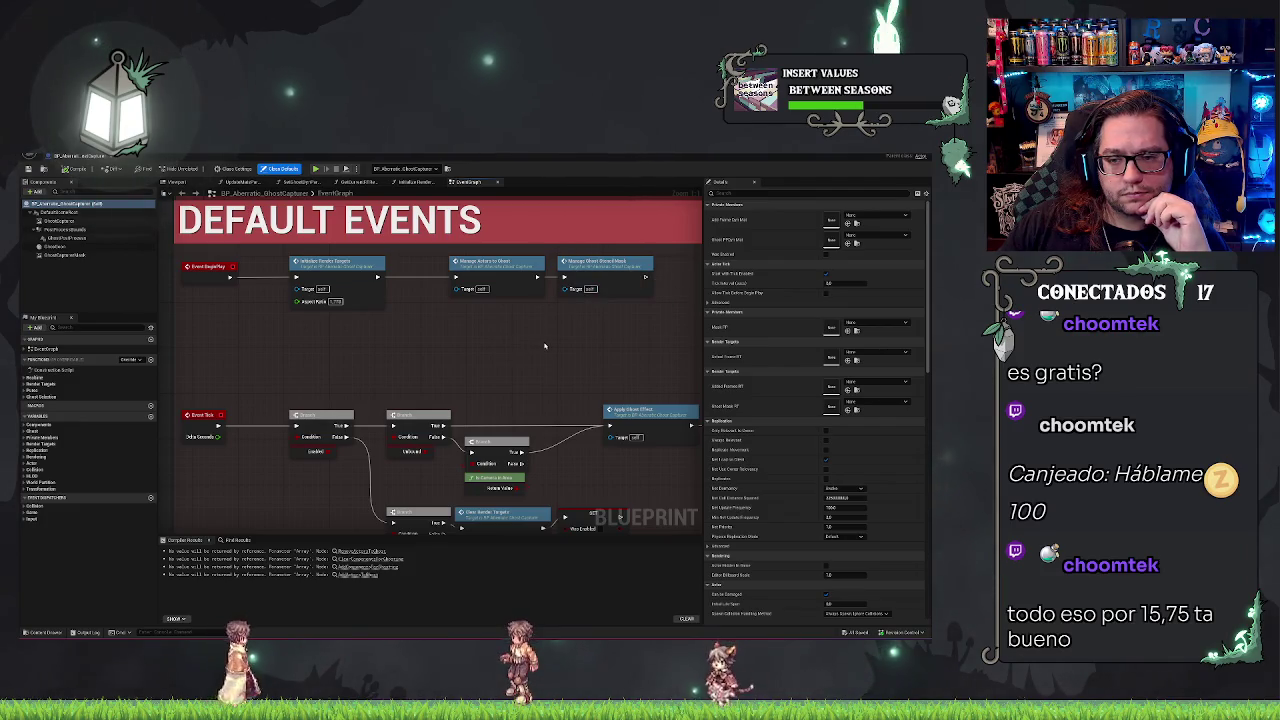
left_click_drag(552, 290, 529, 298)
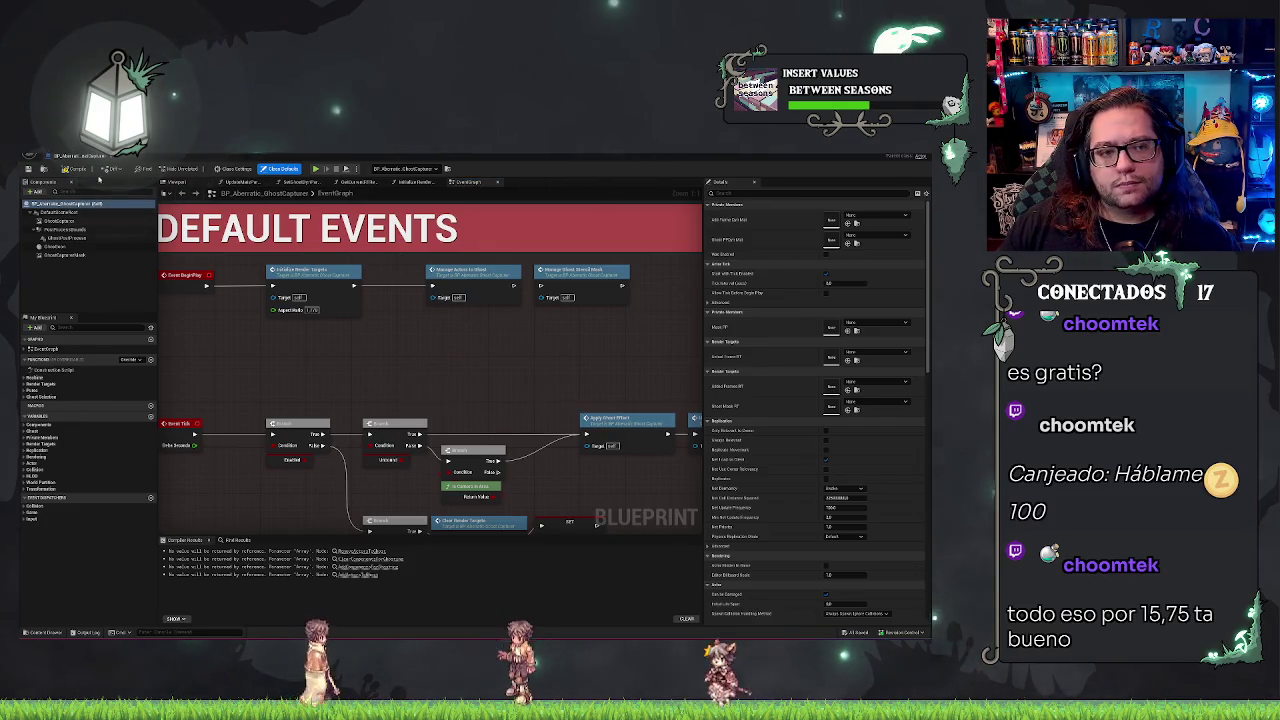
key("F7")
left_click(805, 155)
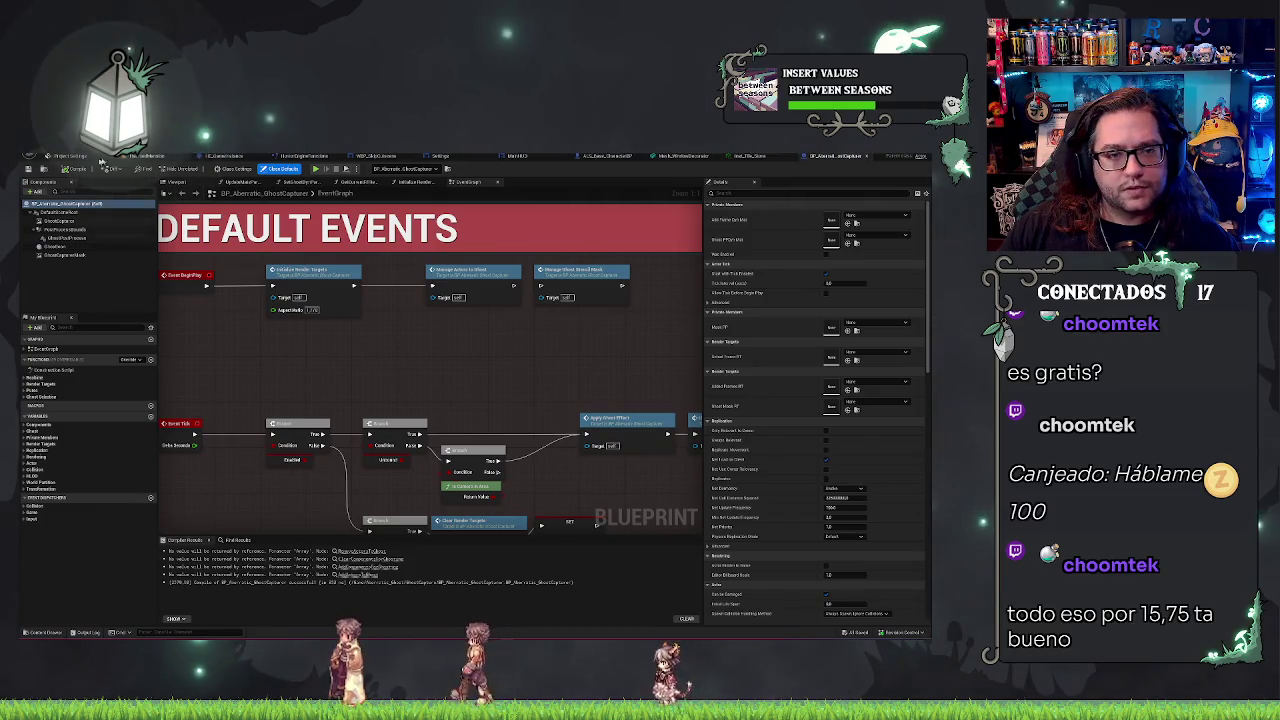
left_click(145, 156)
Step: Play-test the level, stop it, and switch back to the BP_Aberratic_GhostCapturer blueprint tab
left_click(214, 169)
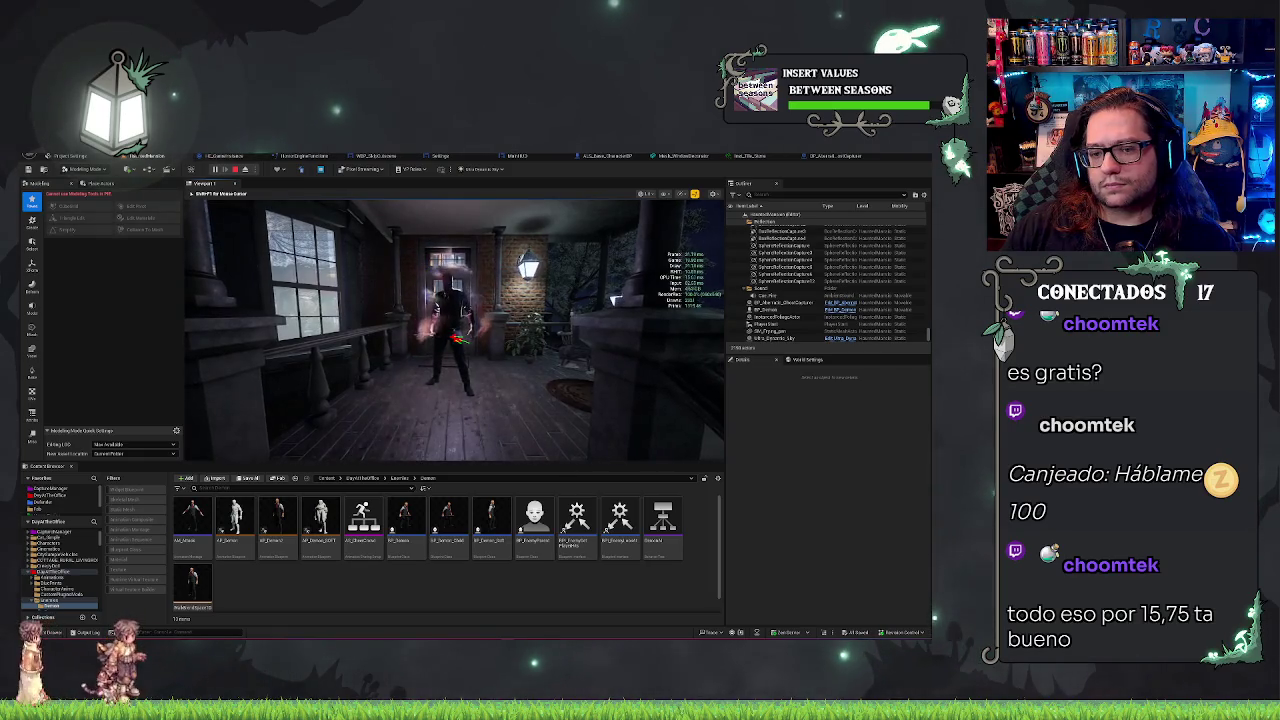
key("Escape")
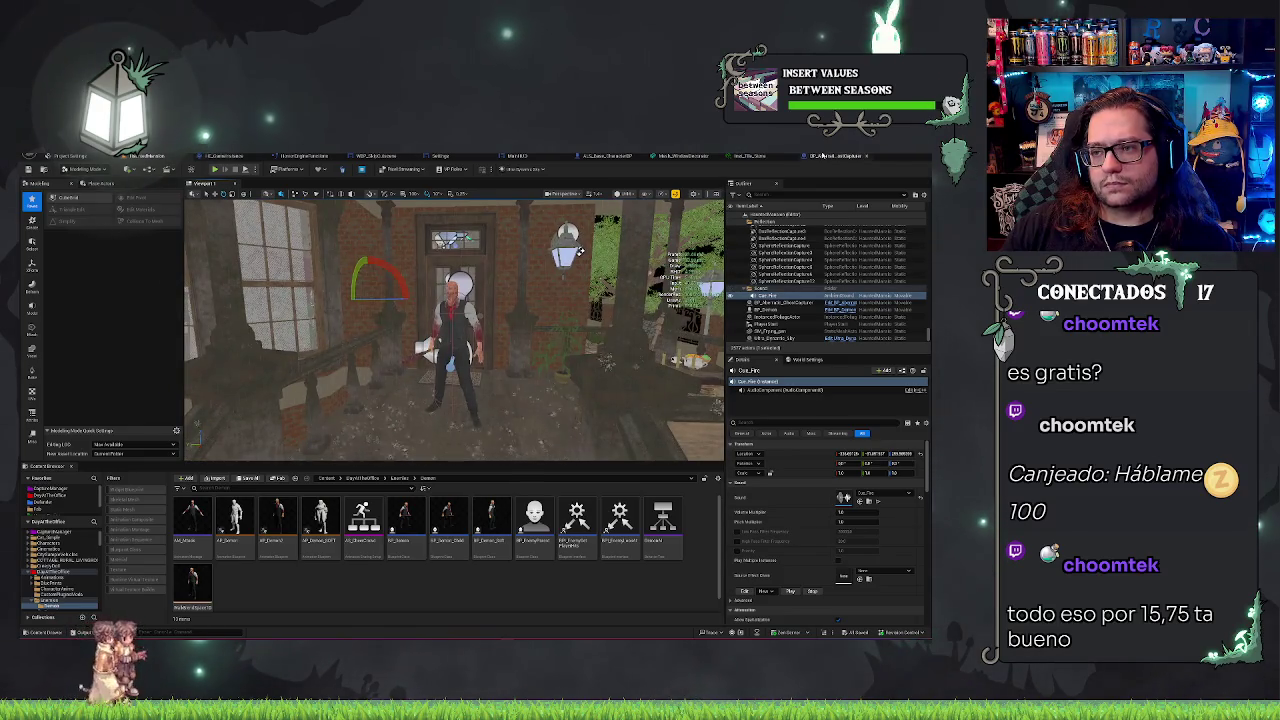
left_click(835, 156)
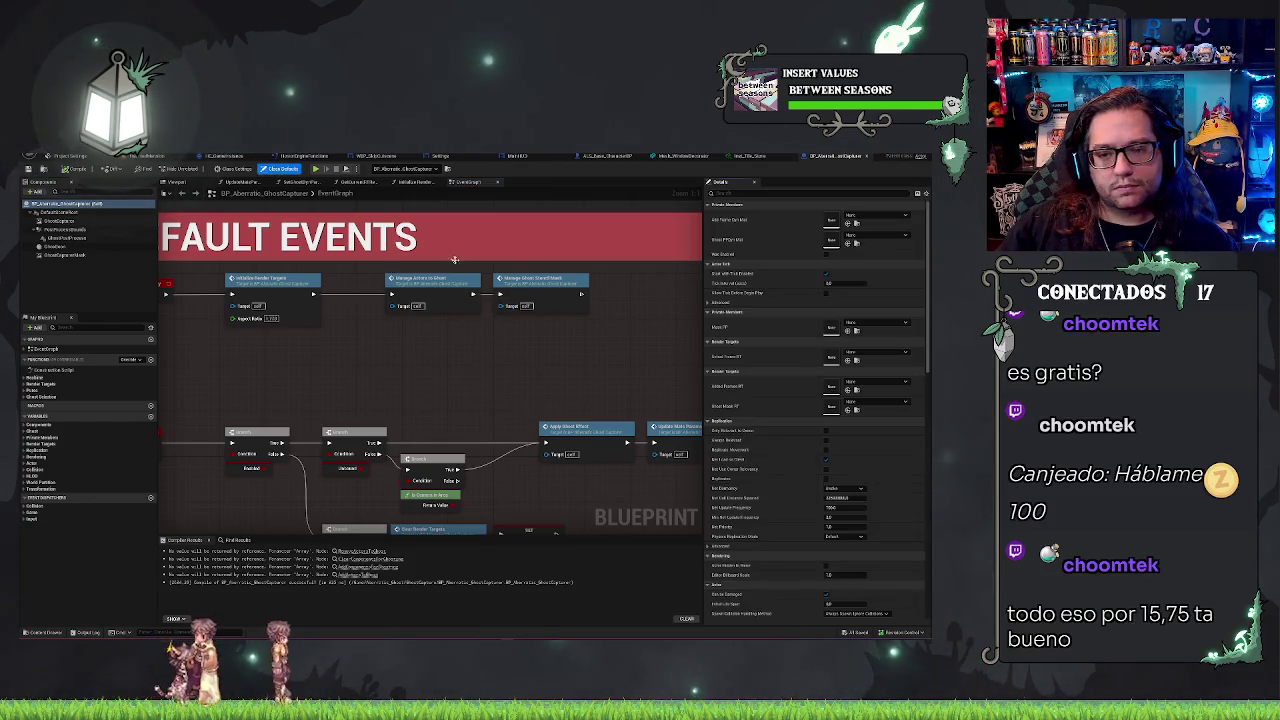
Step: Open ManageGhostStencilMask and pan over its Create Dynamic Material Instance and ForEachLoop nodes
double_click(540, 280)
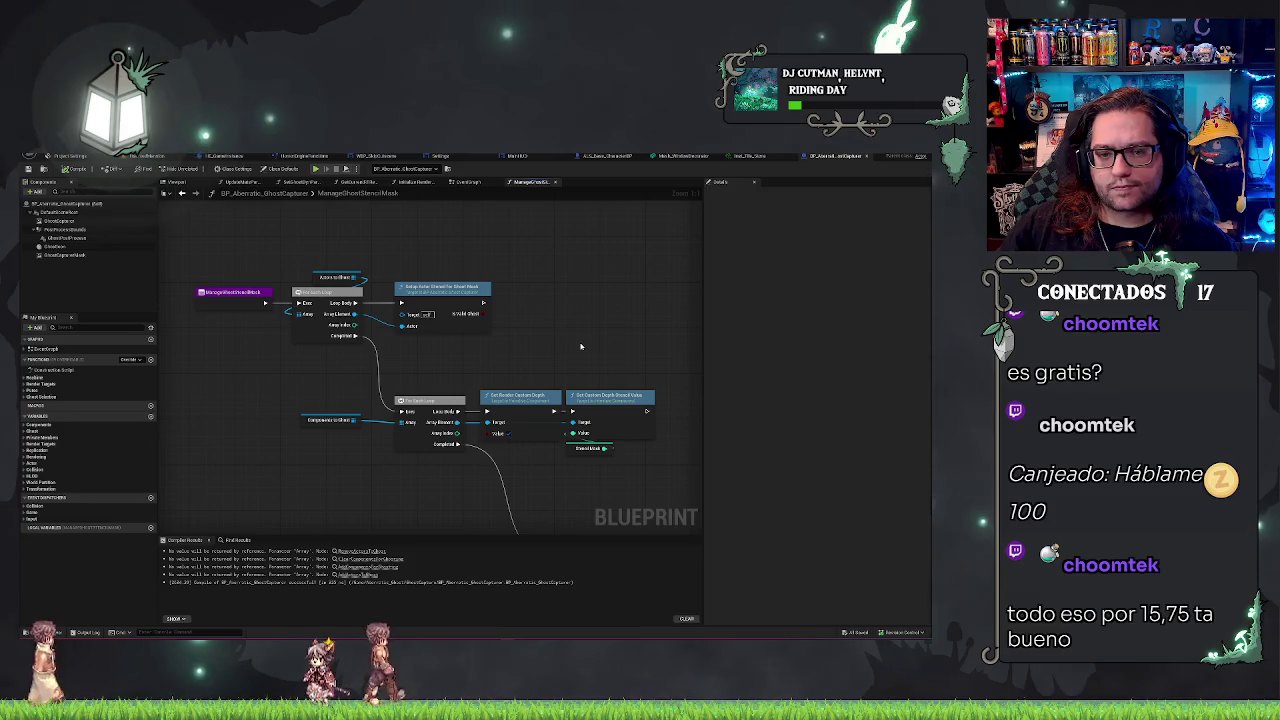
mouse_move(559, 339)
left_mouse_down()
mouse_move(570, 345)
mouse_move(578, 313)
left_mouse_up()
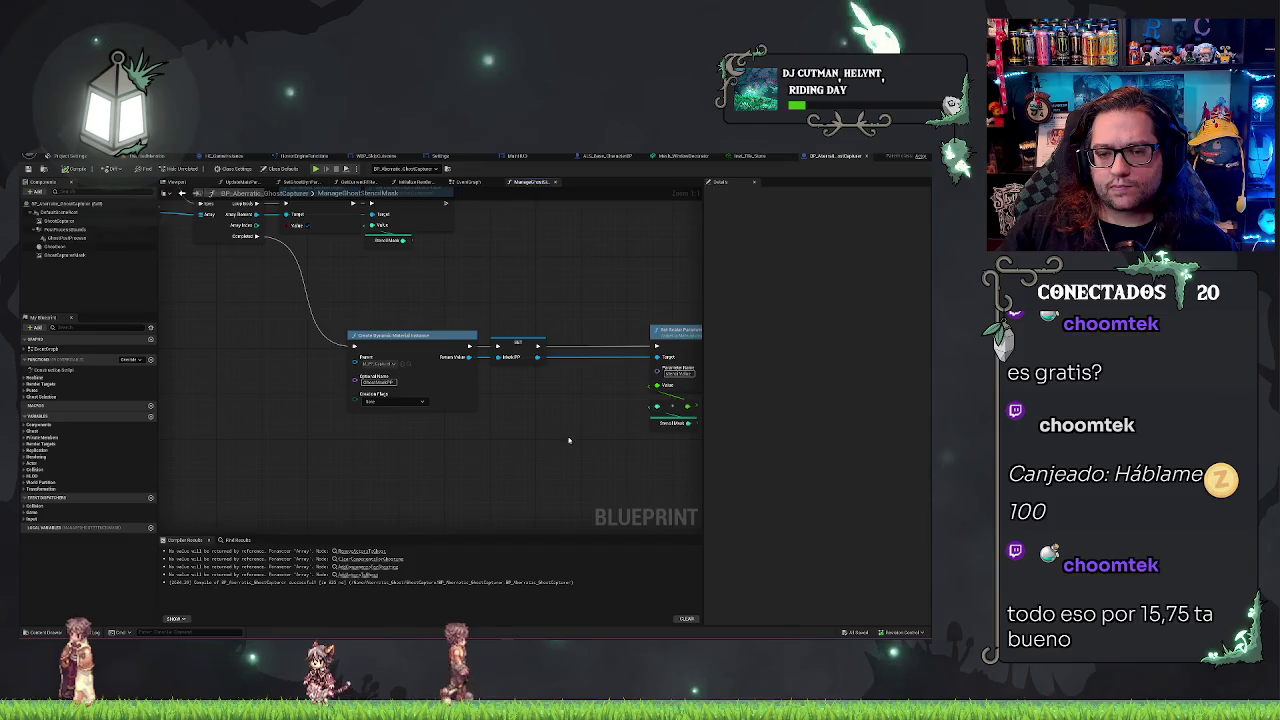
left_click_drag(569, 440, 539, 436)
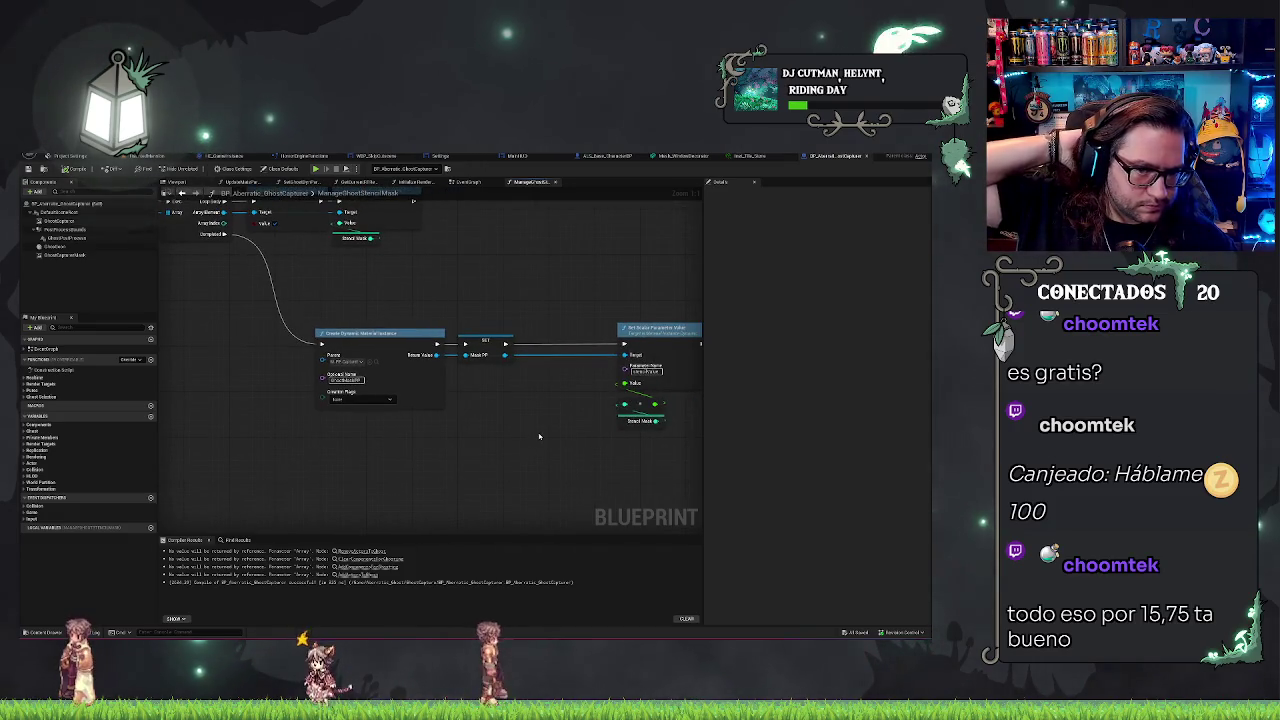
left_click_drag(563, 431, 605, 394)
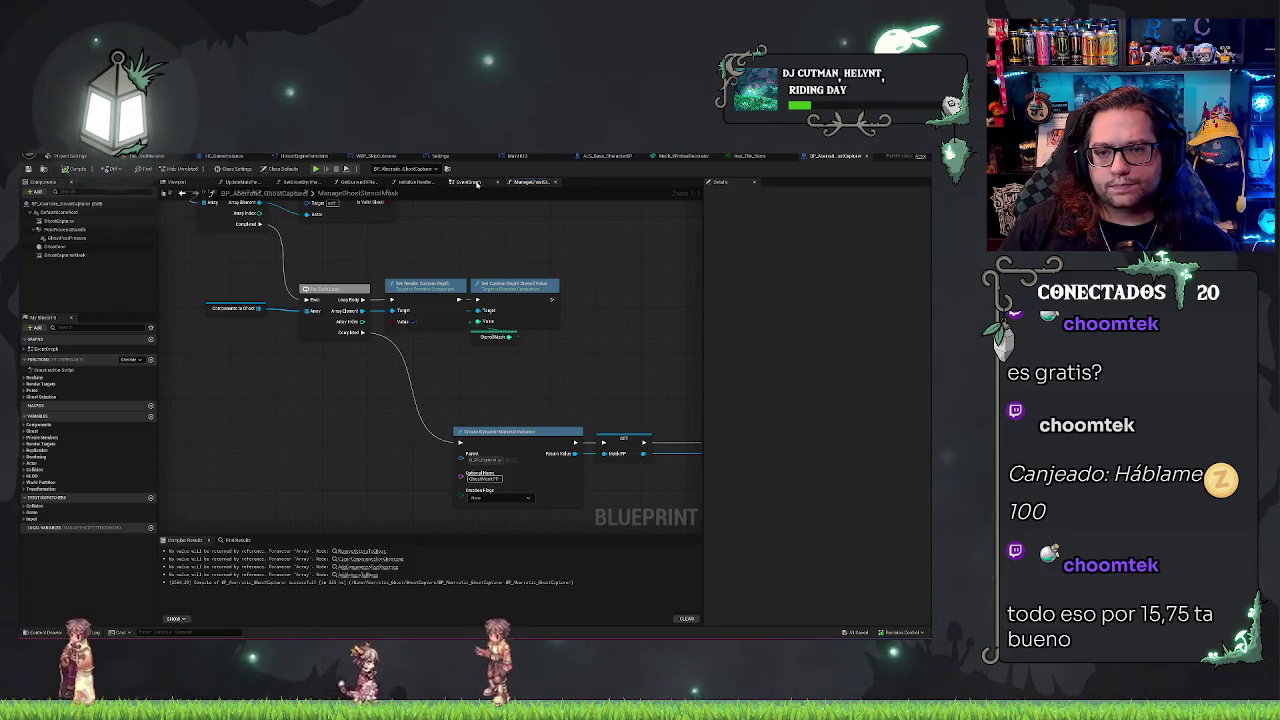
Step: Check the Event Tick branch nodes in the EventGraph, then return to ManageGhostStencilMask
left_click(469, 182)
mouse_move(447, 369)
left_mouse_down()
mouse_move(471, 294)
mouse_move(431, 314)
mouse_move(340, 289)
mouse_move(560, 294)
left_mouse_up()
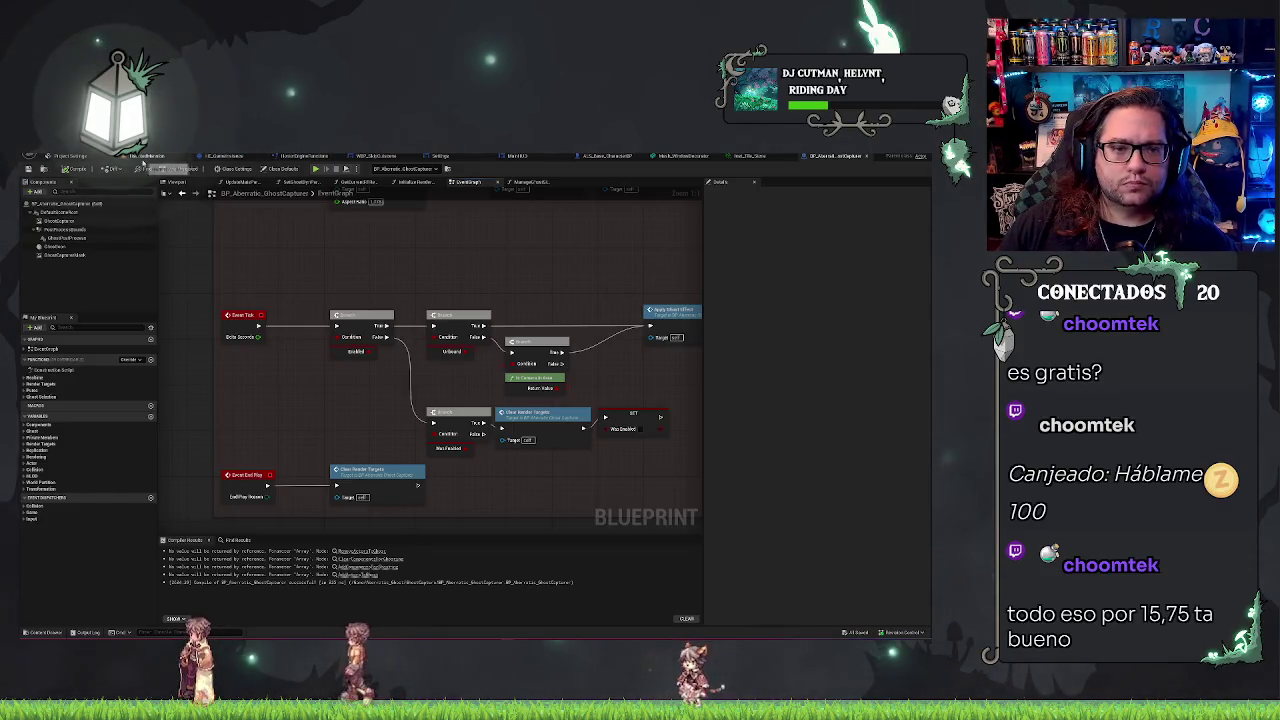
scroll(317, 380, "down", 1)
scroll(307, 228, "up", 1)
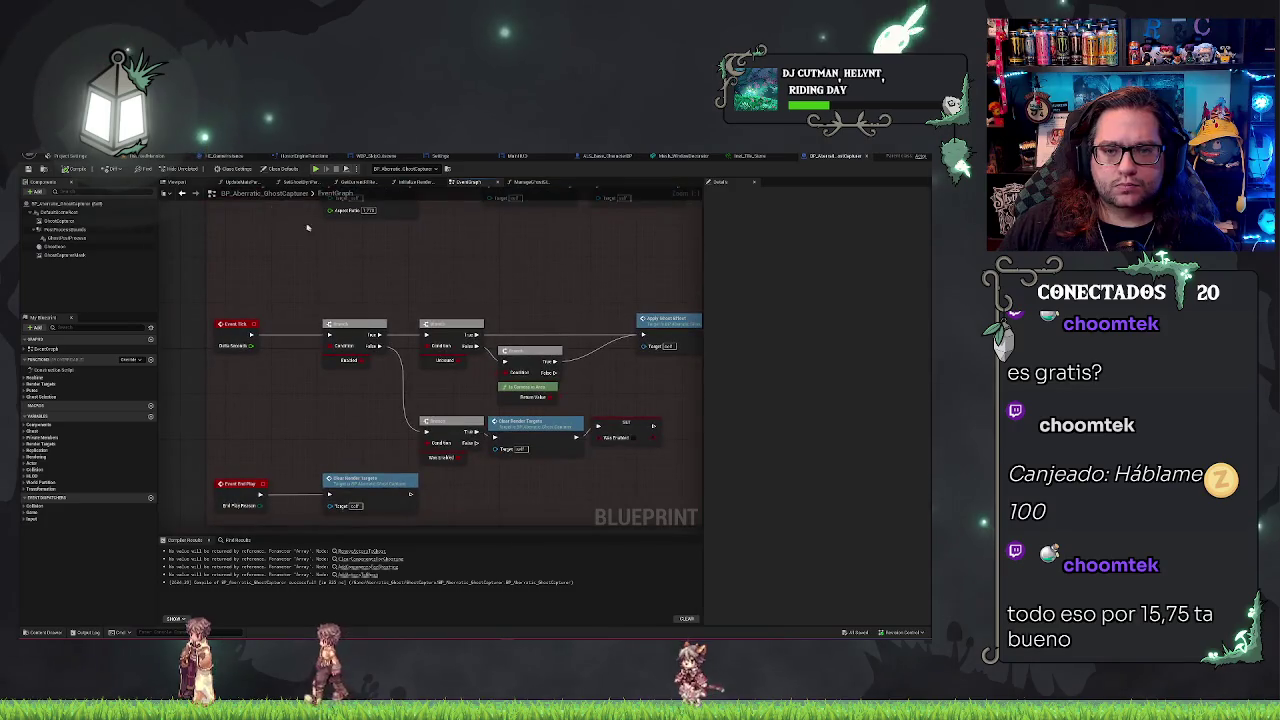
left_click(520, 182)
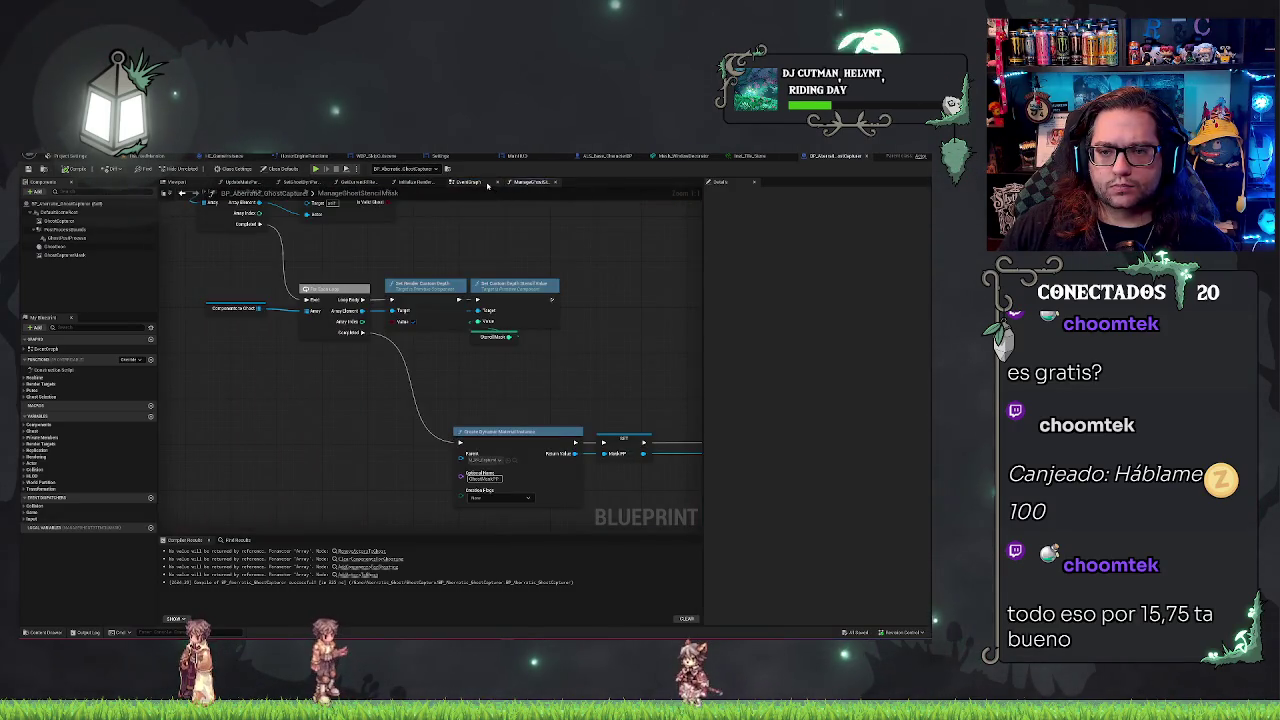
Step: Look over the render target creation nodes in the Initialize Render Targets function
left_click(433, 183)
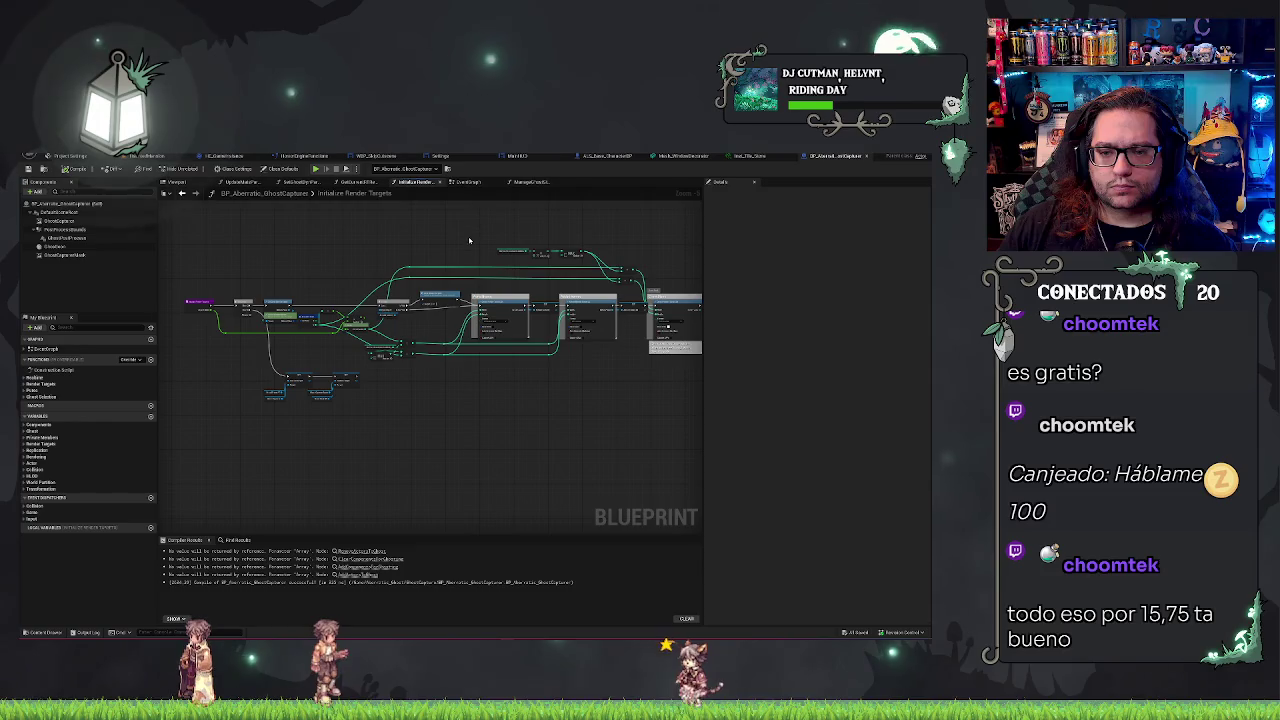
scroll(461, 243, "up", 3)
mouse_move(352, 250)
left_mouse_down()
mouse_move(457, 220)
mouse_move(534, 221)
left_mouse_up()
Step: Return to the EventGraph and center the Event Tick and End Play nodes
left_click(528, 182)
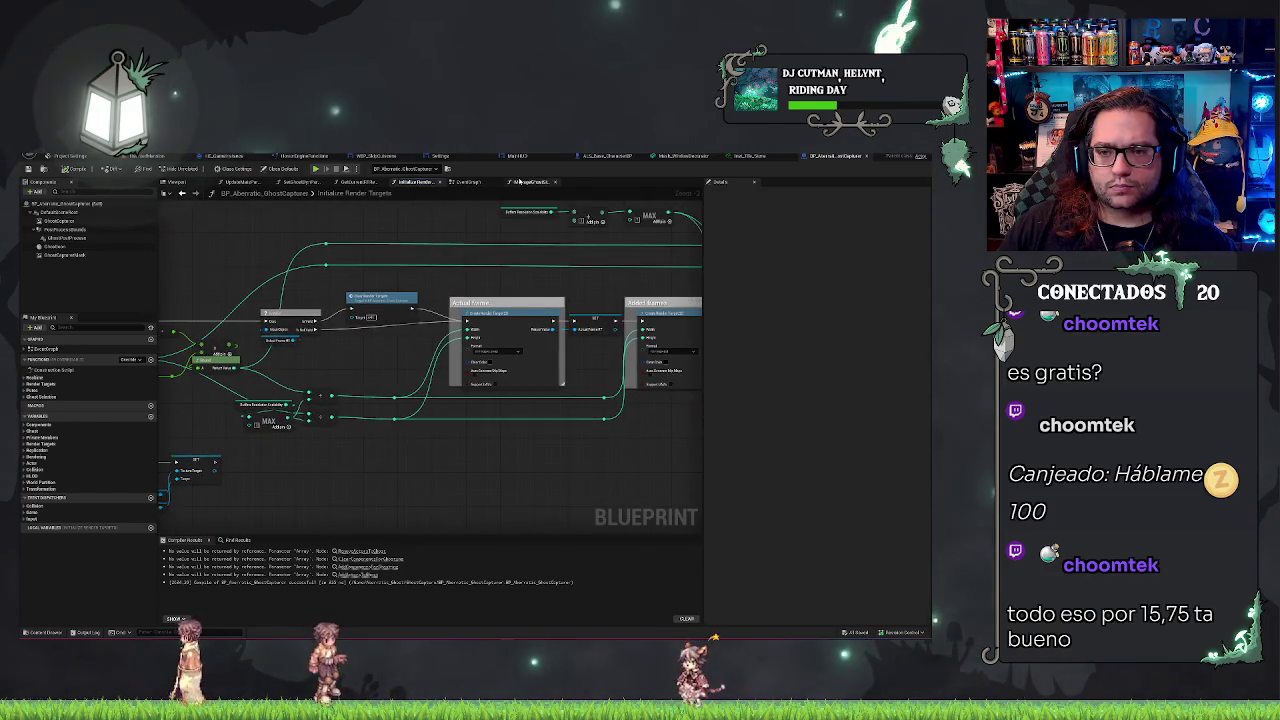
left_click(469, 183)
mouse_move(469, 220)
left_mouse_down()
mouse_move(383, 246)
mouse_move(446, 249)
mouse_move(329, 249)
mouse_move(540, 239)
left_mouse_up()
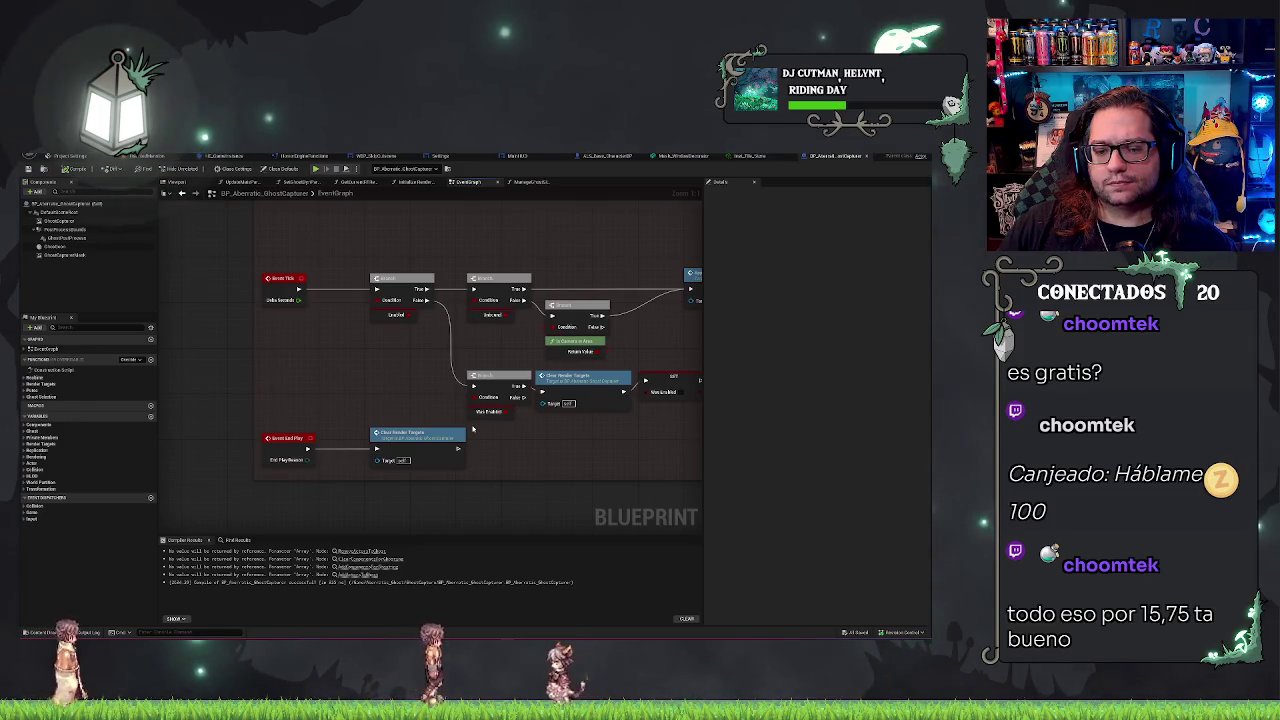
mouse_move(402, 373)
left_mouse_down()
mouse_move(382, 408)
mouse_move(397, 404)
mouse_move(430, 449)
mouse_move(425, 300)
left_mouse_up()
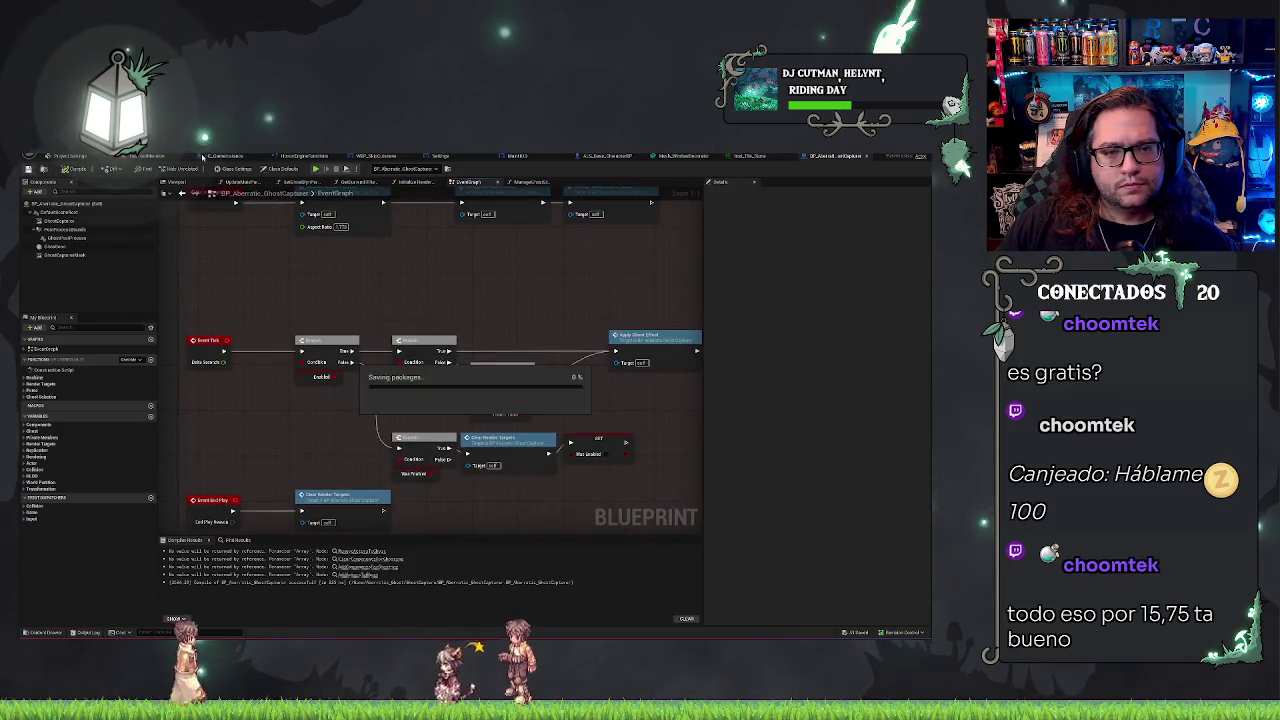
Step: Start Play-in-Editor from the level editor with Alt+P and run 'stat fps' in the console
left_click(150, 156)
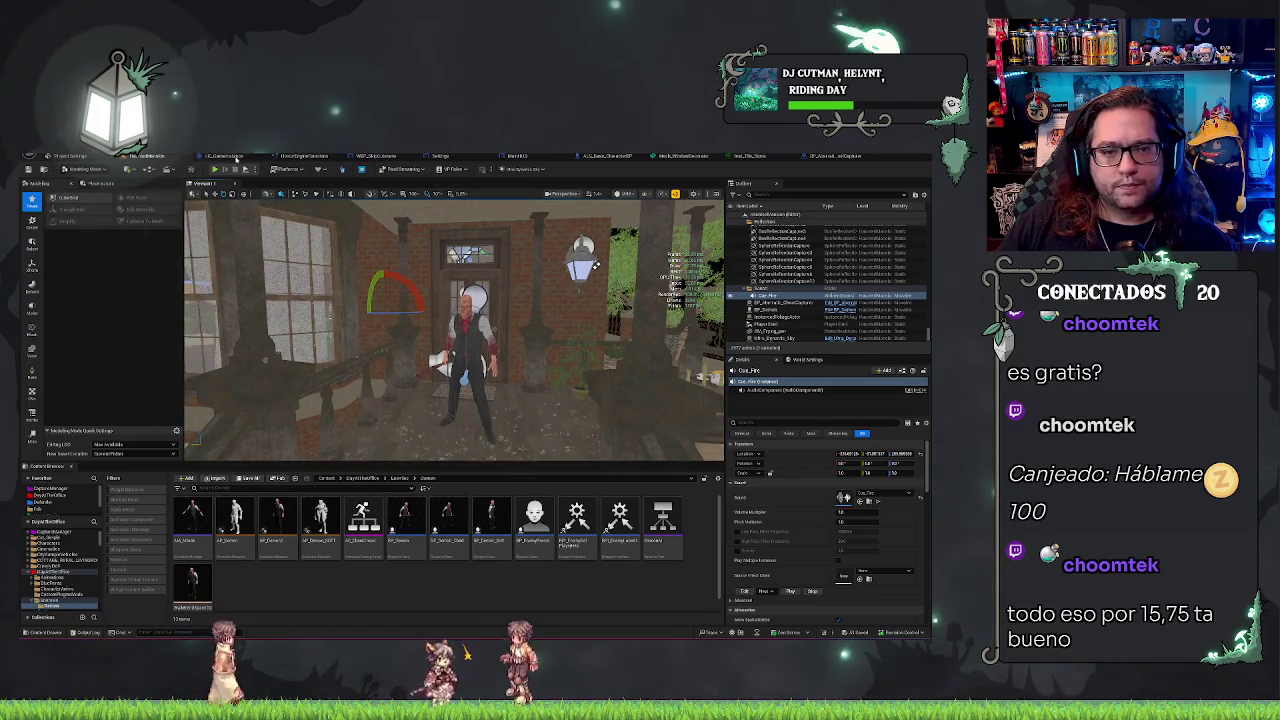
key("alt+p")
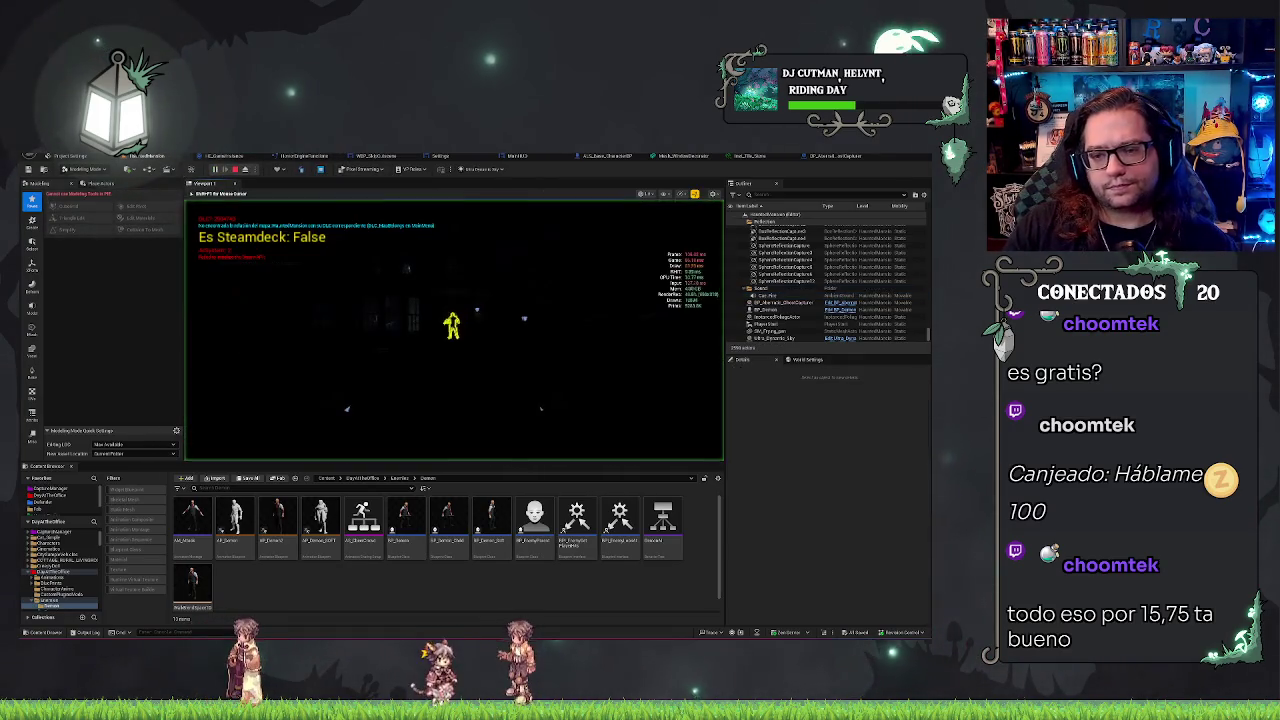
type("stat")
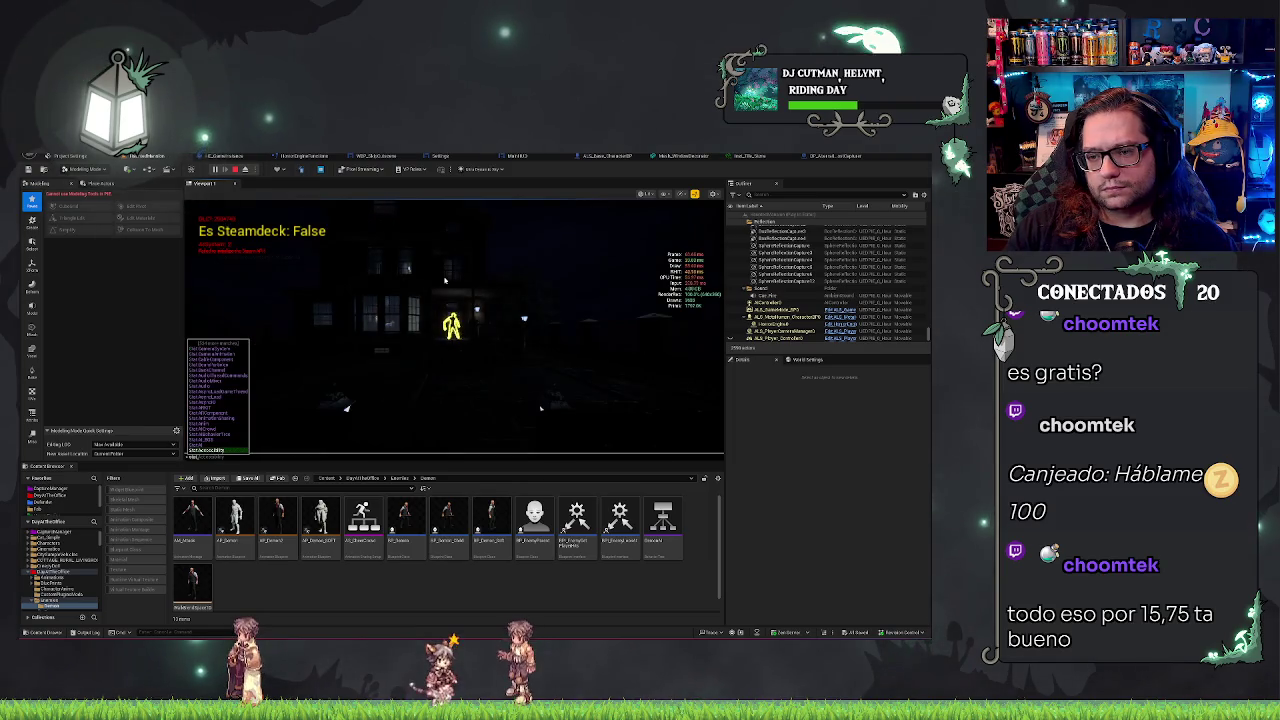
type(" fps")
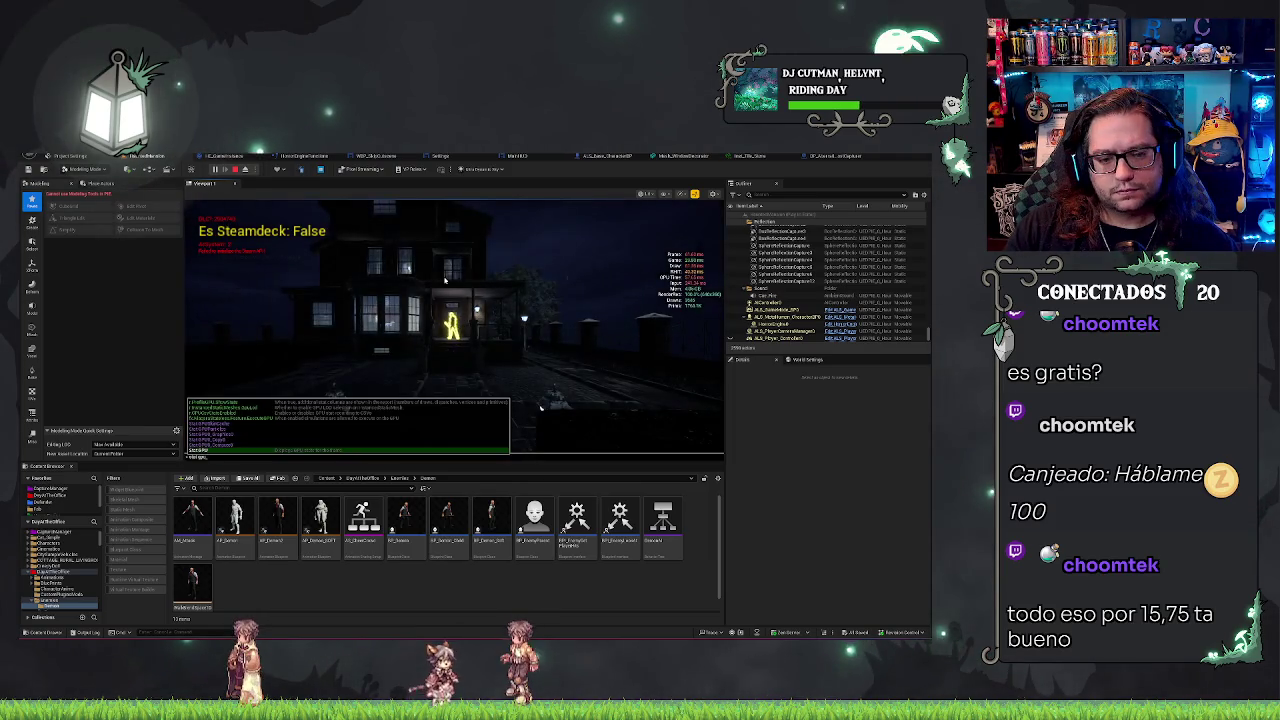
key("Return")
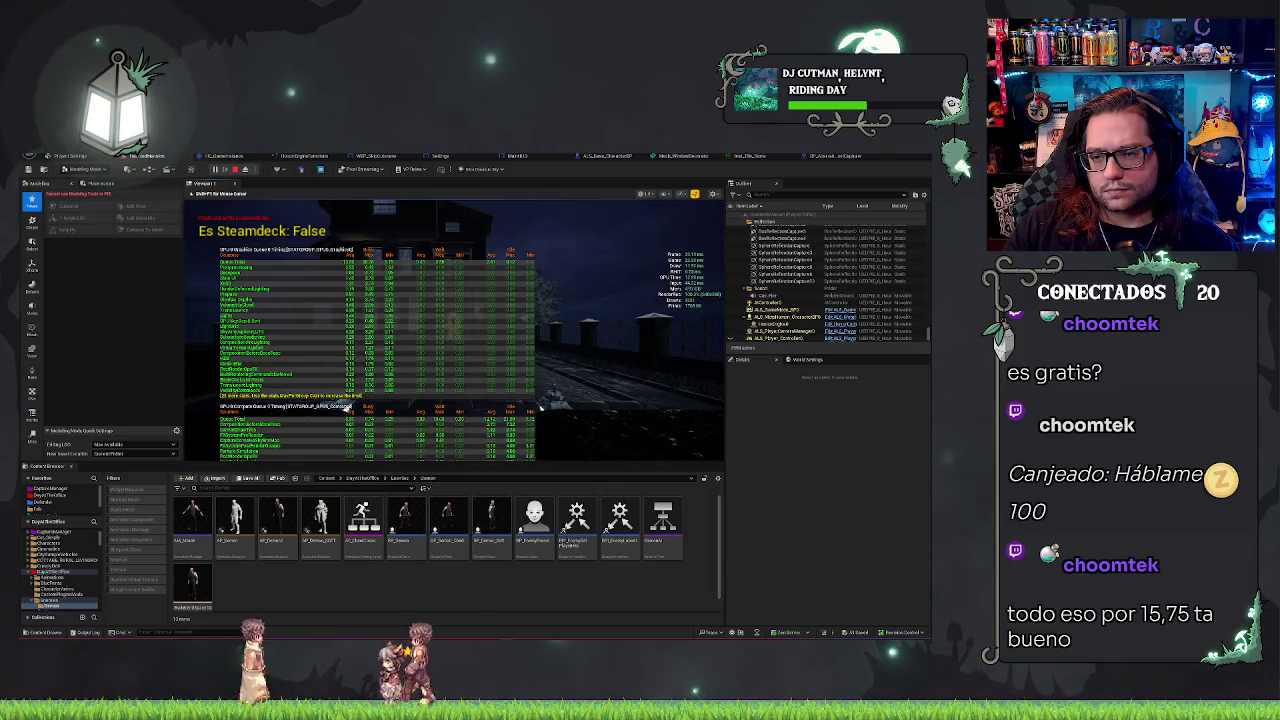
Step: Run the console commands 'stat gpu' and 'stat game' during the play session
key("grave")
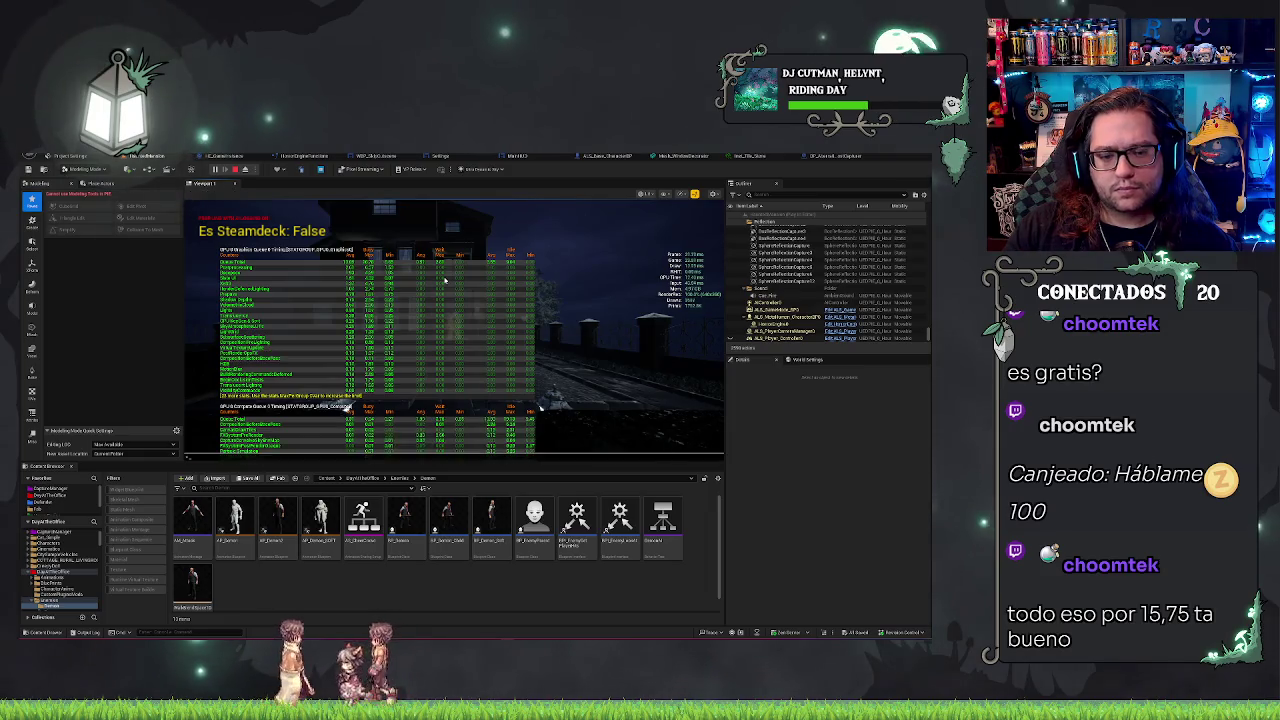
type("stat gpu")
key("Return")
key("grave")
type("stat game")
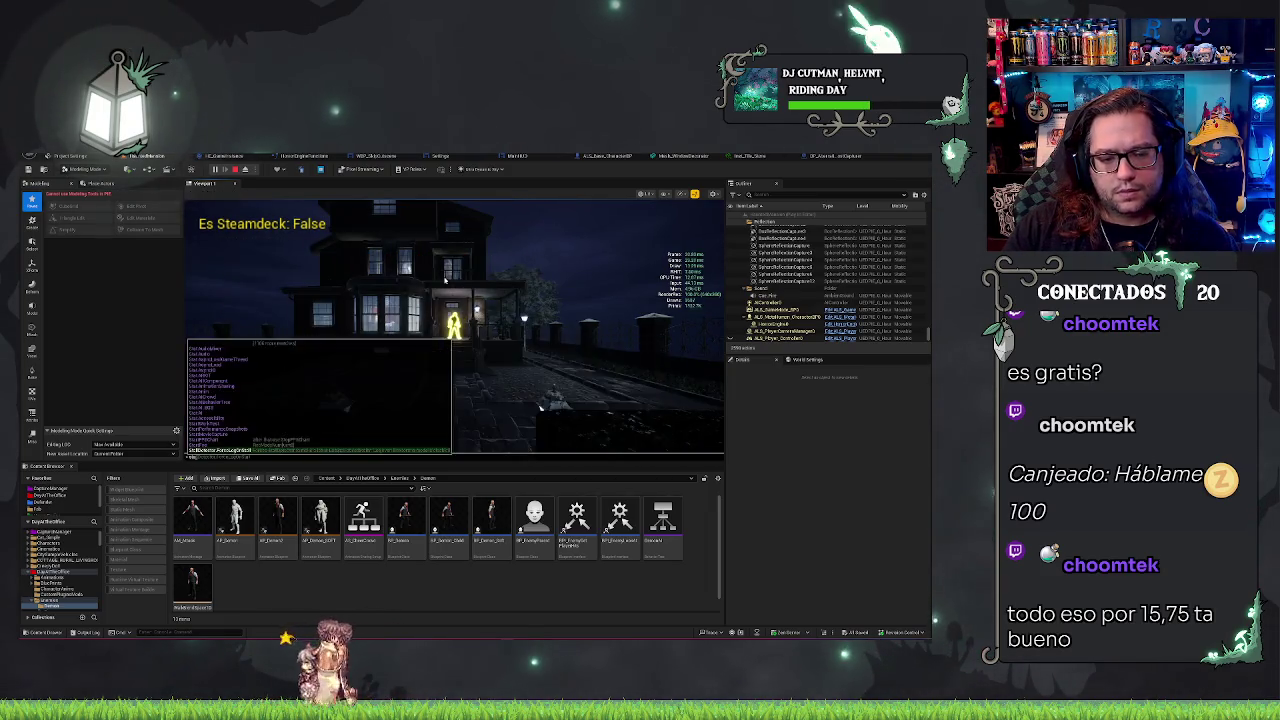
key("Return")
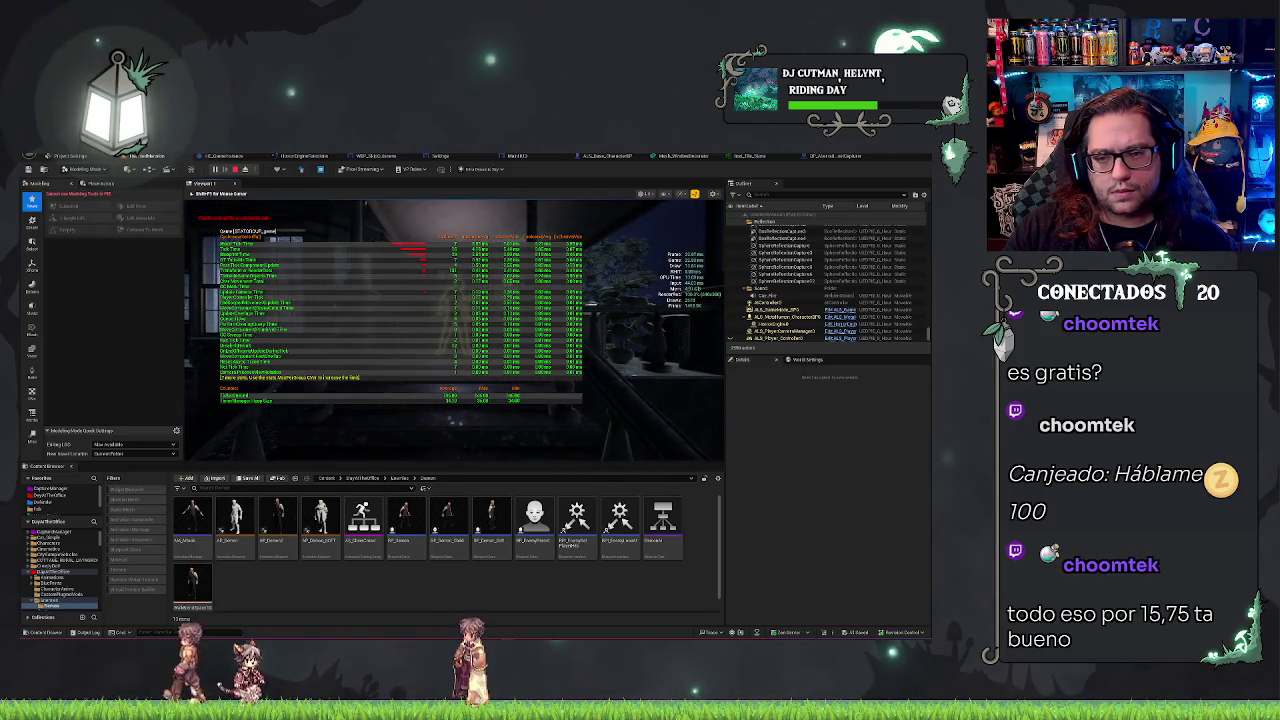
Step: Take a screenshot of the stats overlay and open it in Snipping Tool
key("super")
left_click_drag(522, 286, 522, 286)
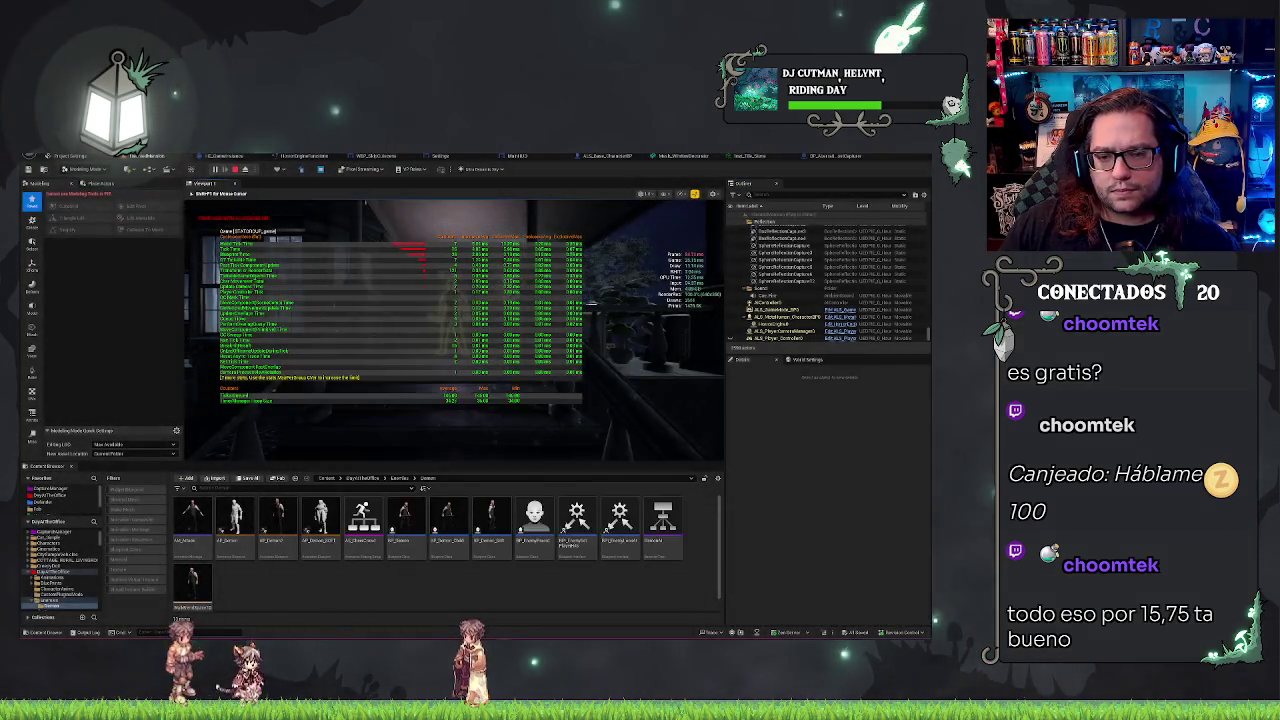
key("Escape")
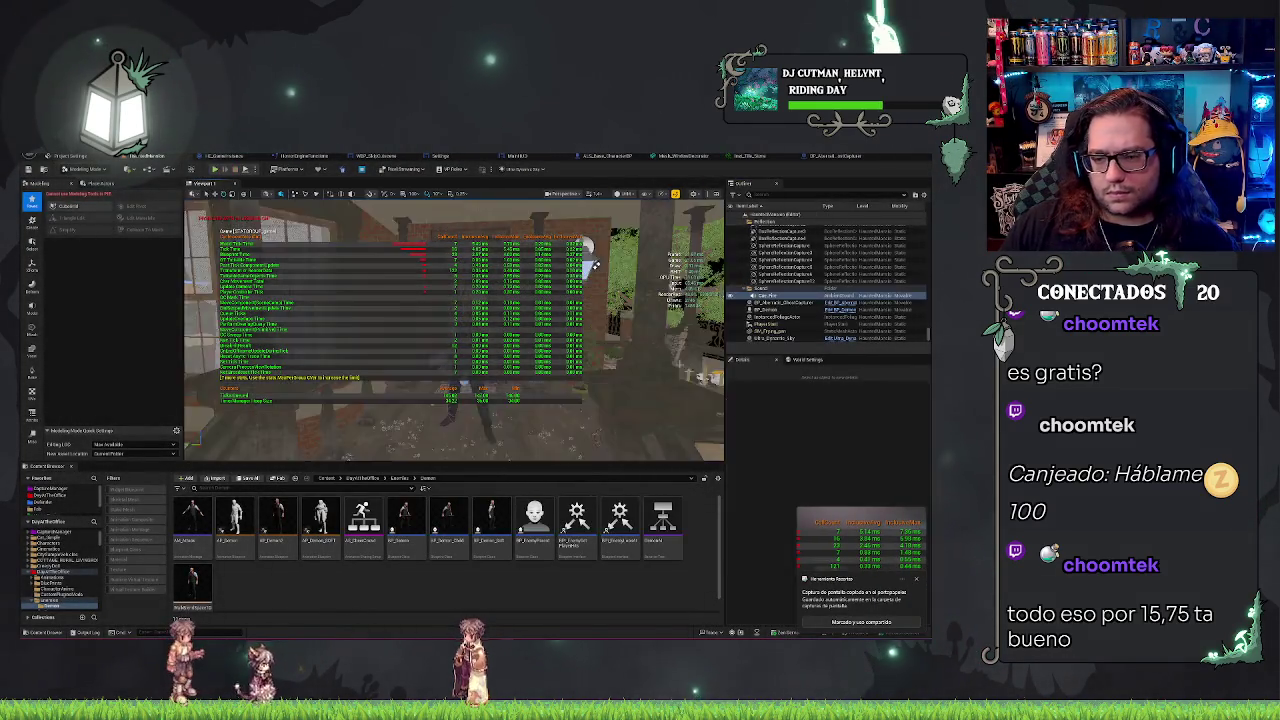
left_click(860, 545)
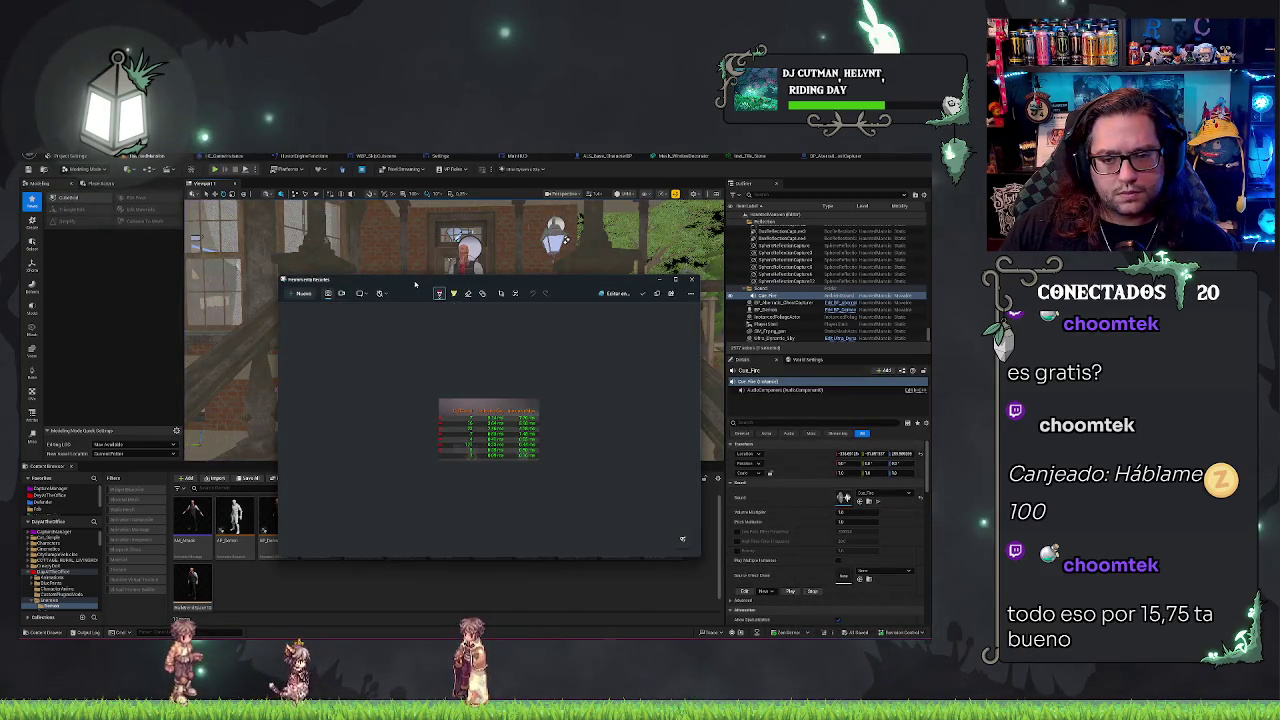
Step: Close Snipping Tool, delete the BP_Demon character, and play the level again with Alt+P
left_click(691, 279)
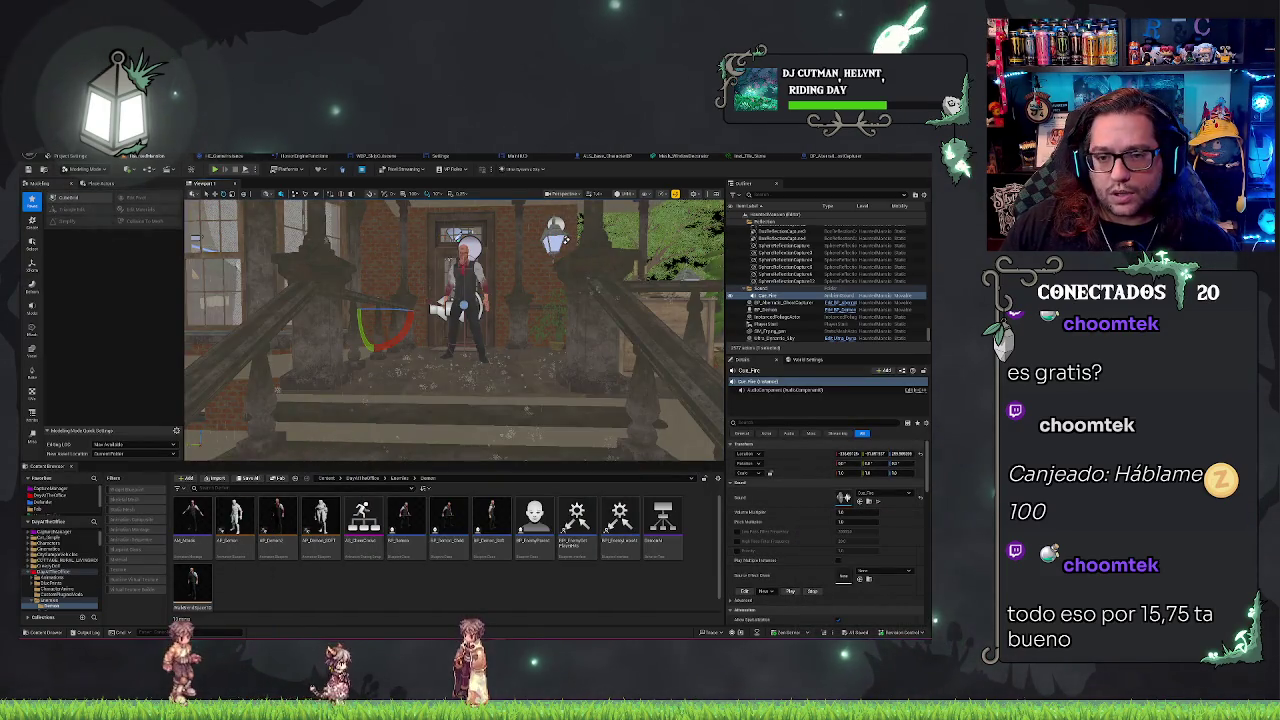
key("alt+p")
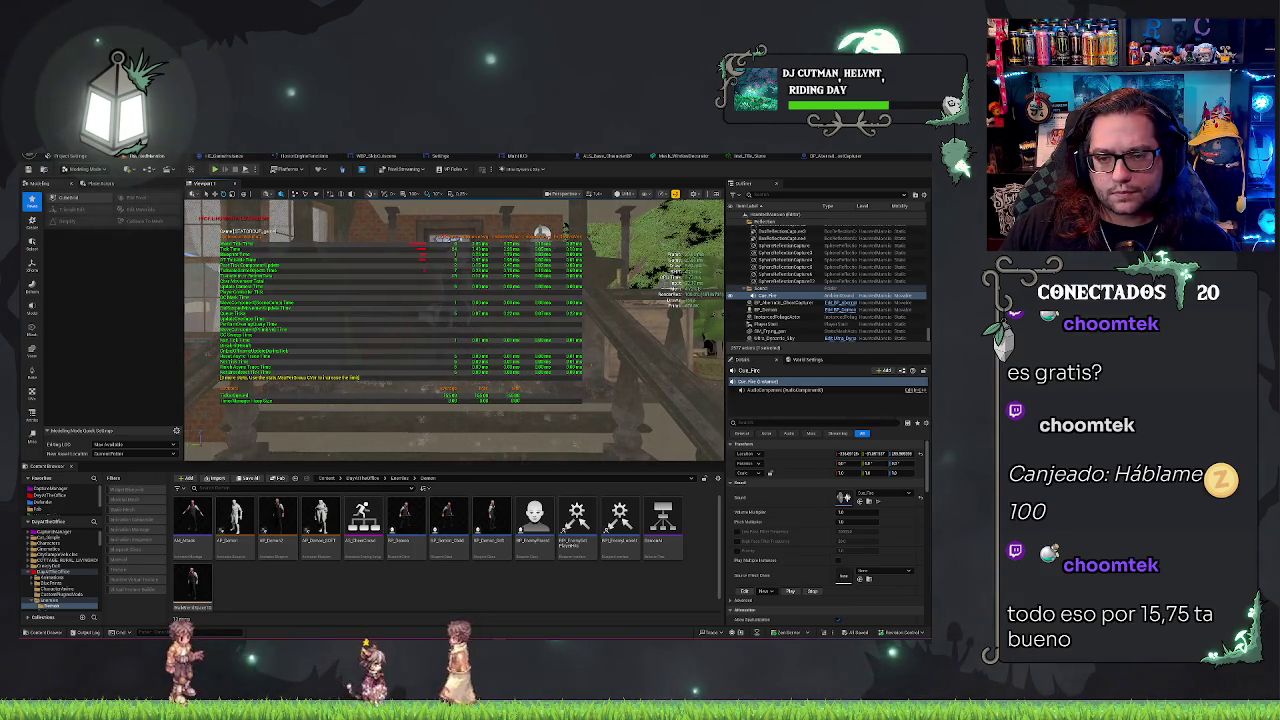
left_click(680, 330)
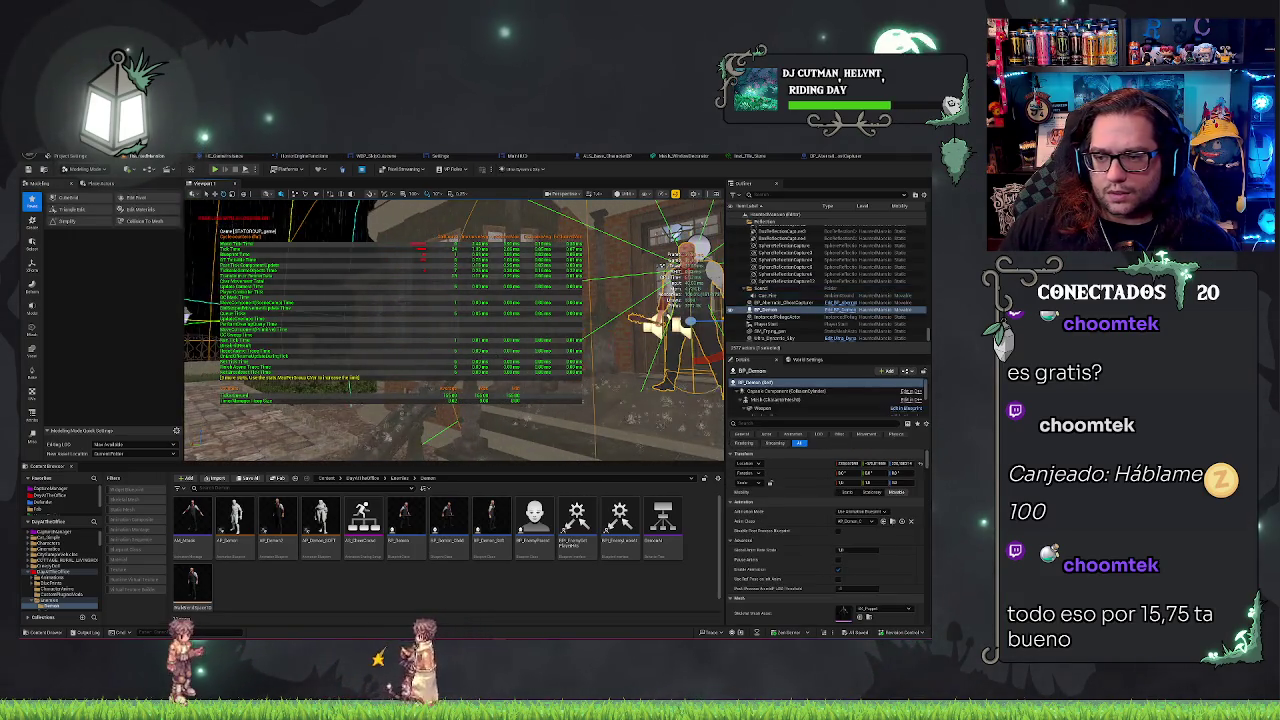
key("Delete")
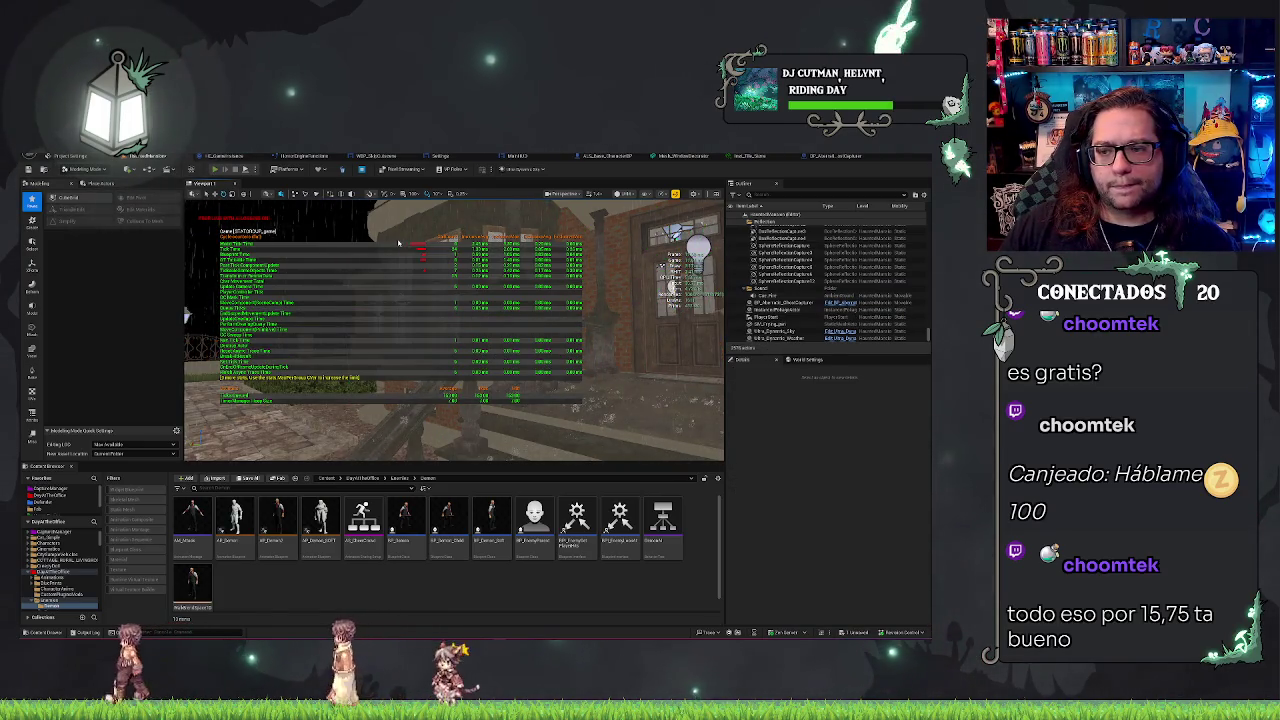
key("alt+p")
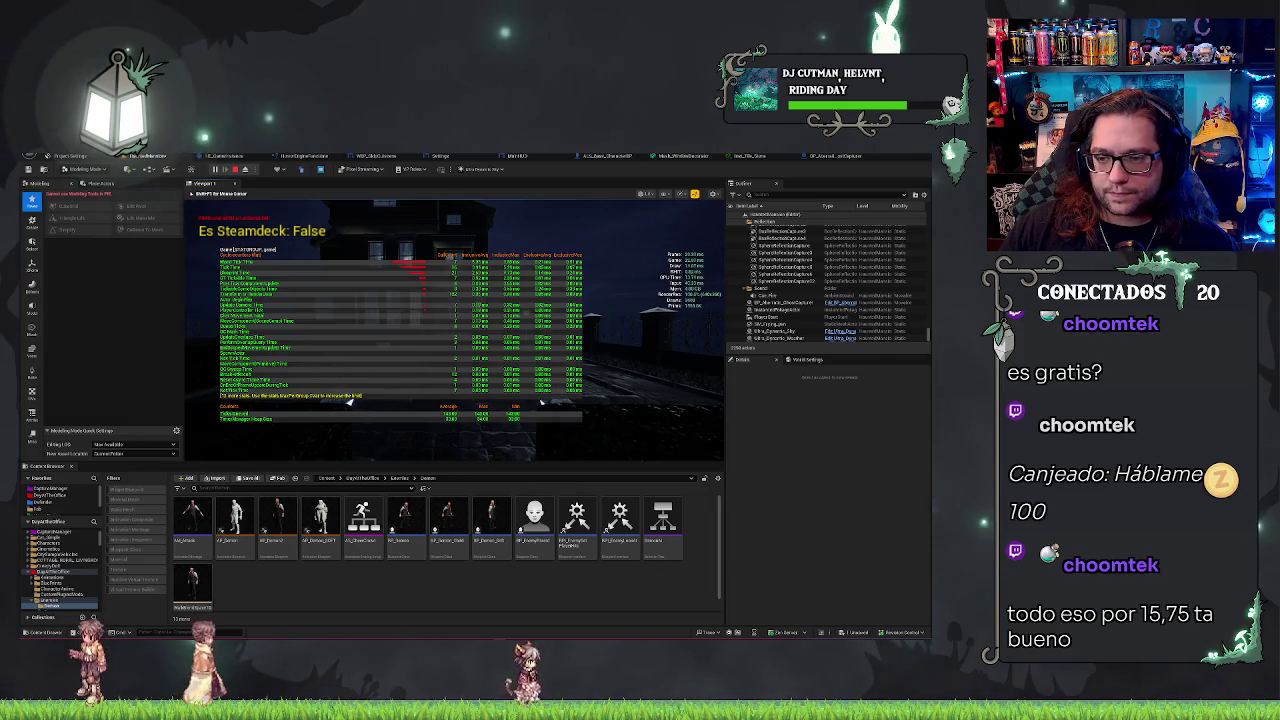
Step: Stop the session, focus the InstancedFoliageActor, save the HauntedMansion map, and play again
key("Escape")
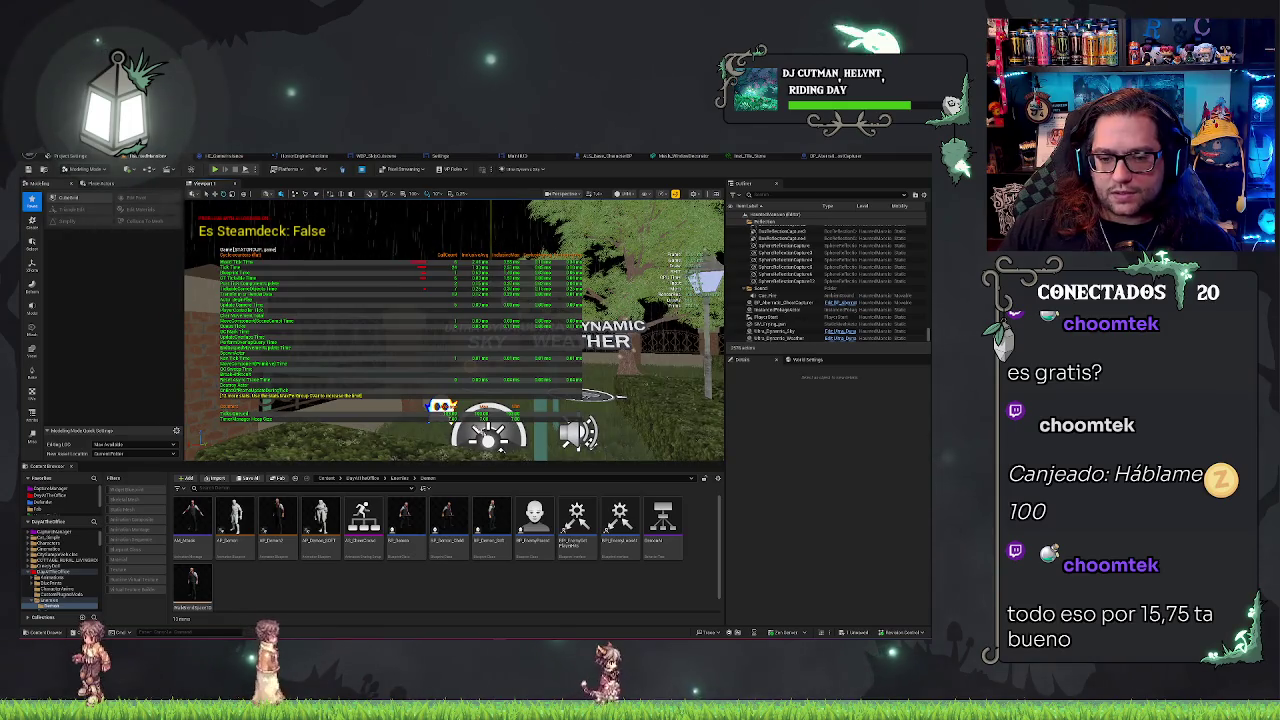
double_click(765, 310)
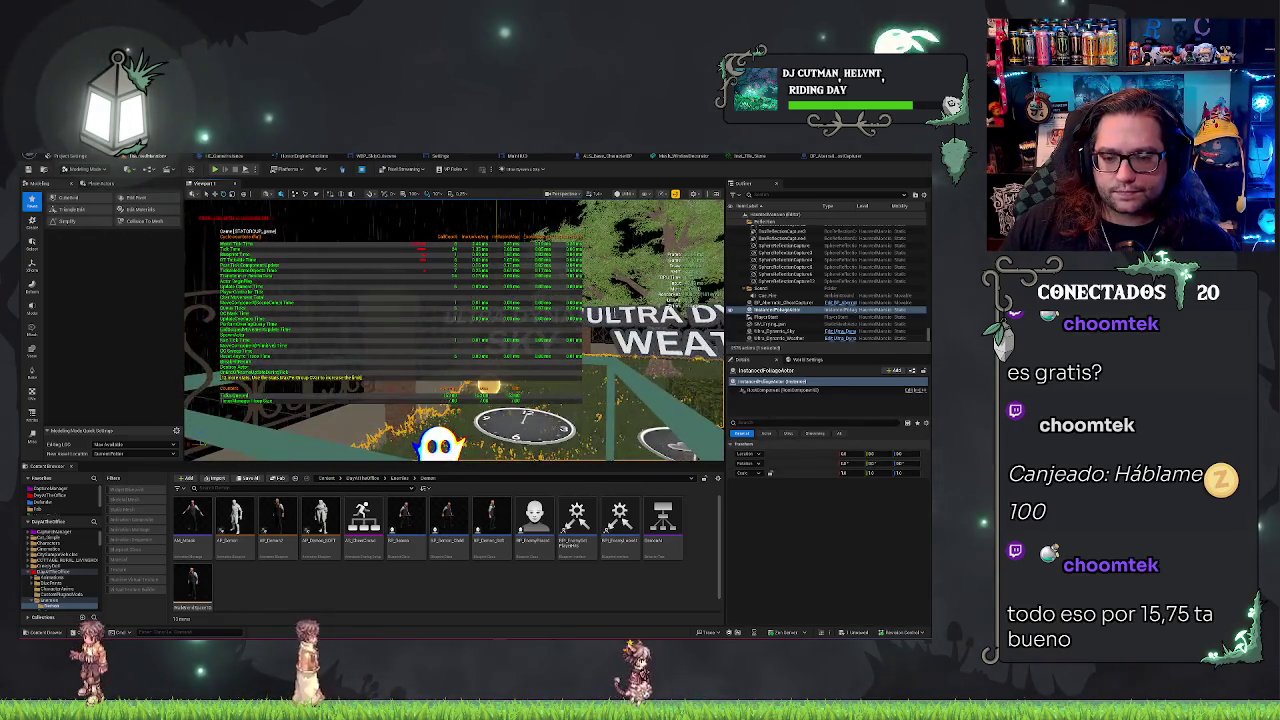
key("Escape")
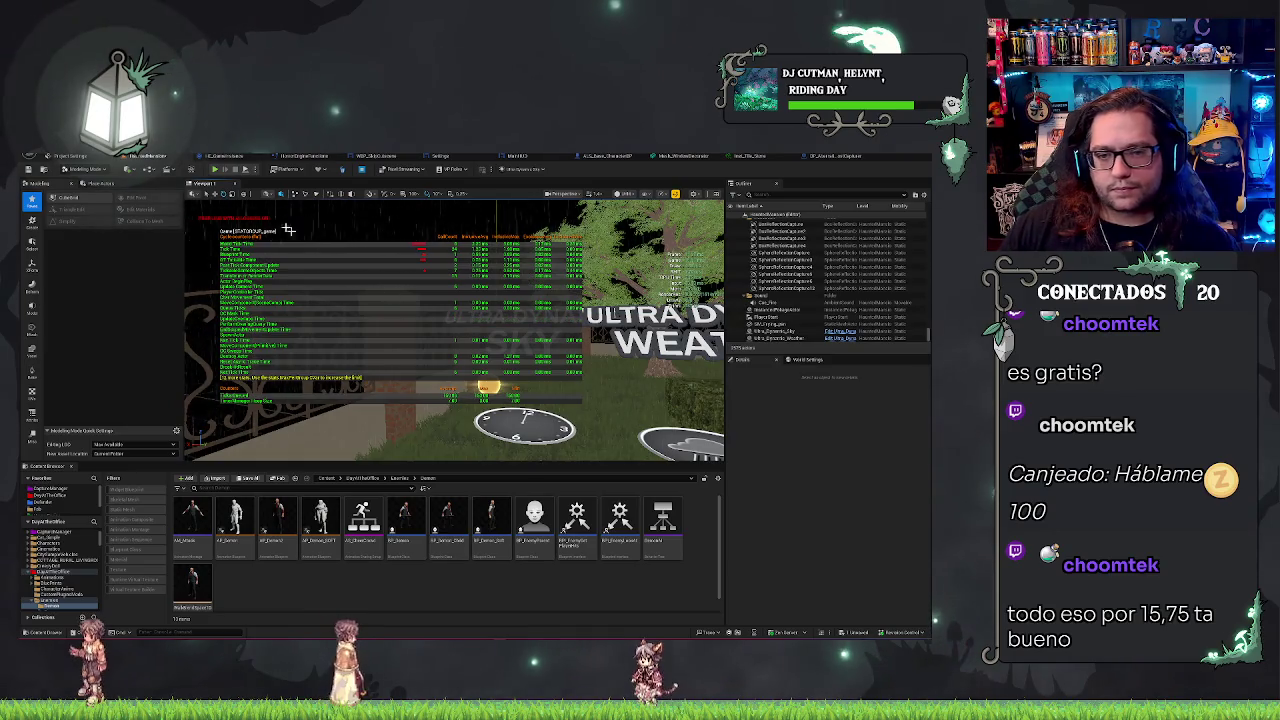
key("ctrl+s")
left_click(214, 170)
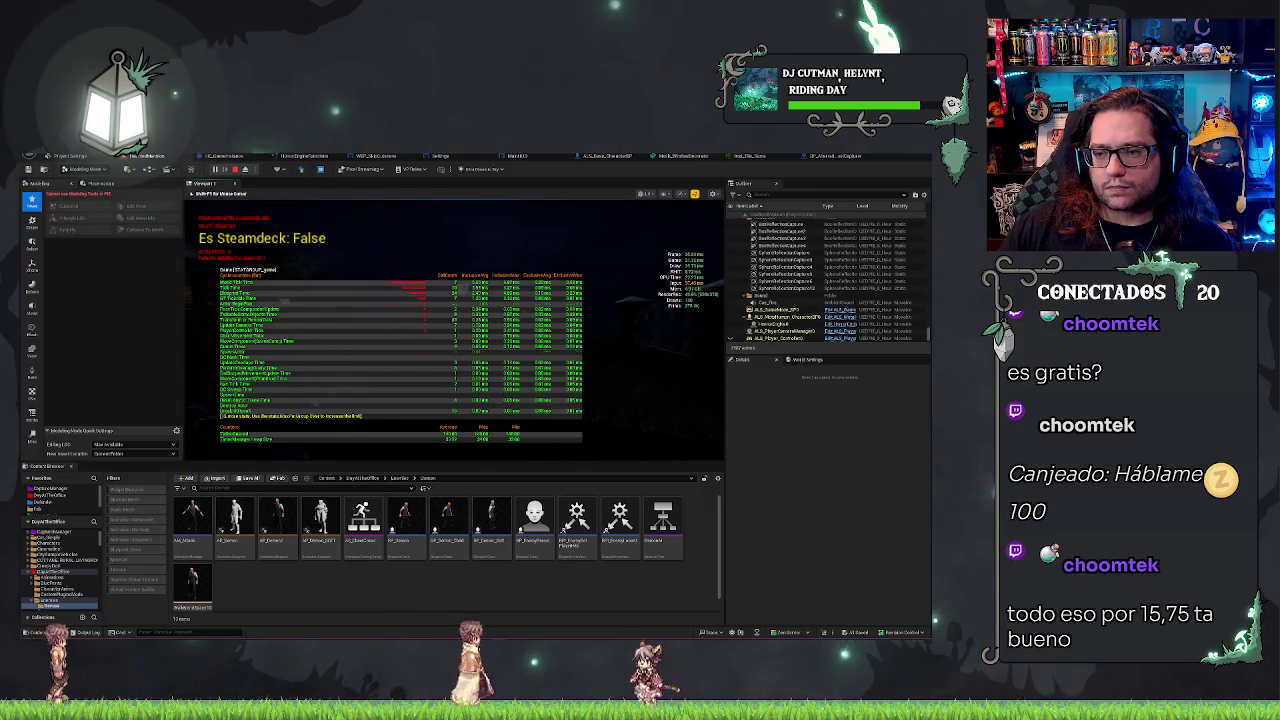
Step: Replay the level with Alt+P, stop it, and focus the BP_Atmospheric_GhostCapture actor
key("Escape")
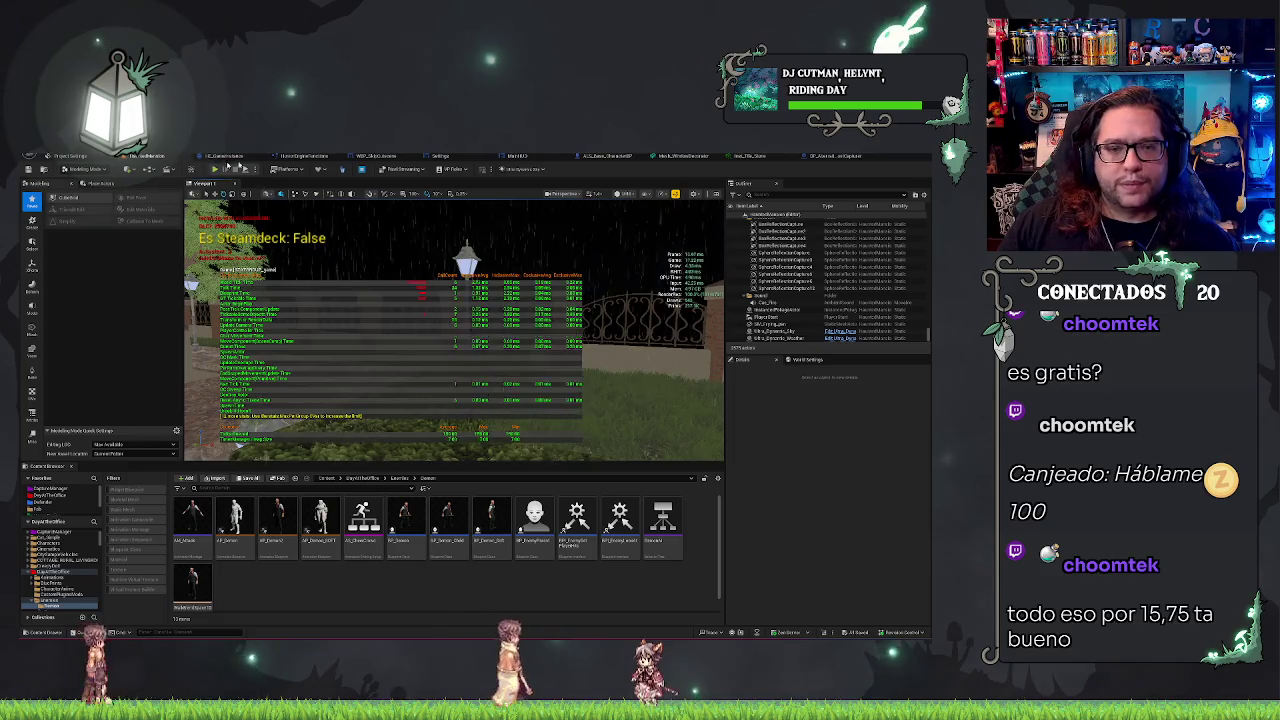
key("alt+p")
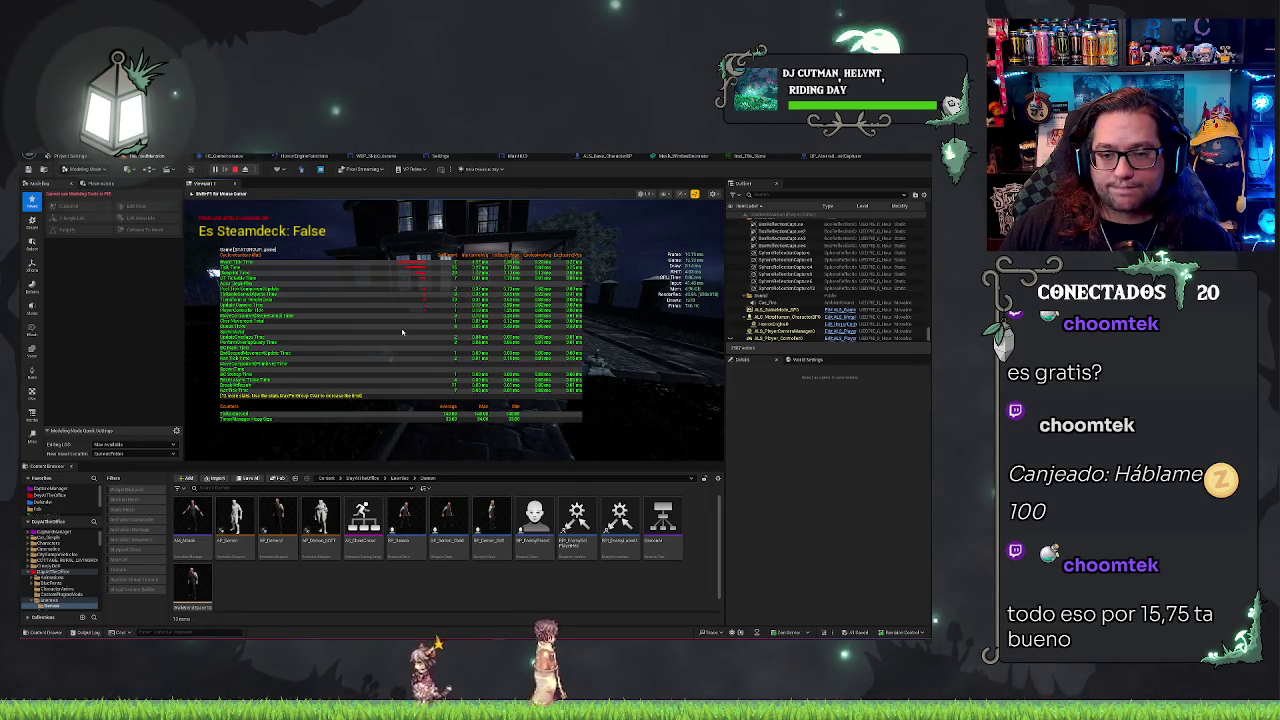
key("Escape")
double_click(780, 310)
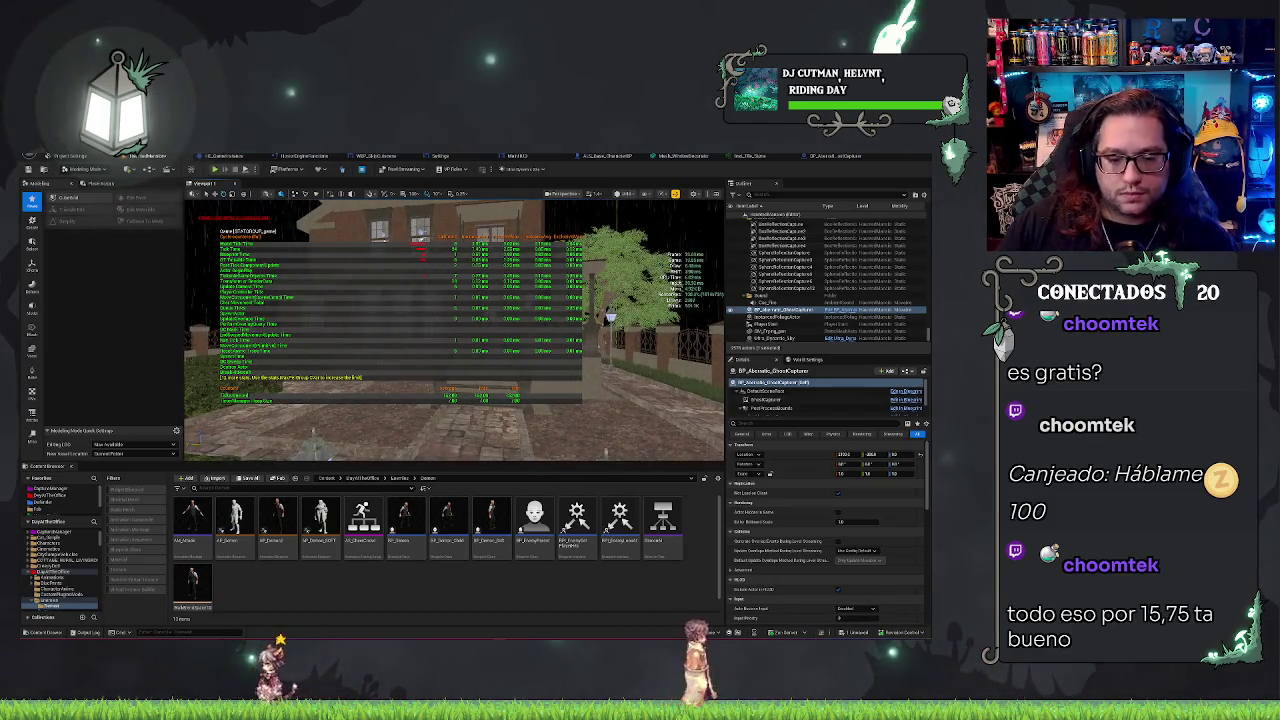
Step: Run 'stat game' to hide the stats overlay, then select the BP_Demon asset in the Content Browser
type("stat")
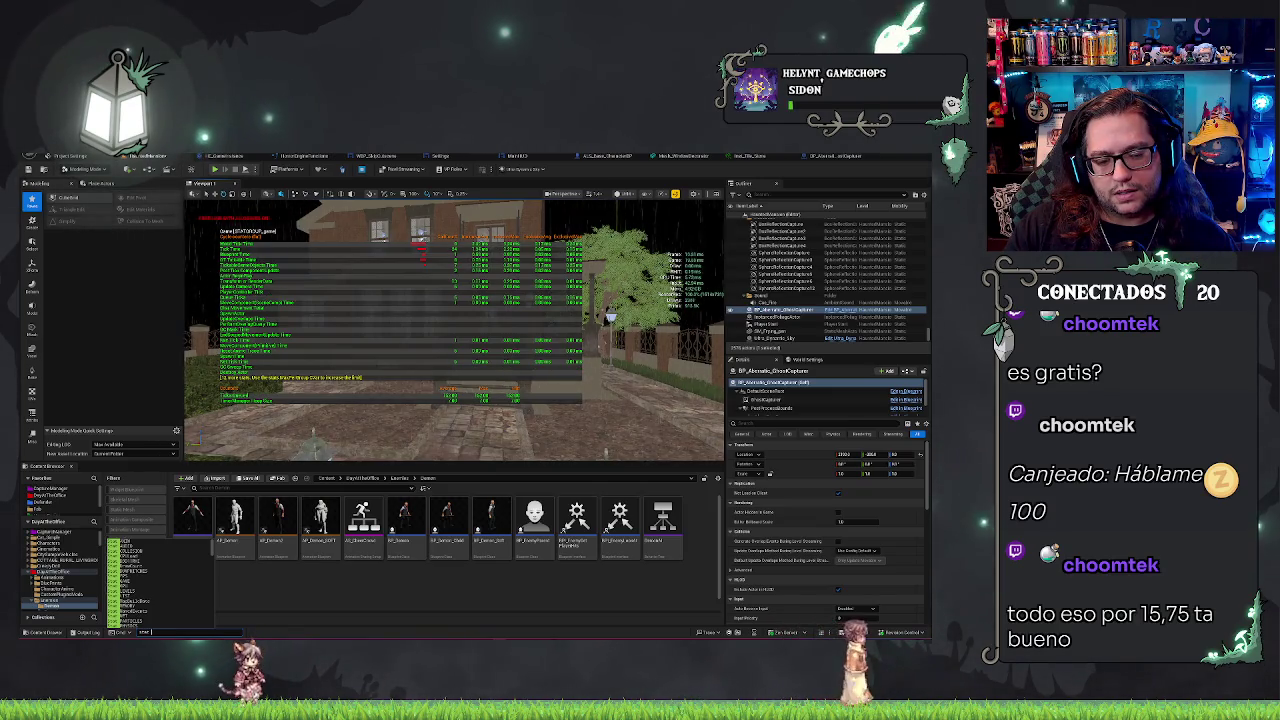
type("game")
key("Return")
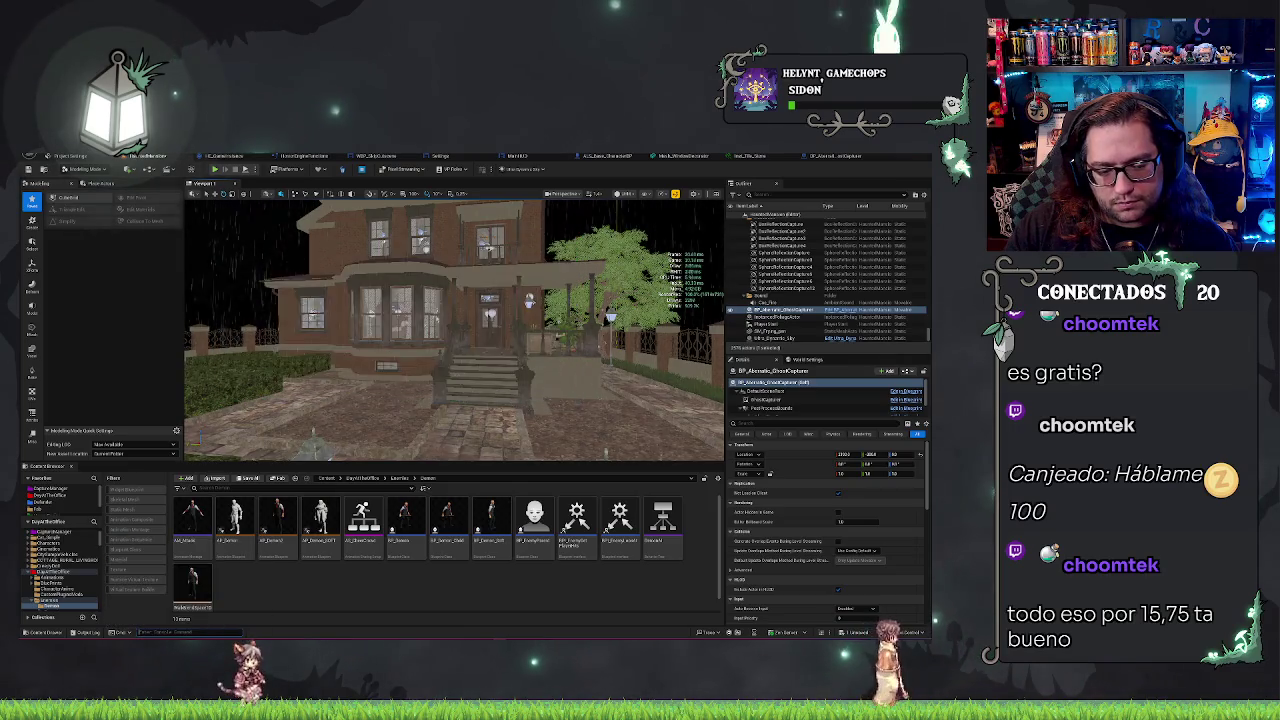
left_click(287, 519)
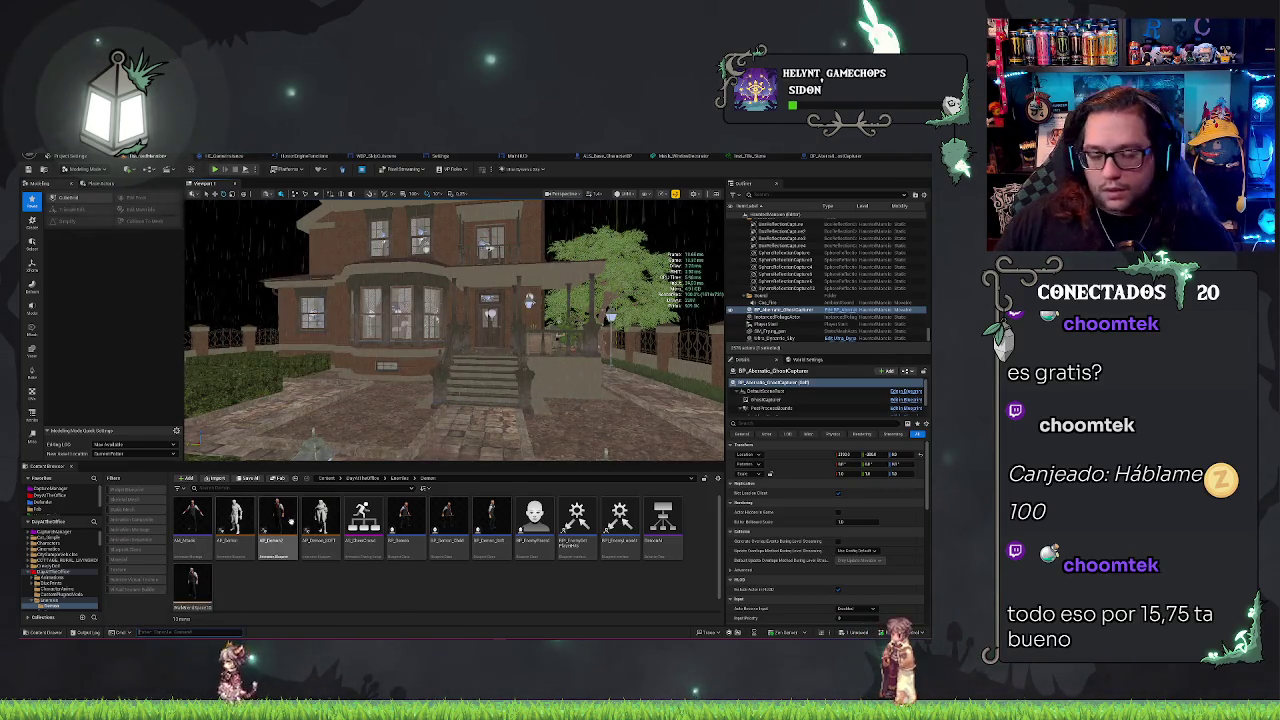
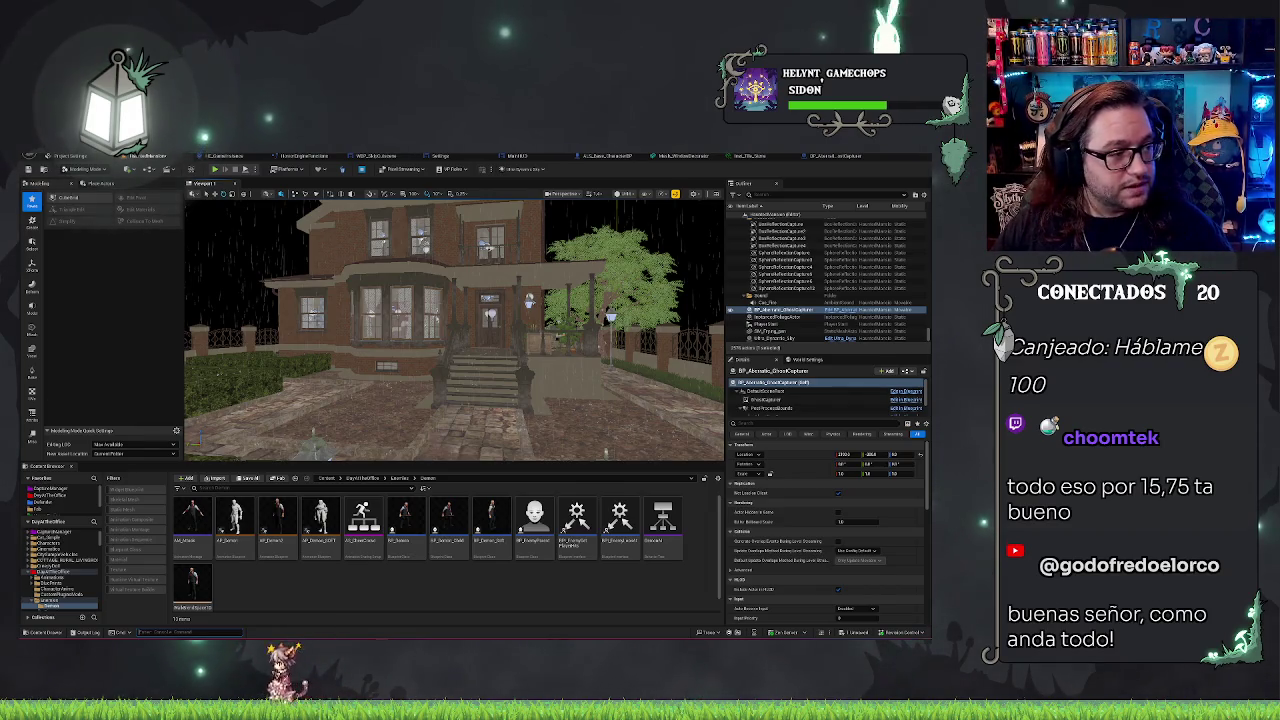
Step: Play-test the haunted mansion level, eject with F8, and switch to the BP_Aberratic_GhostCapturer blueprint
key("alt+p")
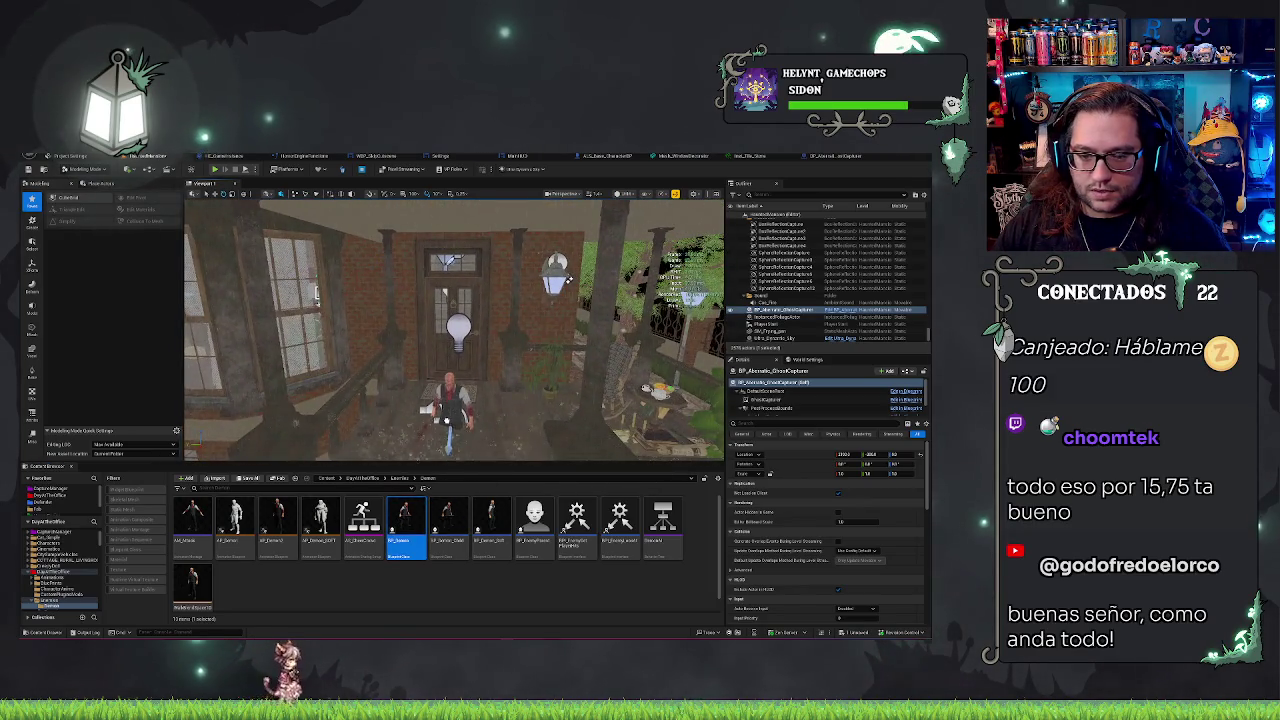
key("F8")
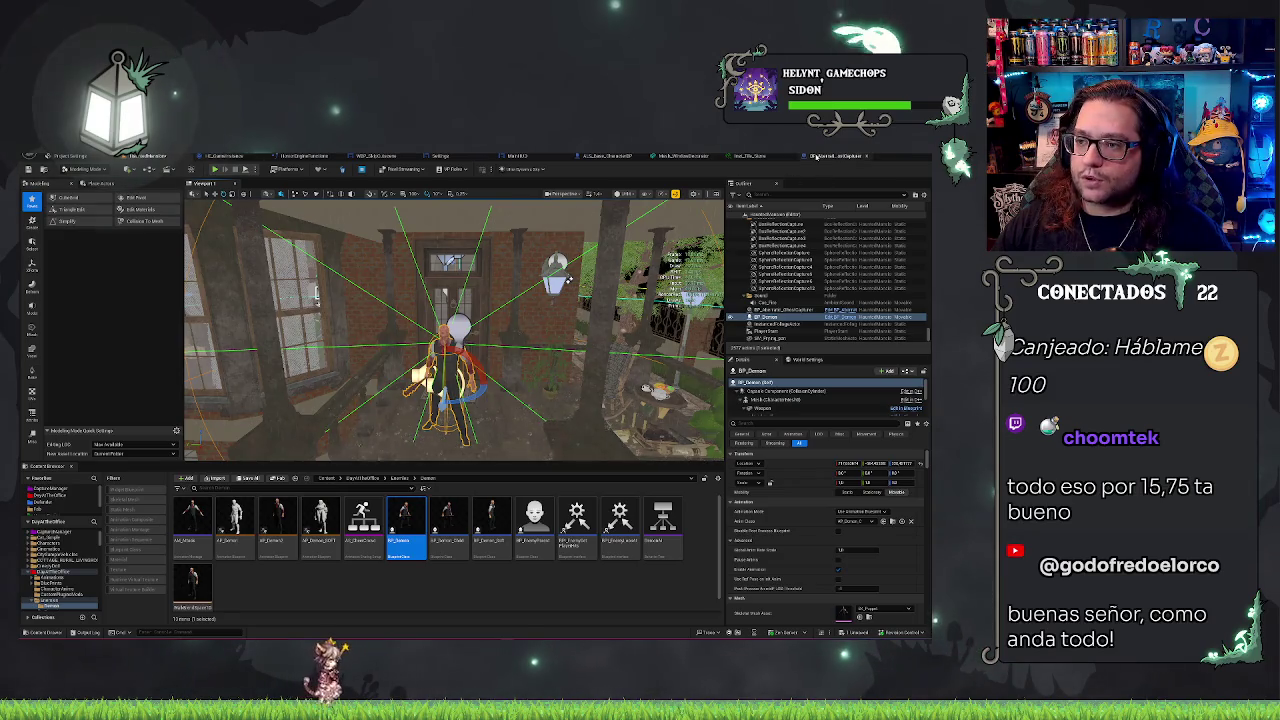
left_click(815, 158)
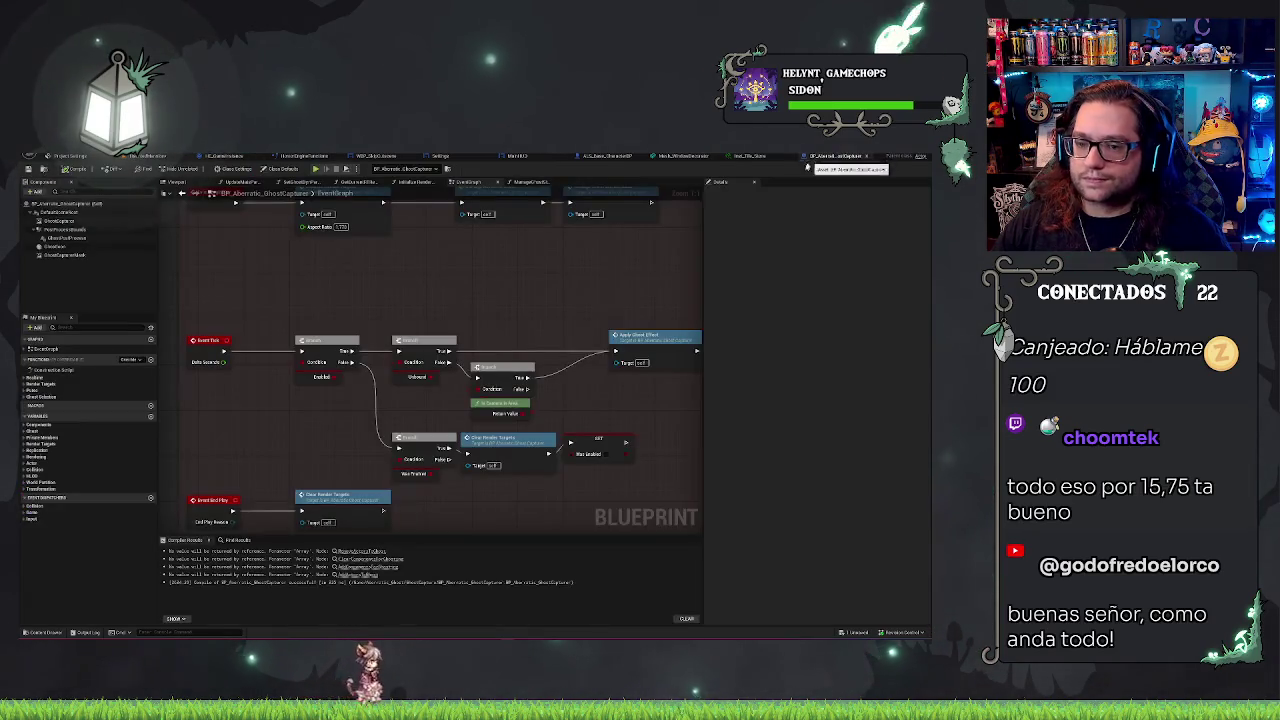
Step: Open the ManageGhostStencilMask function graph and save the map
scroll(515, 264, "up", 2)
double_click(515, 264)
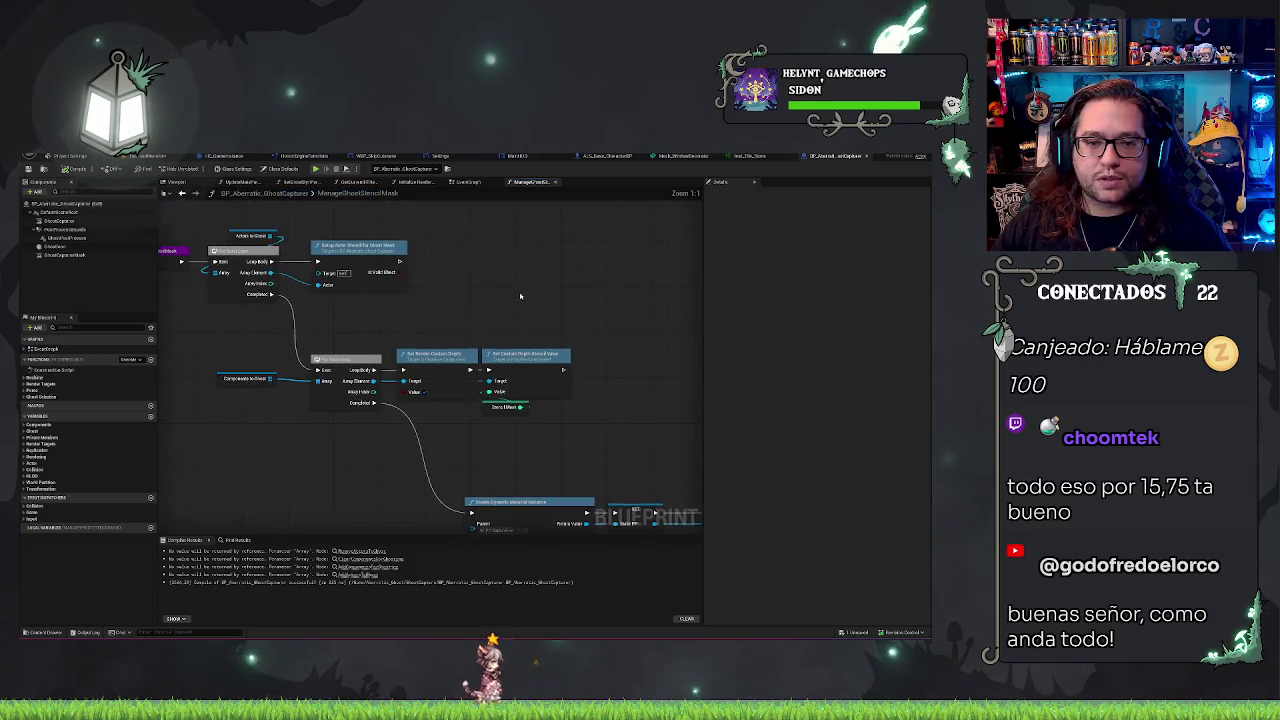
key("ctrl+s")
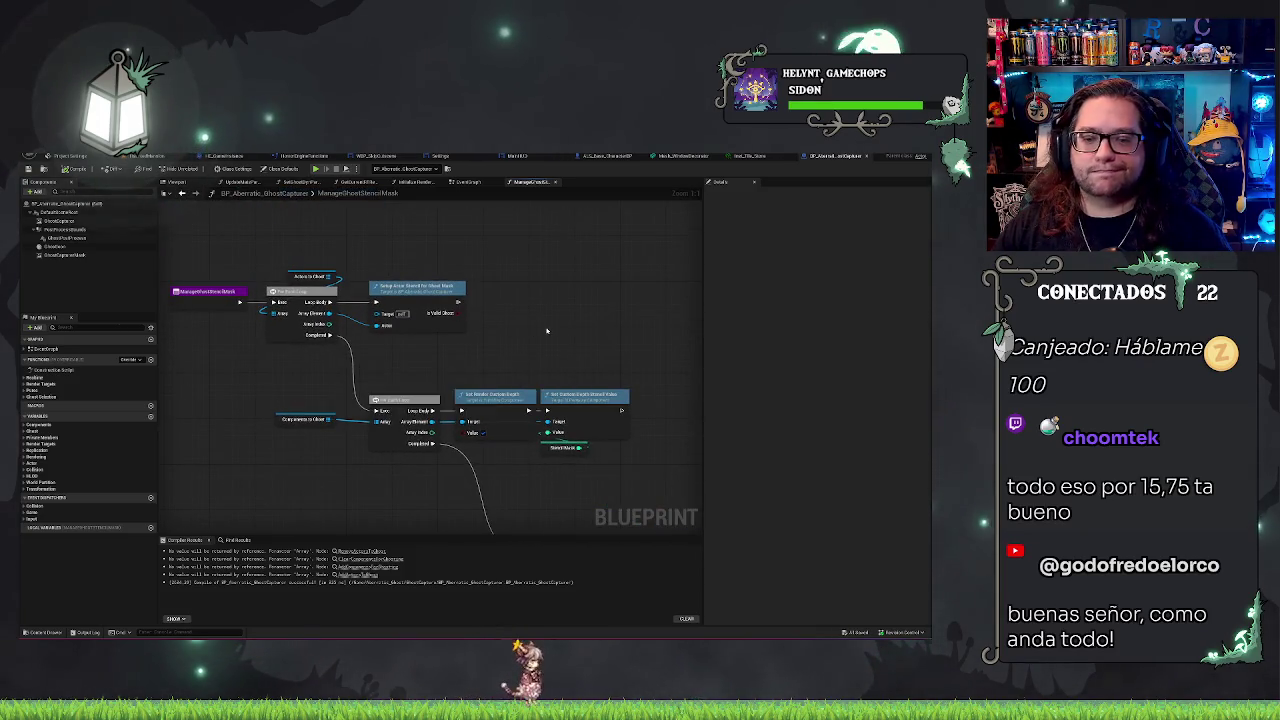
Step: Pan the graph to center the stencil loops, then return to the level editor
scroll(560, 330, "down", 4)
scroll(415, 365, "up", 3)
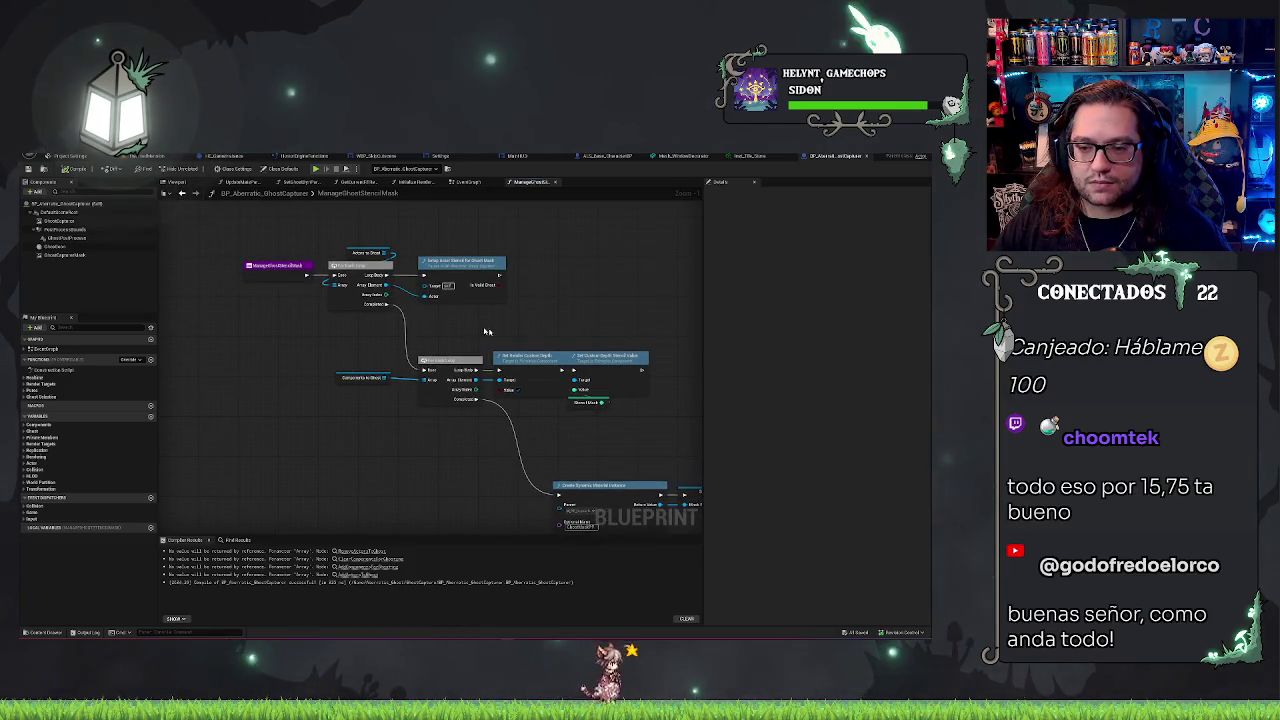
mouse_move(486, 331)
left_mouse_down()
mouse_move(565, 327)
mouse_move(330, 322)
mouse_move(674, 329)
mouse_move(477, 289)
mouse_move(444, 365)
left_mouse_up()
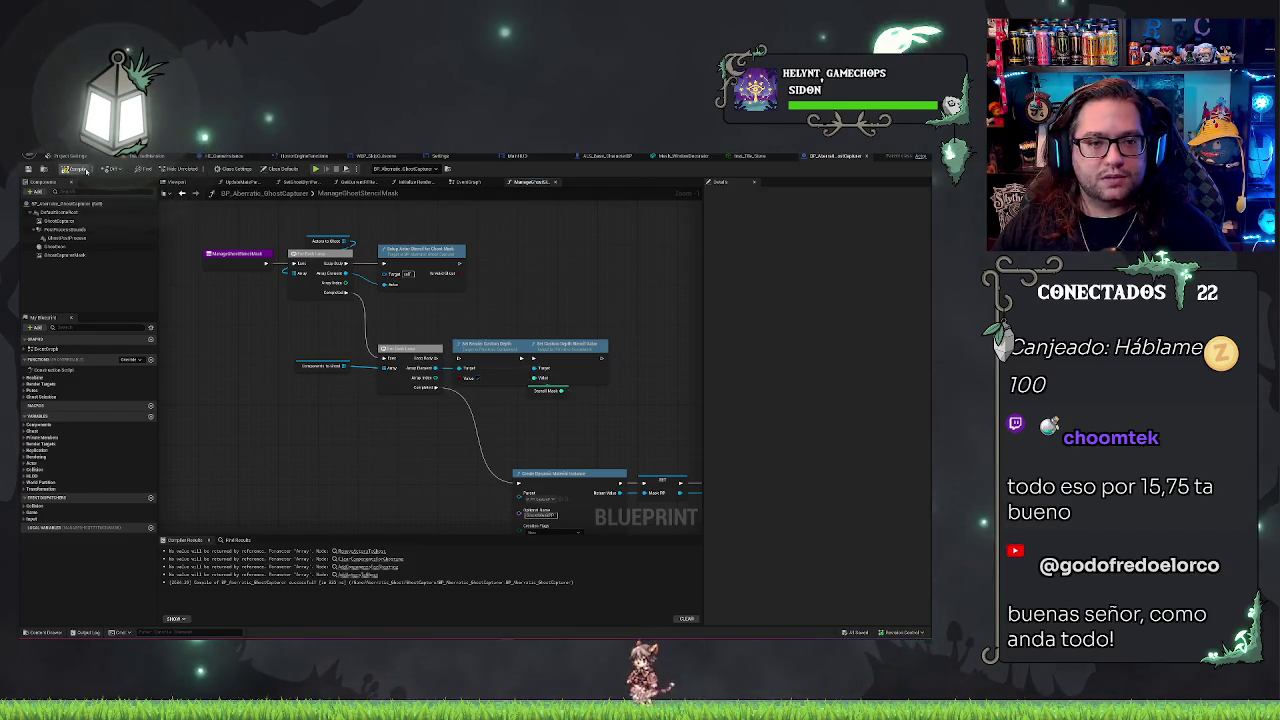
left_click(157, 158)
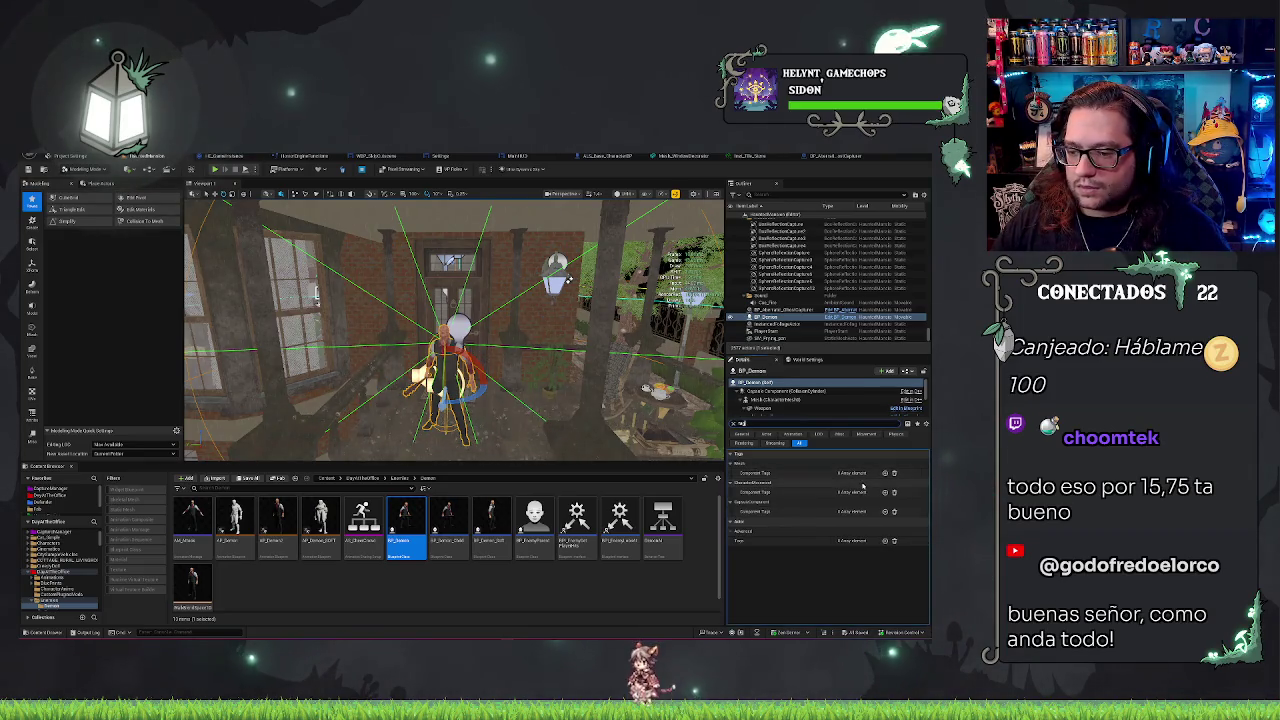
Step: Add a new tag entry to BP_Demon, save the map, and briefly play-test the level
left_click(885, 541)
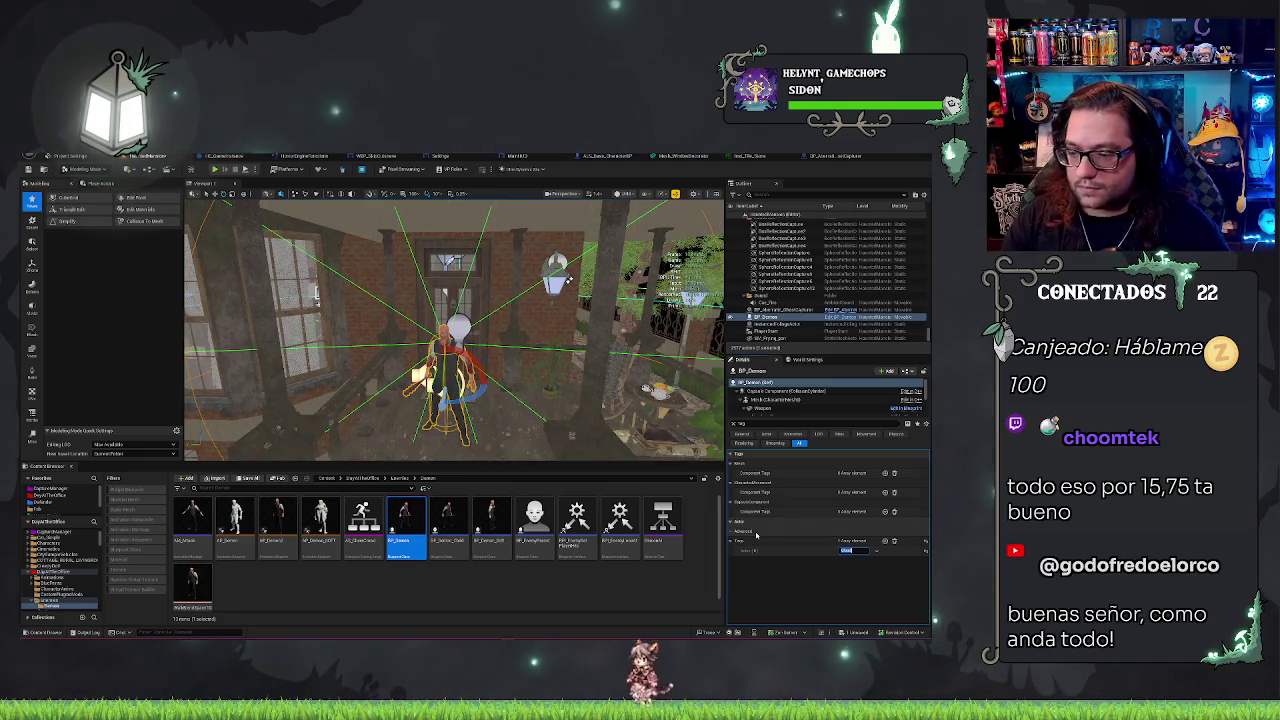
key("ctrl+s")
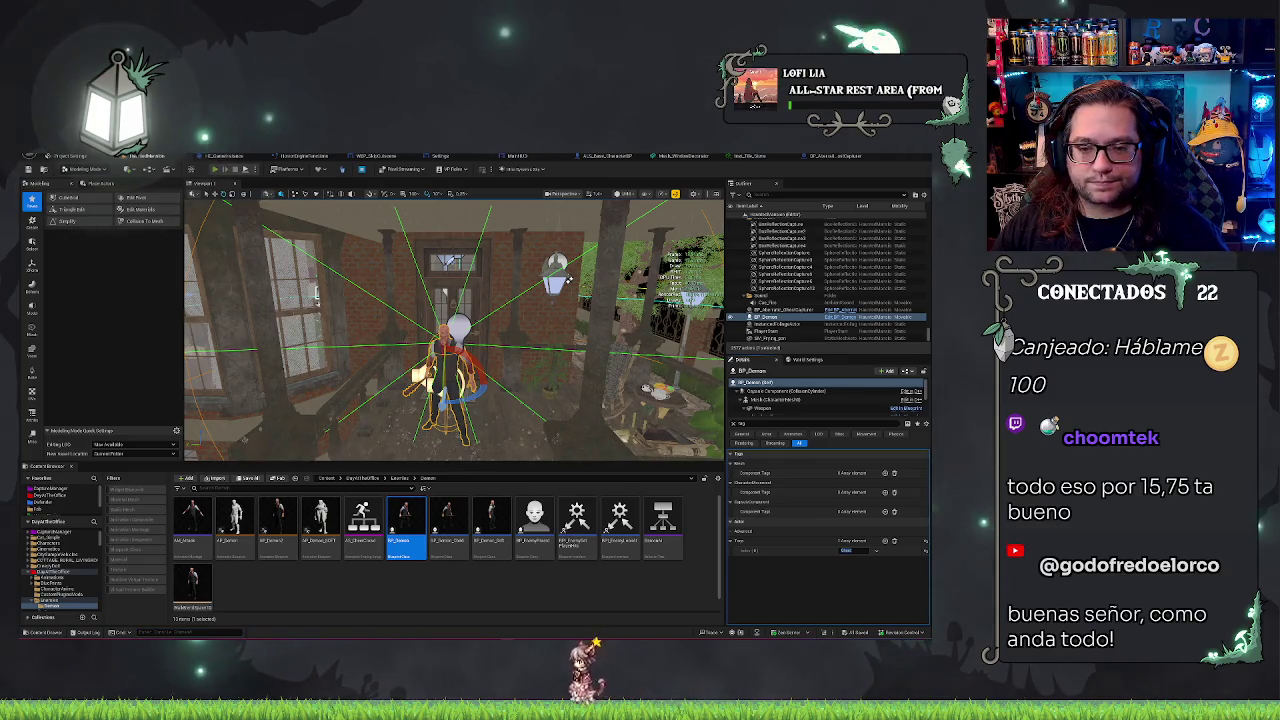
key("alt+p")
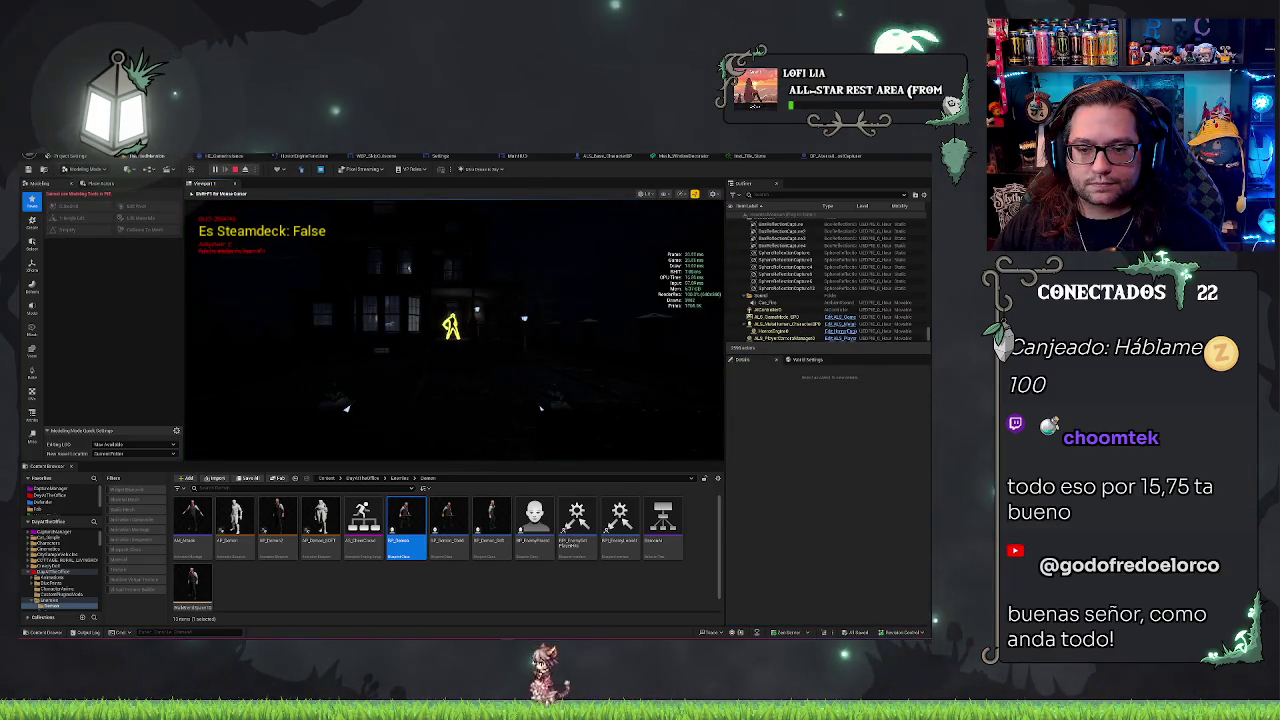
key("Escape")
left_click(835, 157)
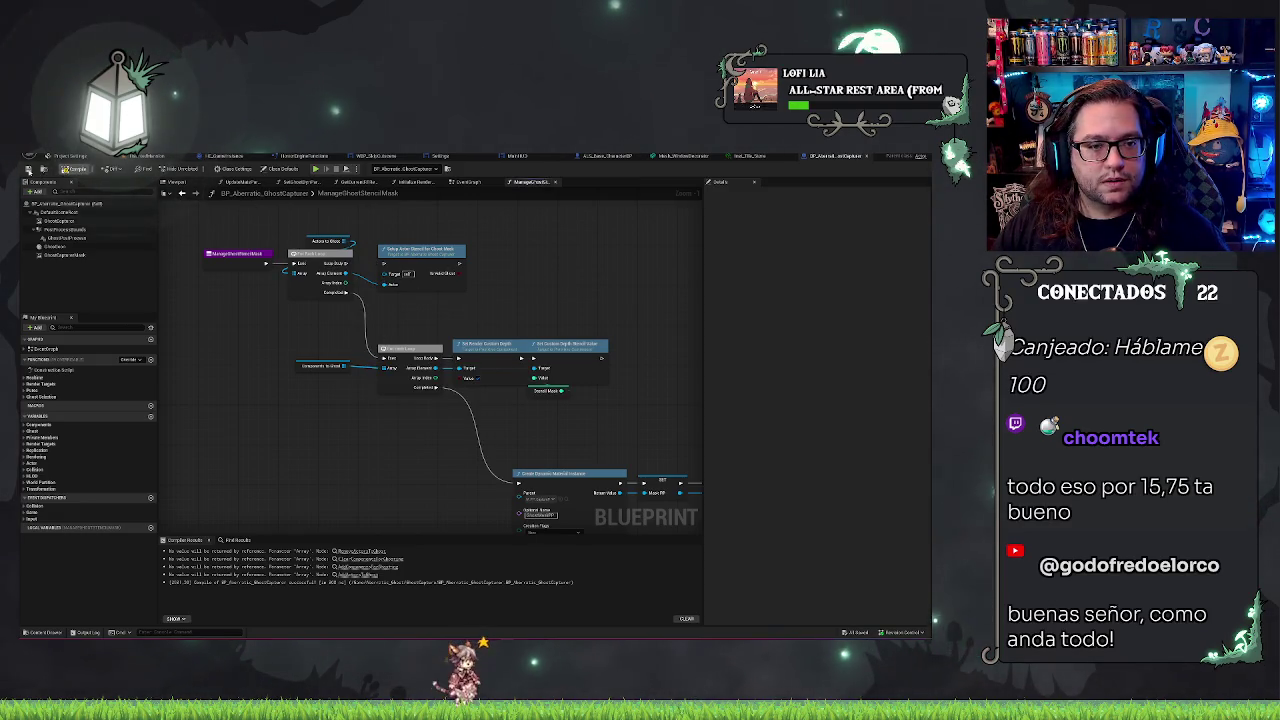
Step: Play-test the level once more from the level editor and return to the GhostCapturer blueprint
left_click(133, 157)
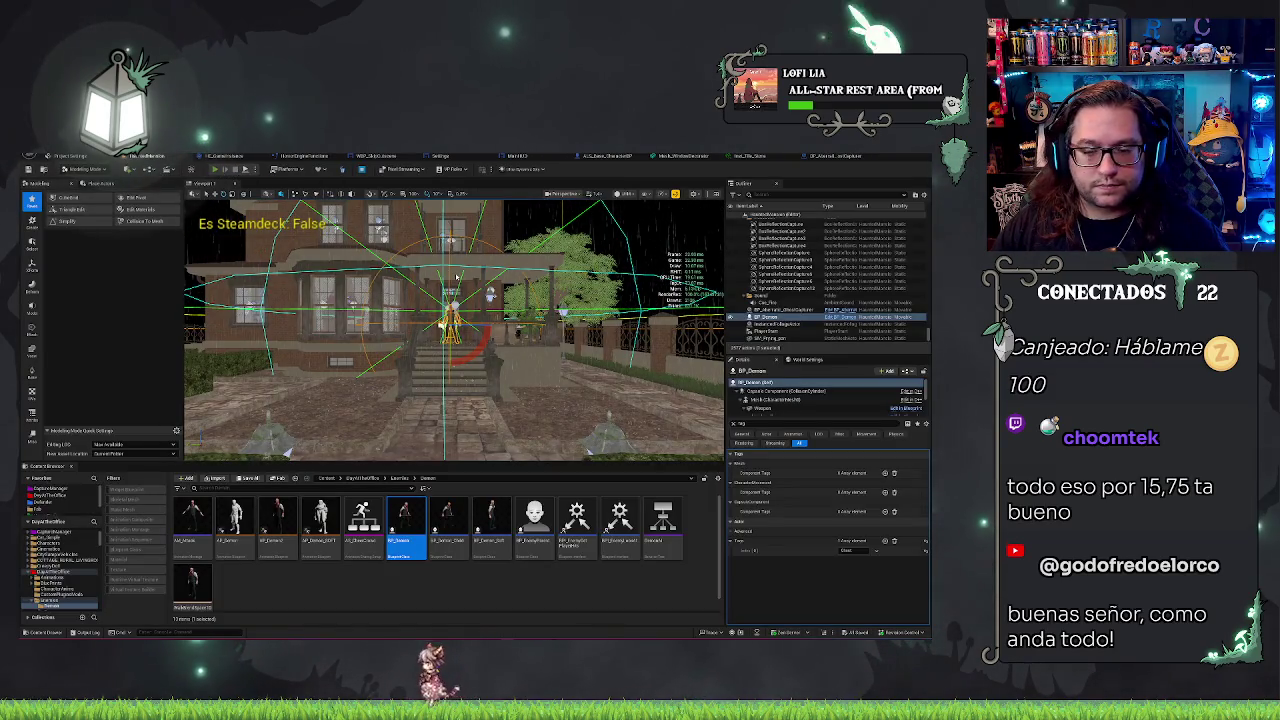
key("alt+p")
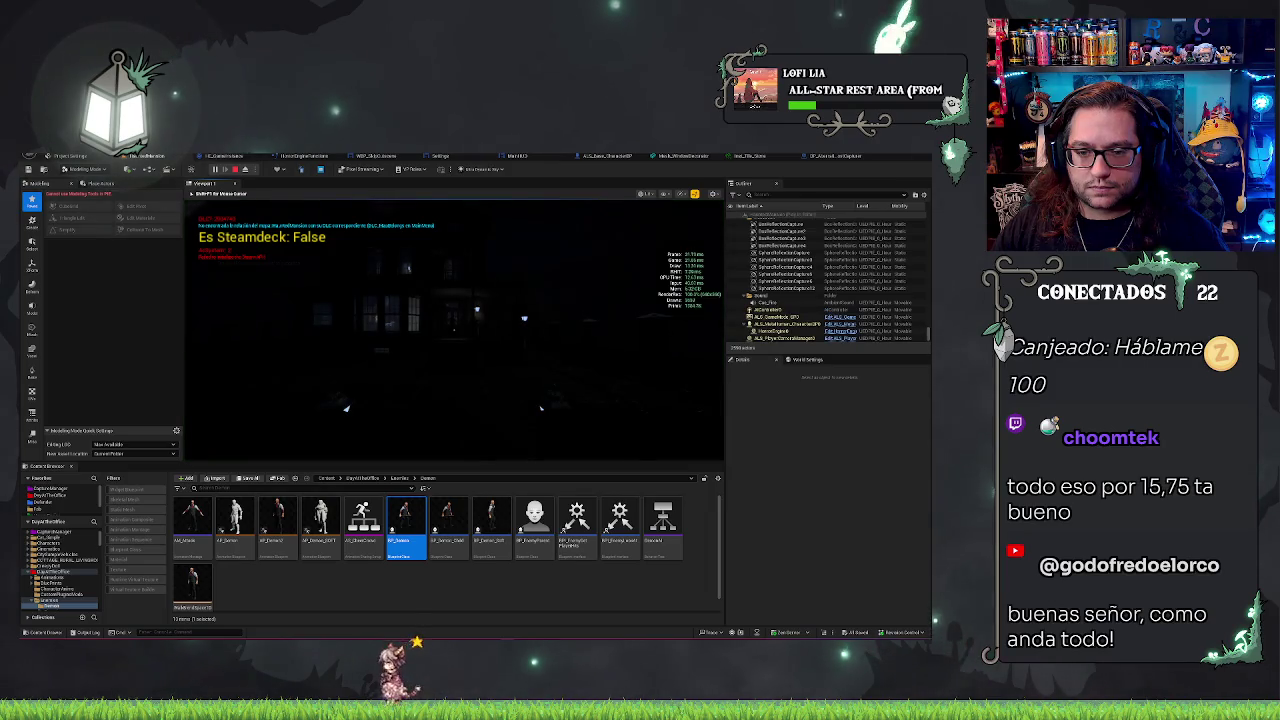
key("Escape")
left_click(833, 157)
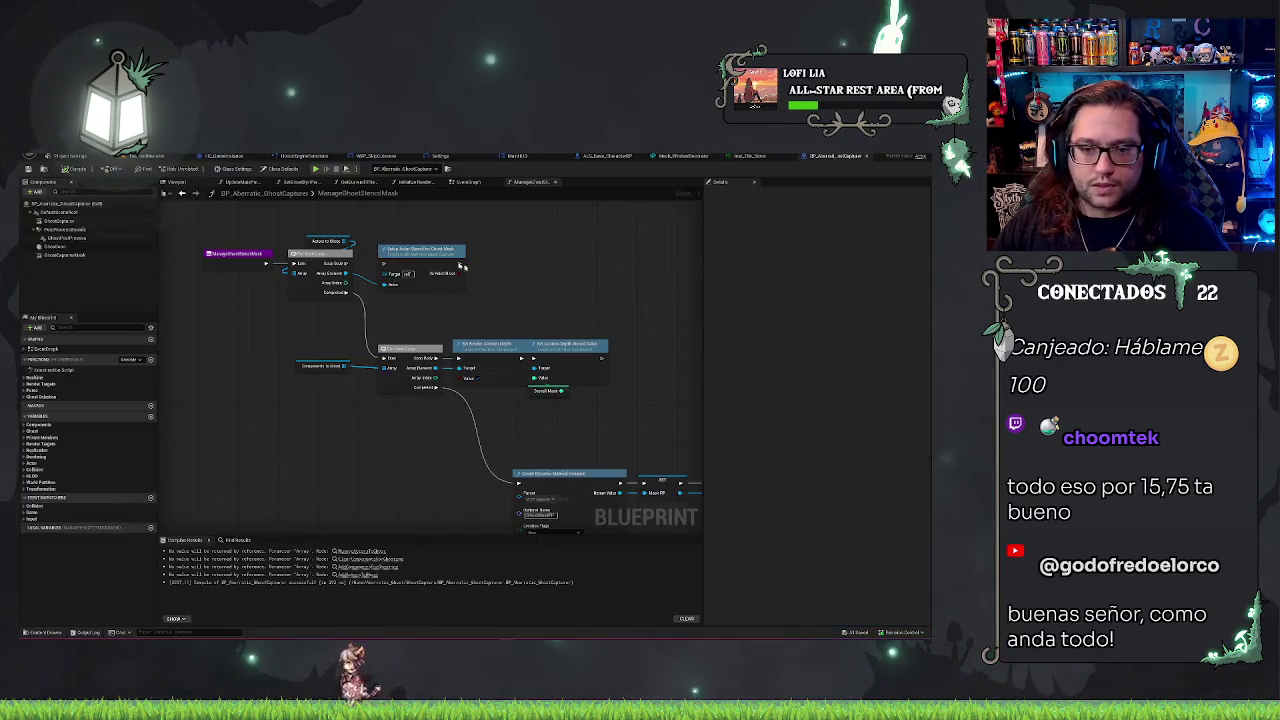
Step: Open SetupActorStencilForGhostMask and inspect its Is Valid, For Each Loop and stencil value nodes
left_click_drag(347, 263, 380, 266)
double_click(420, 249)
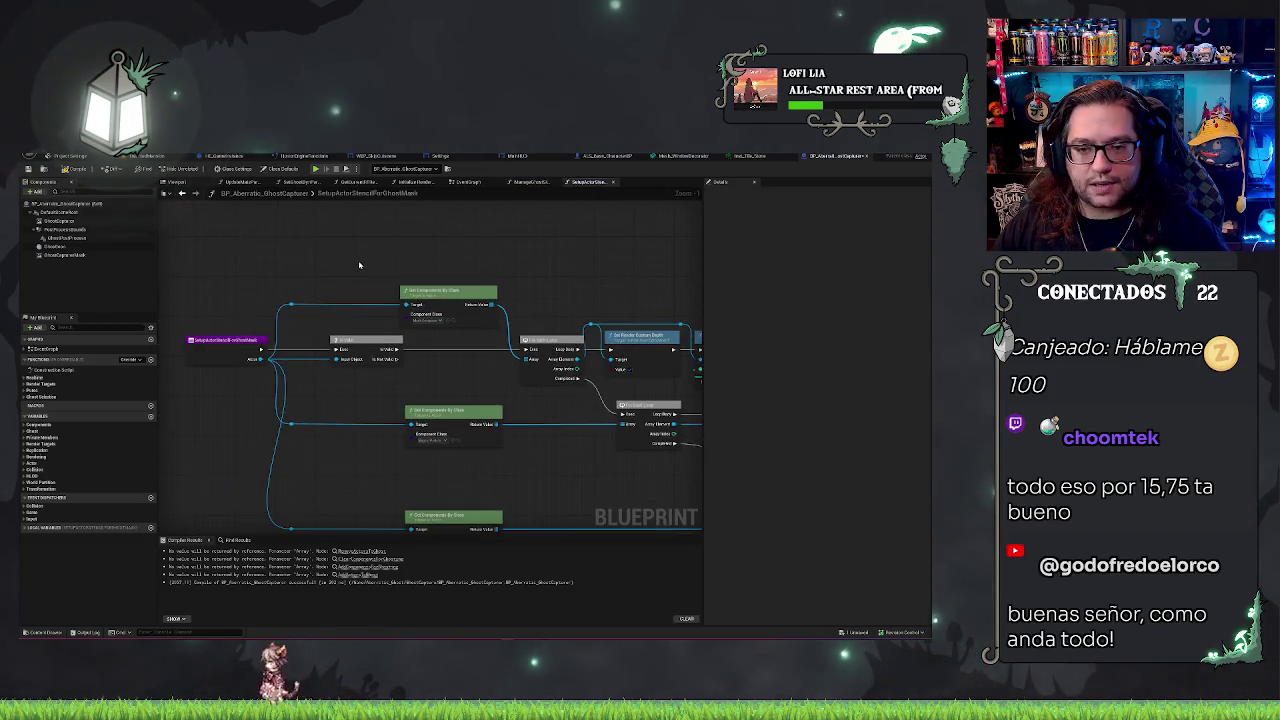
scroll(391, 251, "up", 1)
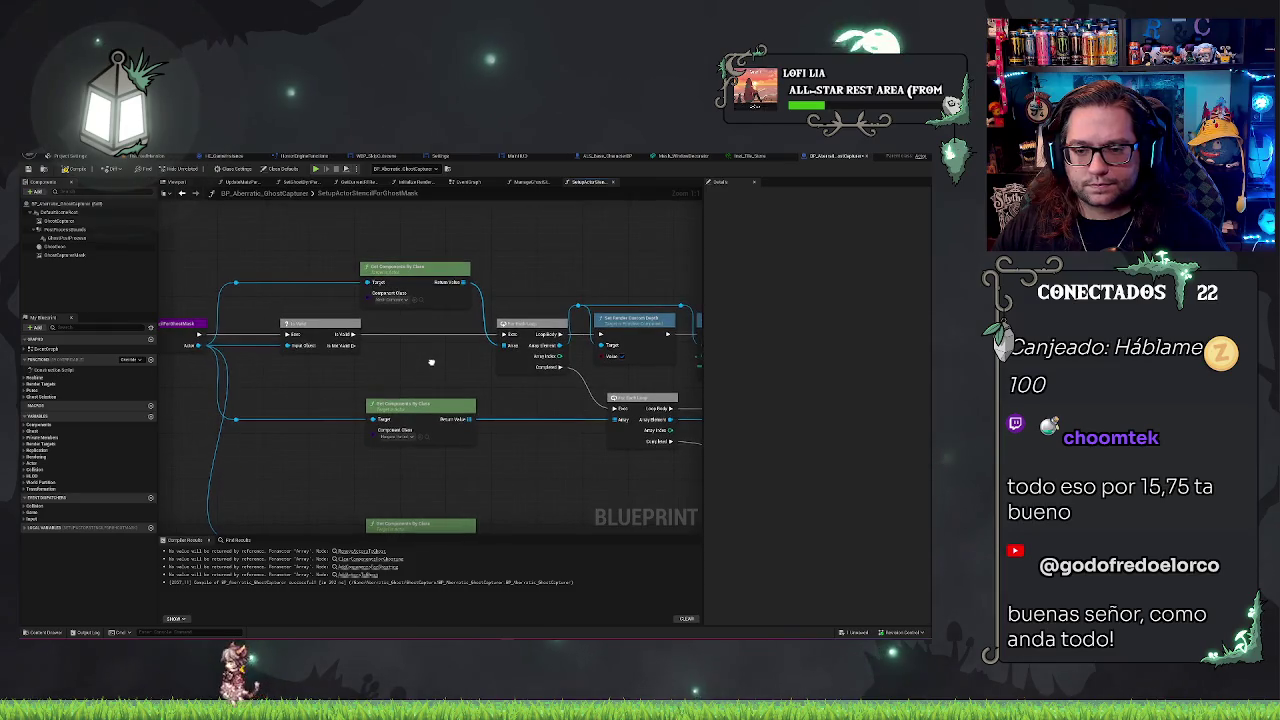
left_click_drag(428, 360, 460, 331)
left_click(350, 296)
left_click_drag(474, 340, 355, 337)
left_click(440, 300)
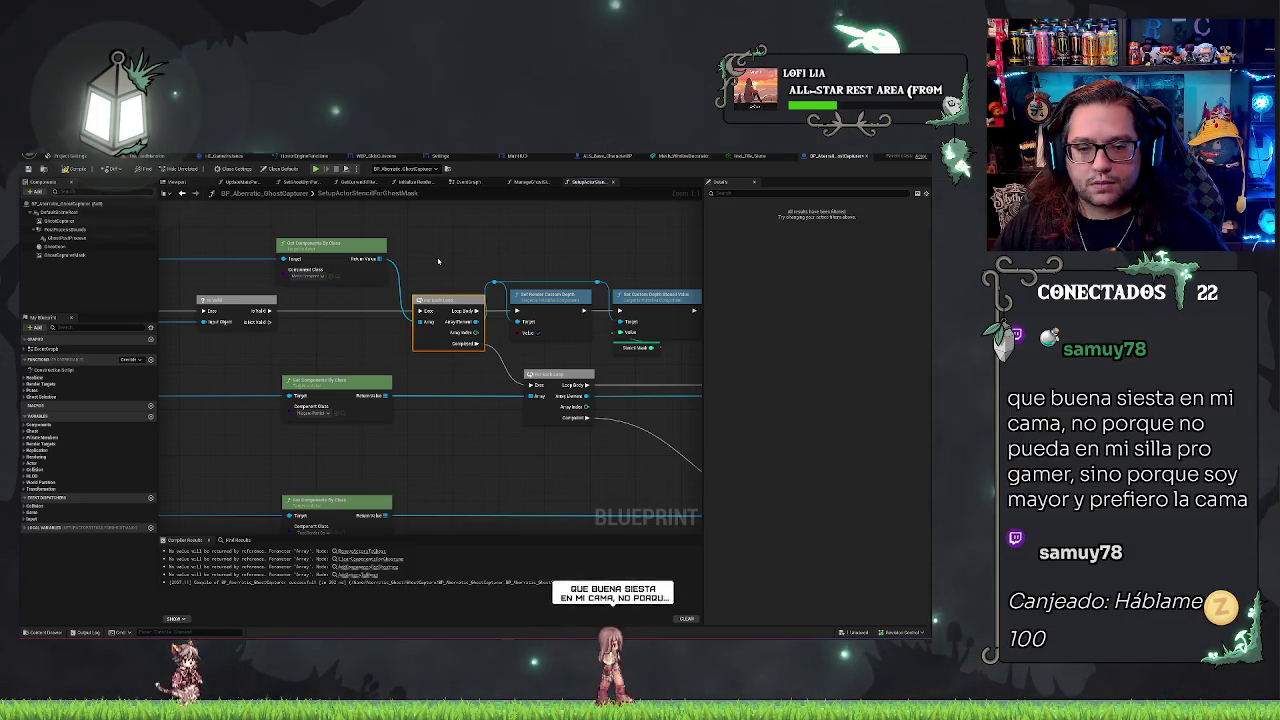
left_click(525, 310)
left_click(535, 377)
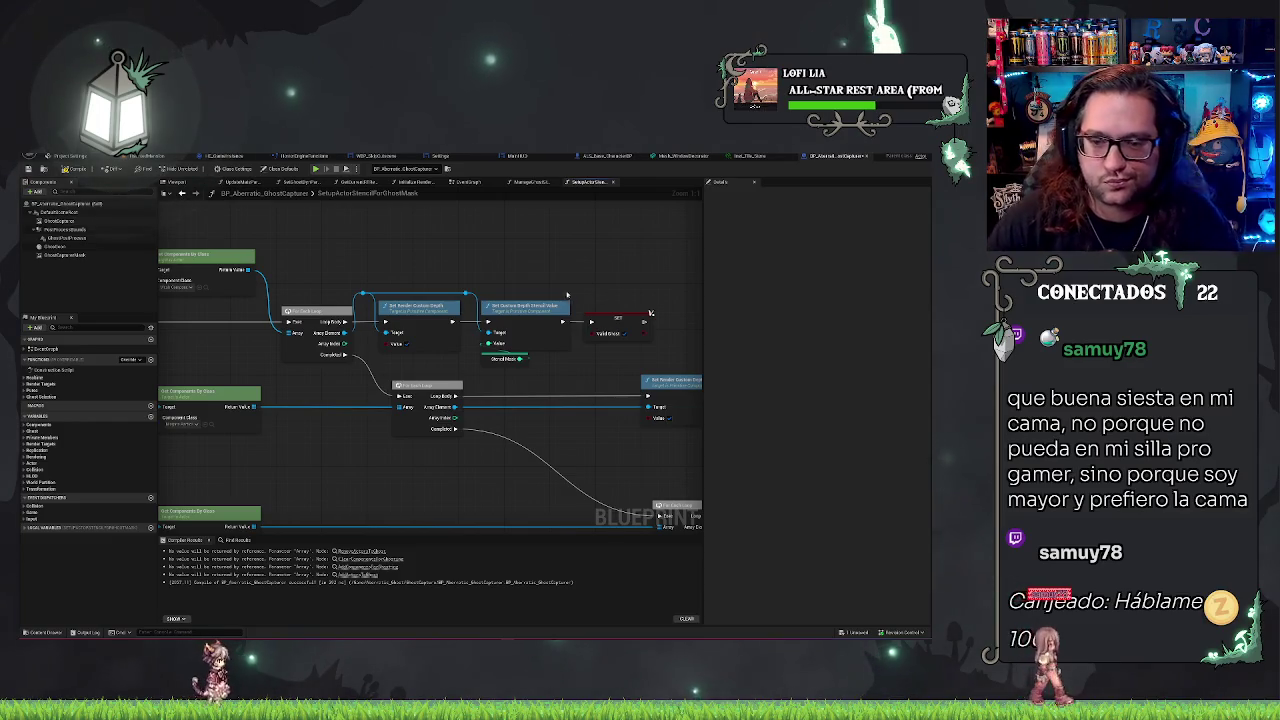
Step: Inspect the Set Render Custom Depth and Set Custom Depth Stencil Value nodes, then return to the level
scroll(412, 278, "down", 1)
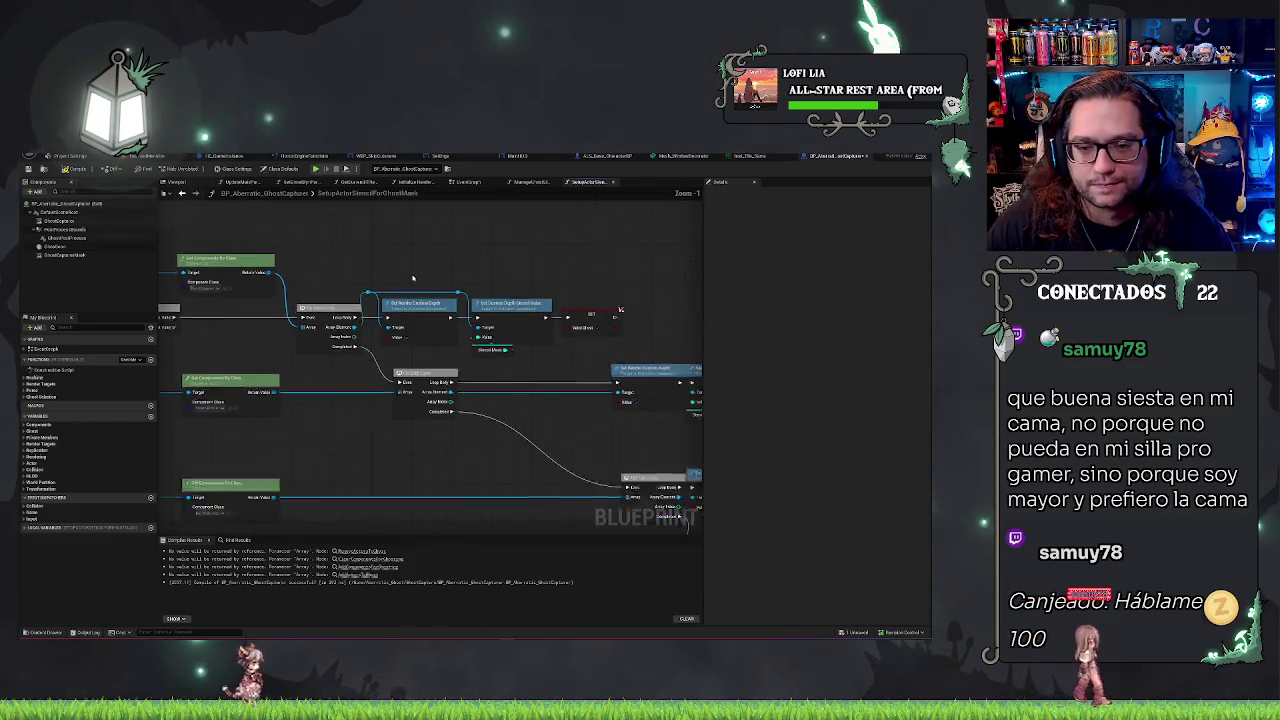
scroll(412, 278, "up", 1)
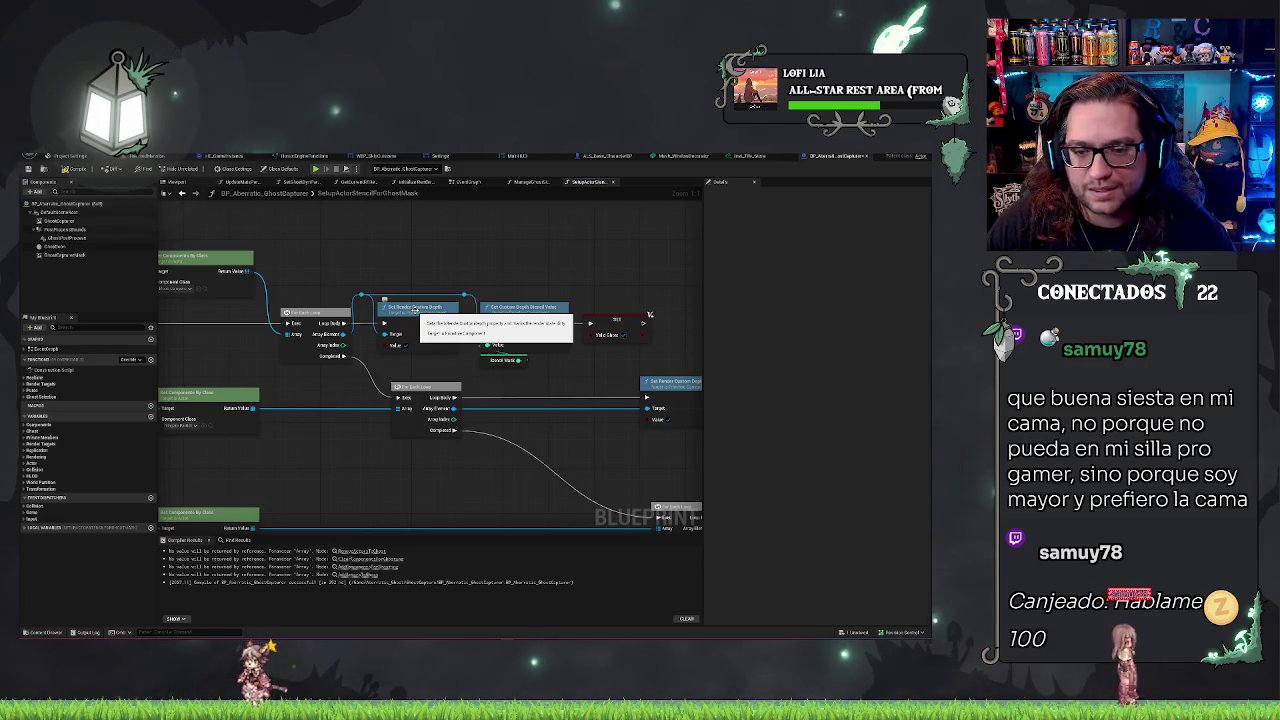
left_click(414, 310)
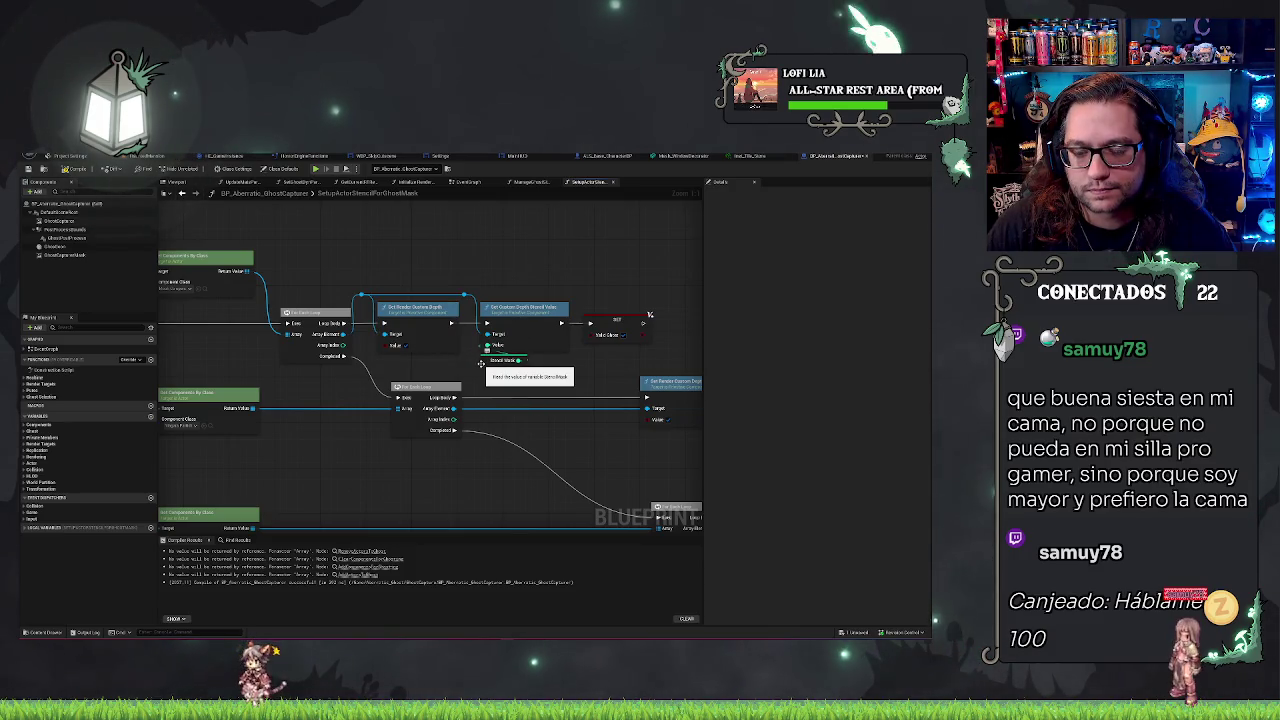
left_click(505, 314)
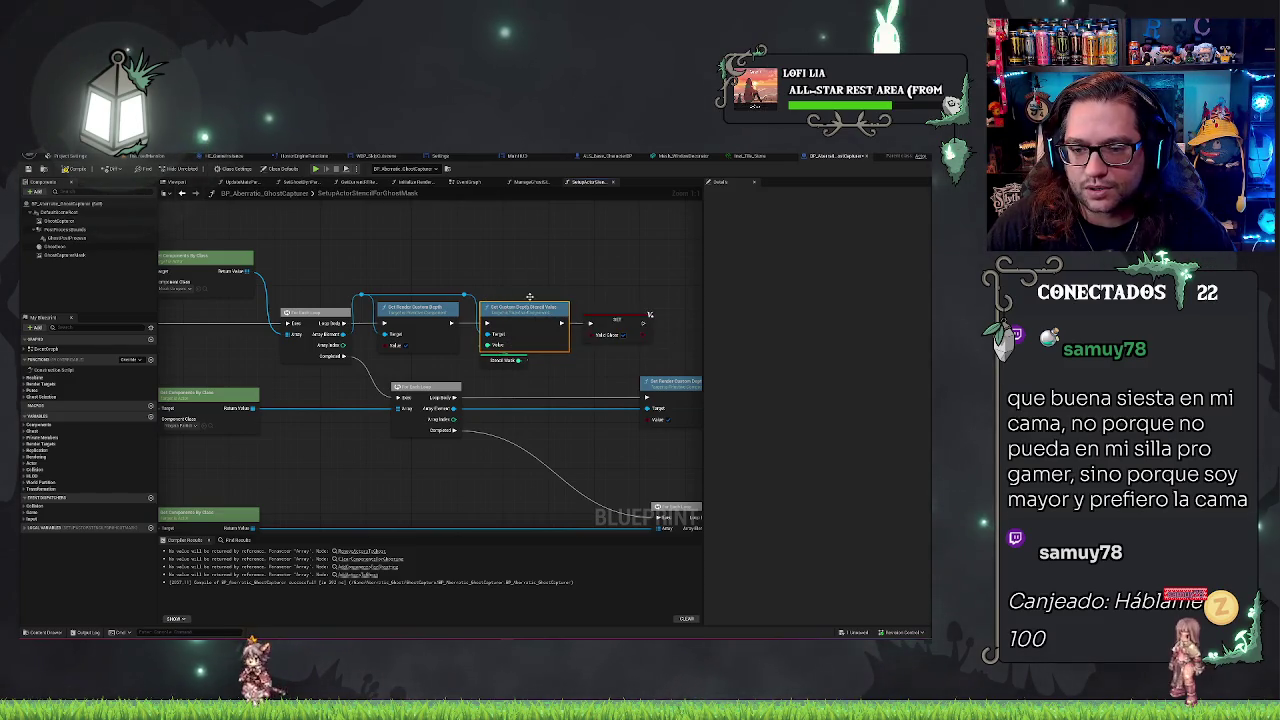
left_click(510, 270)
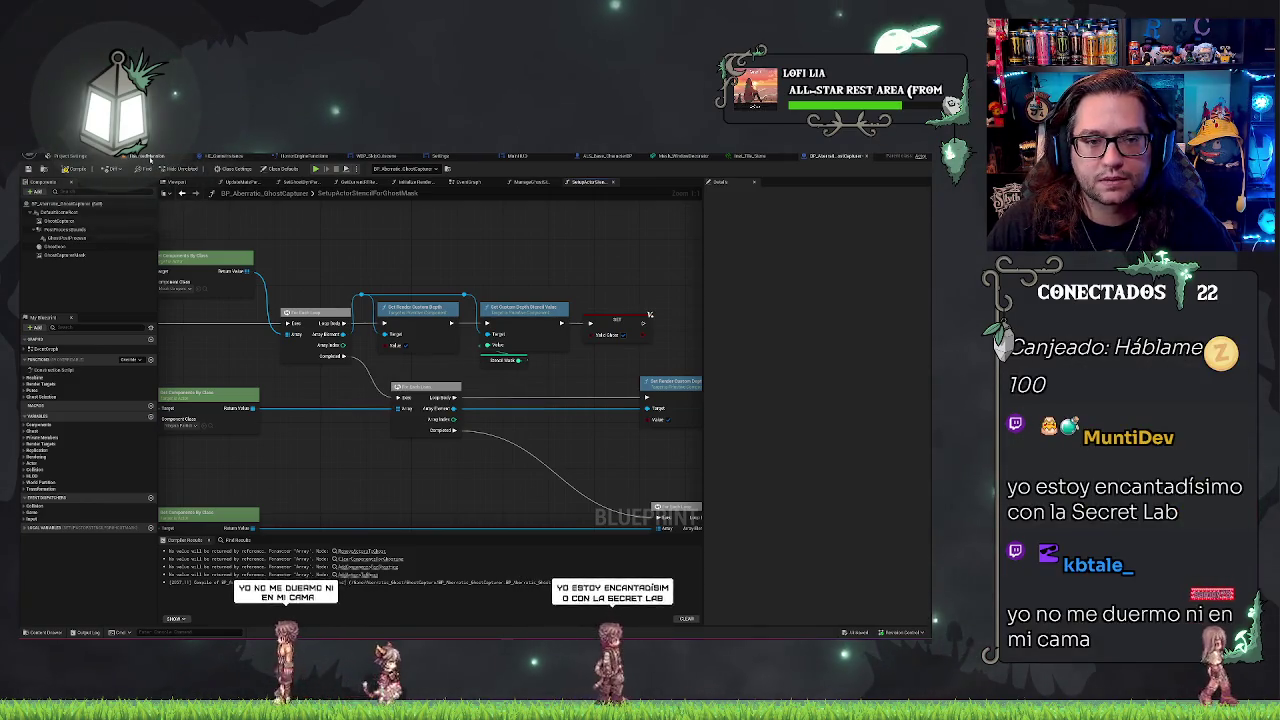
left_click(147, 156)
Step: Place a new basic actor onto the hedge in the level
mouse_move(487, 347)
left_mouse_down()
mouse_move(450, 352)
mouse_move(487, 347)
left_mouse_up()
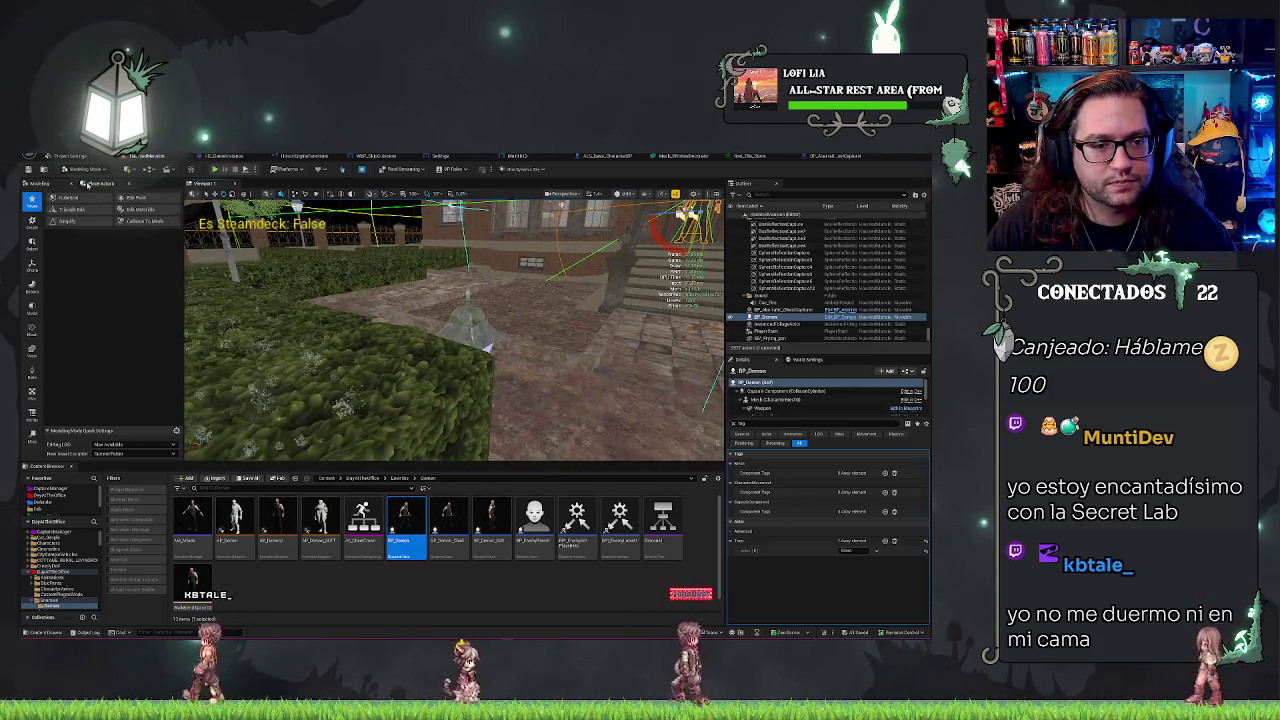
left_click(88, 184)
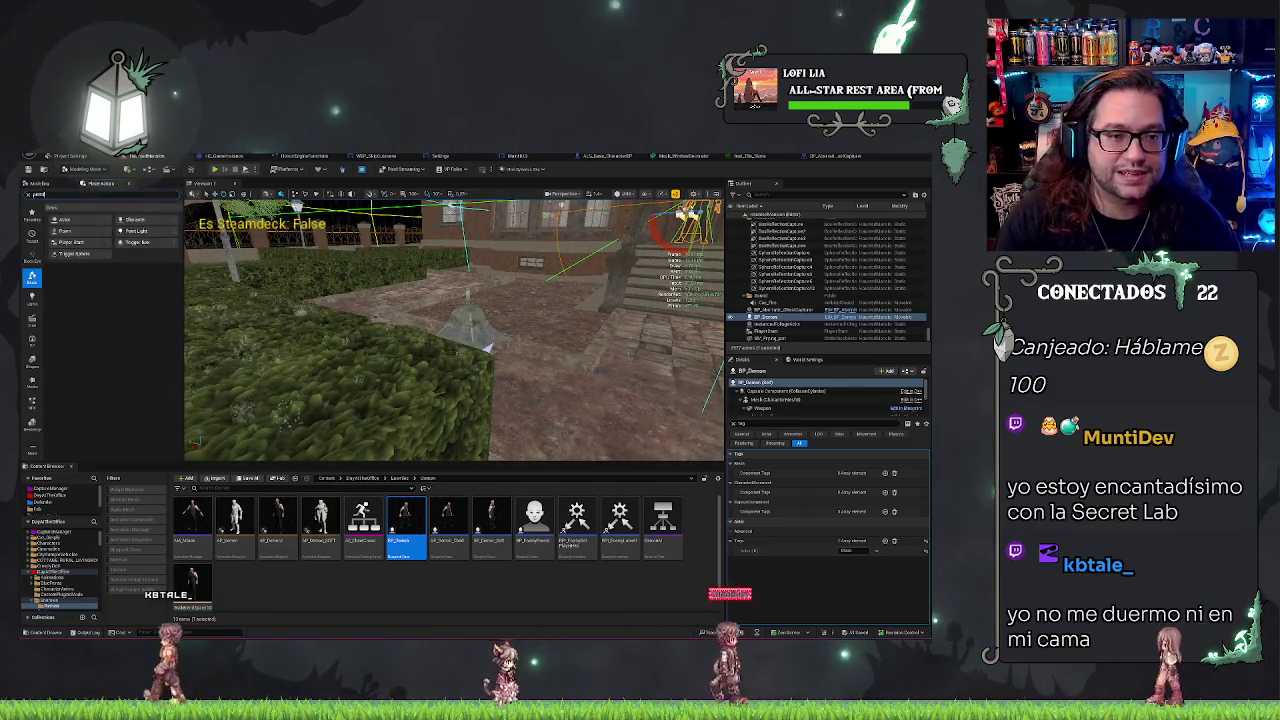
mouse_move(65, 211)
left_mouse_down()
mouse_move(397, 371)
mouse_move(450, 362)
left_mouse_up()
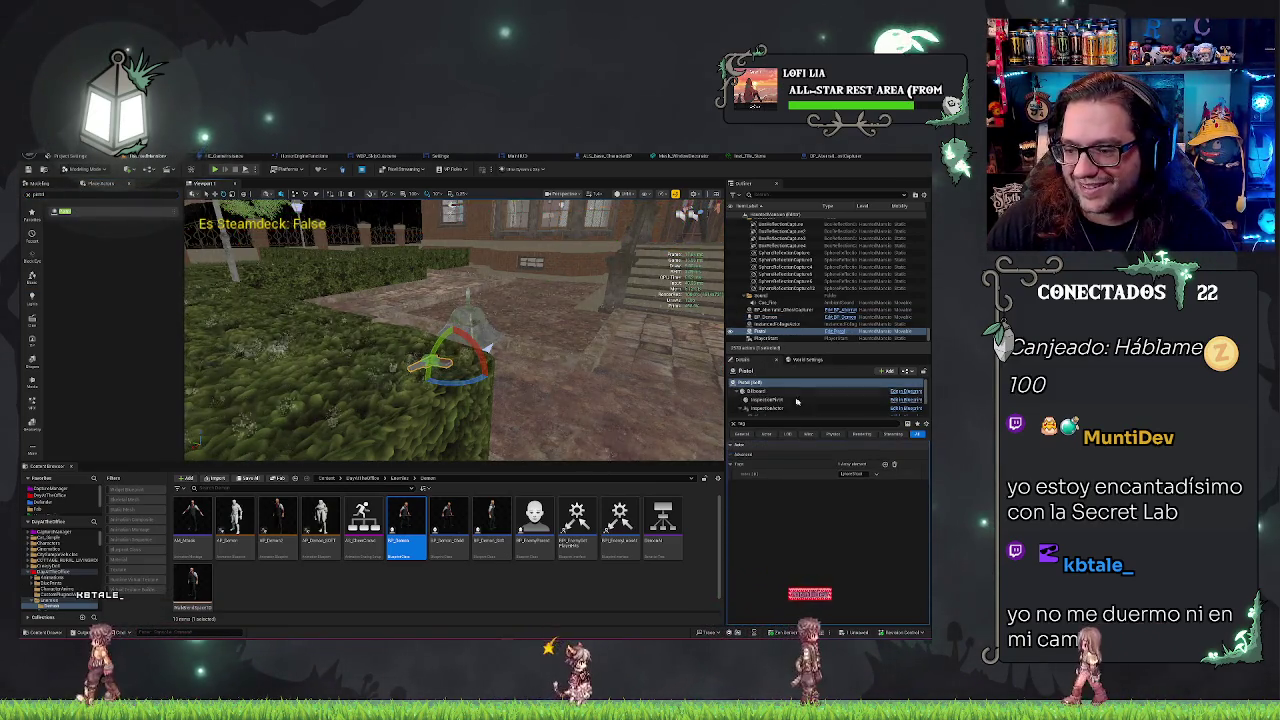
left_click(900, 411)
left_click(906, 418)
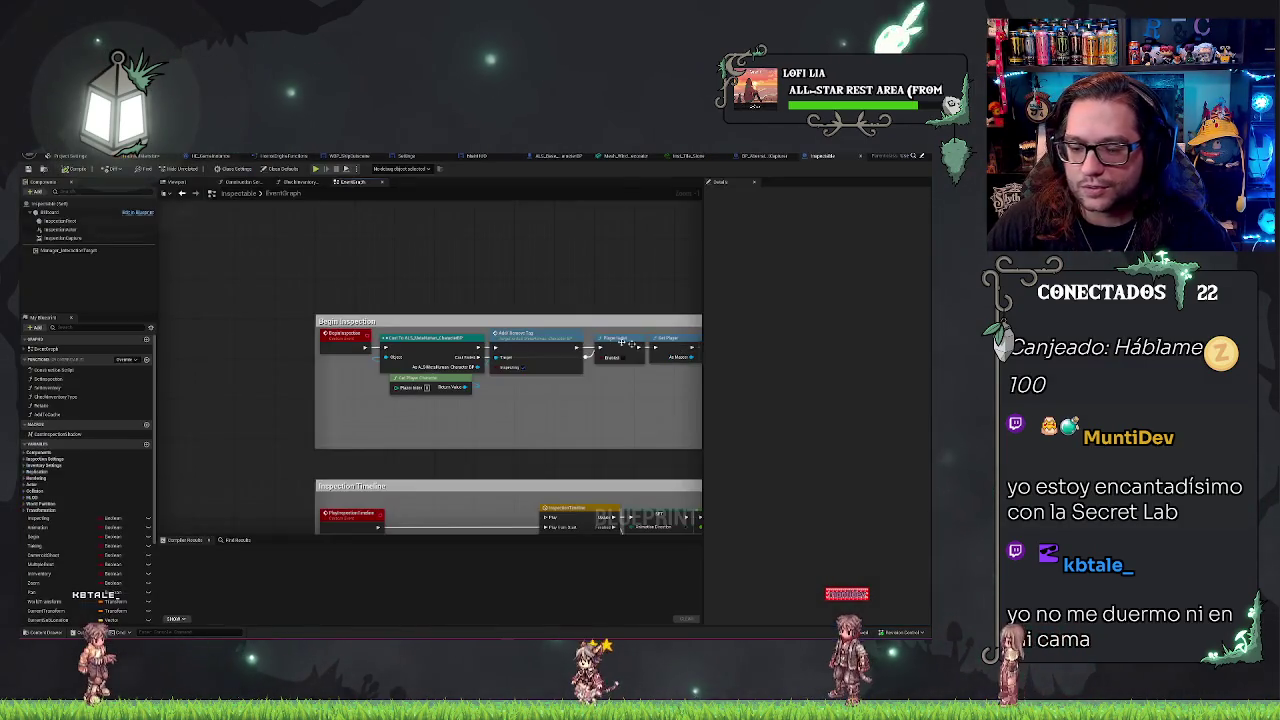
Step: Open the Manager_InteractionTarget component's blueprint with Edit Manager_InteractionTarget
scroll(518, 298, "down", 1)
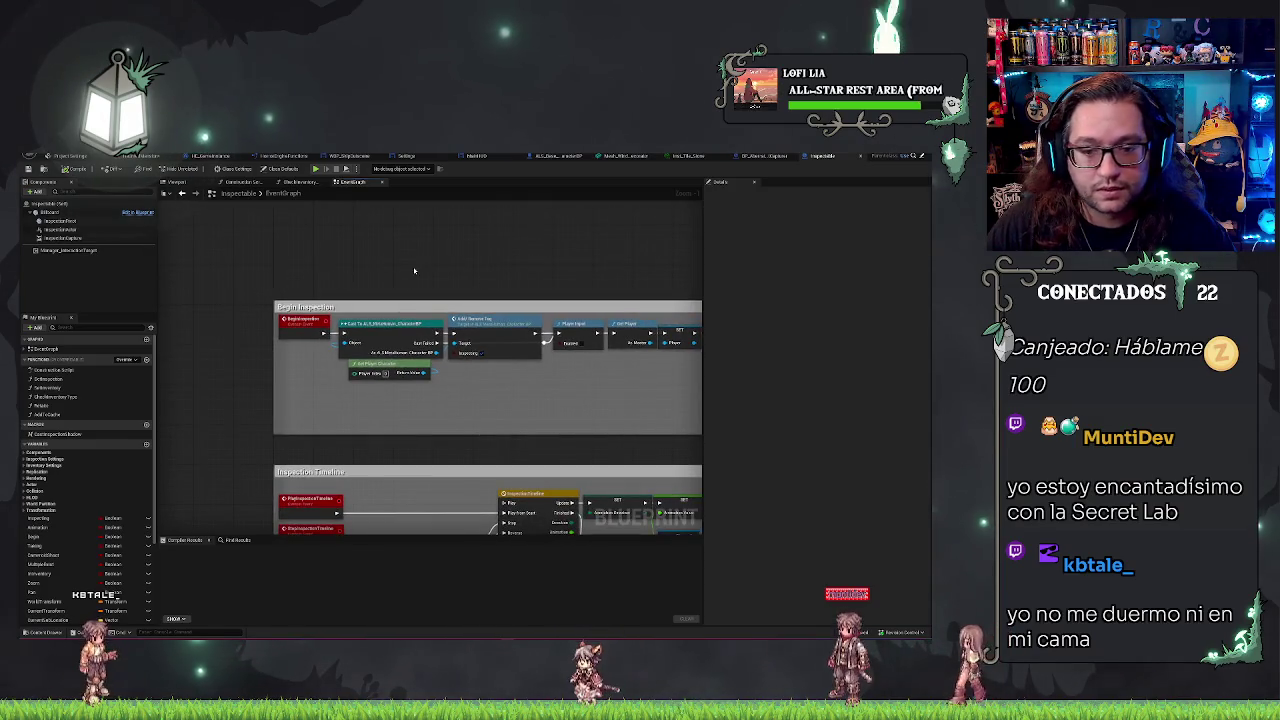
scroll(441, 272, "down", 1)
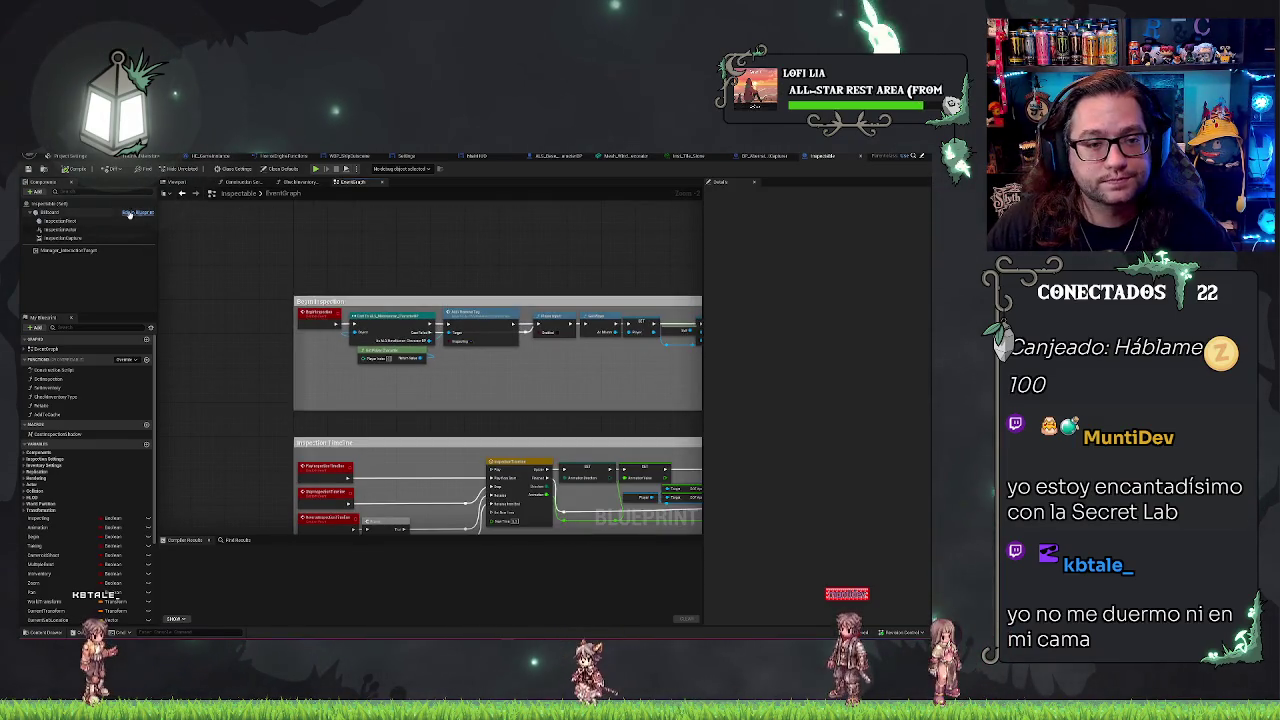
right_click(79, 251)
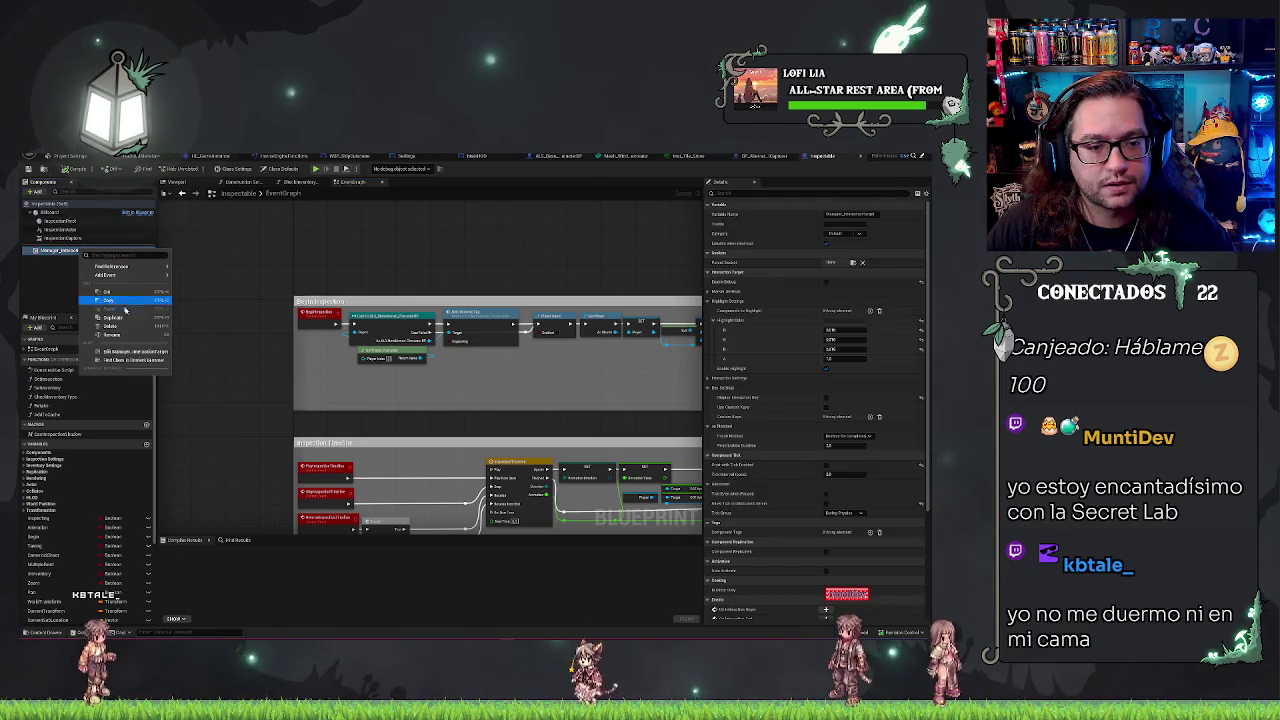
left_click(143, 351)
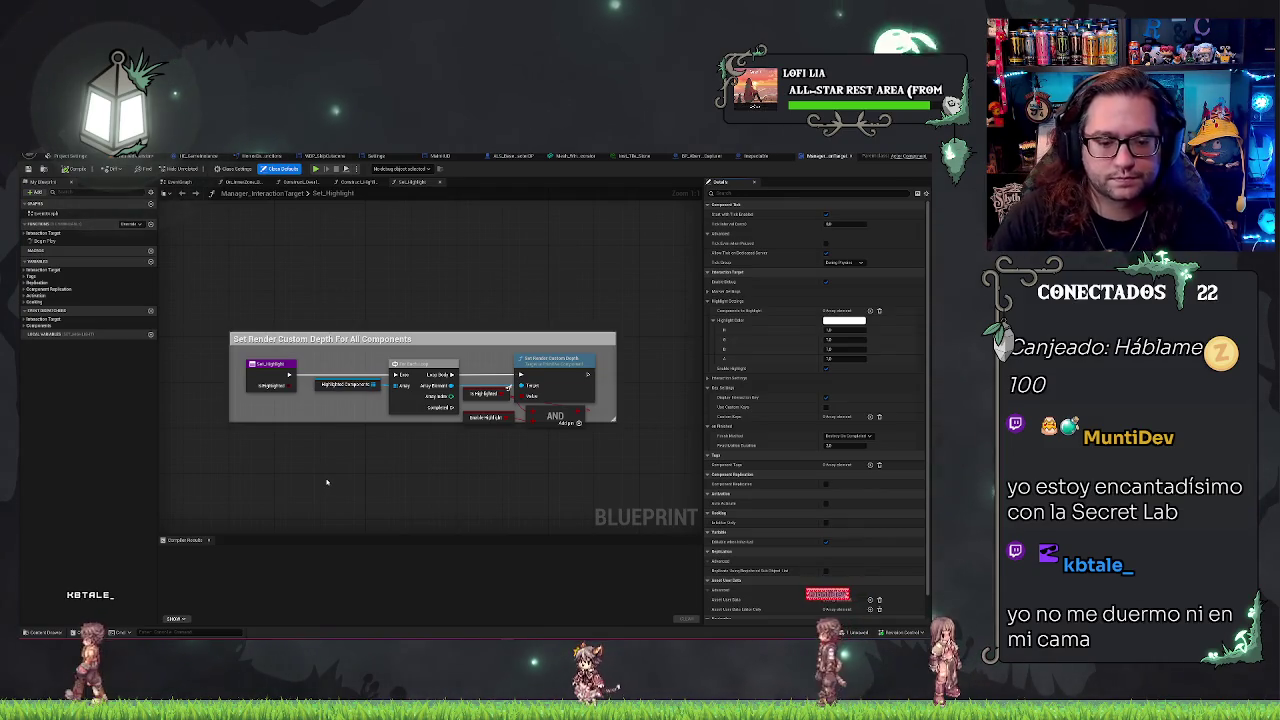
Step: Search the blueprint for 'stencil' and find references to Set Render Custom Depth by class member
key("ctrl+f")
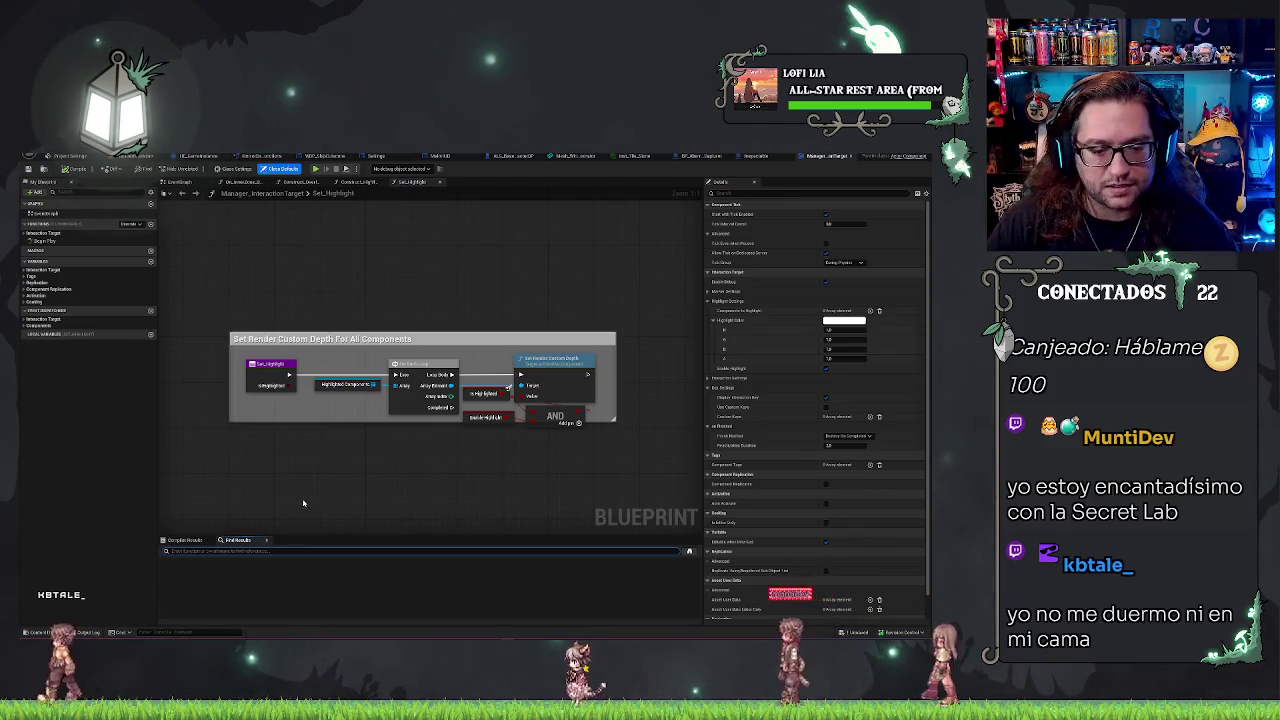
type("stencil")
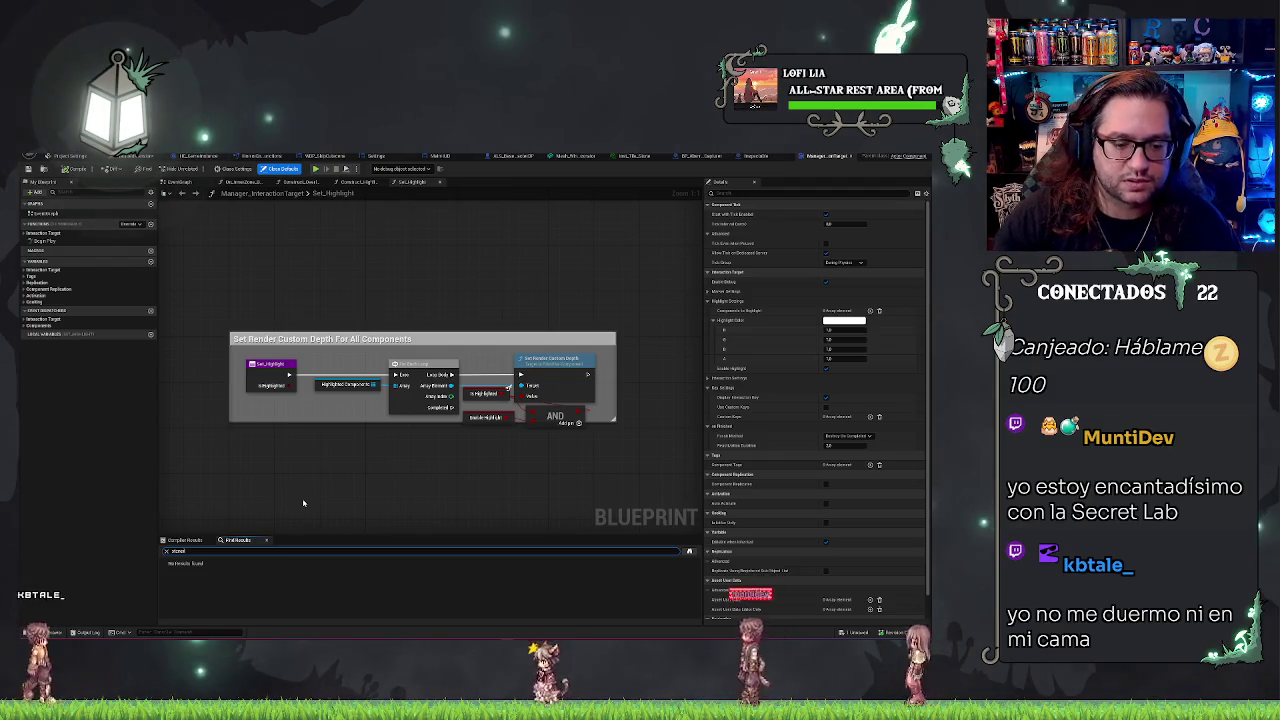
key("Return")
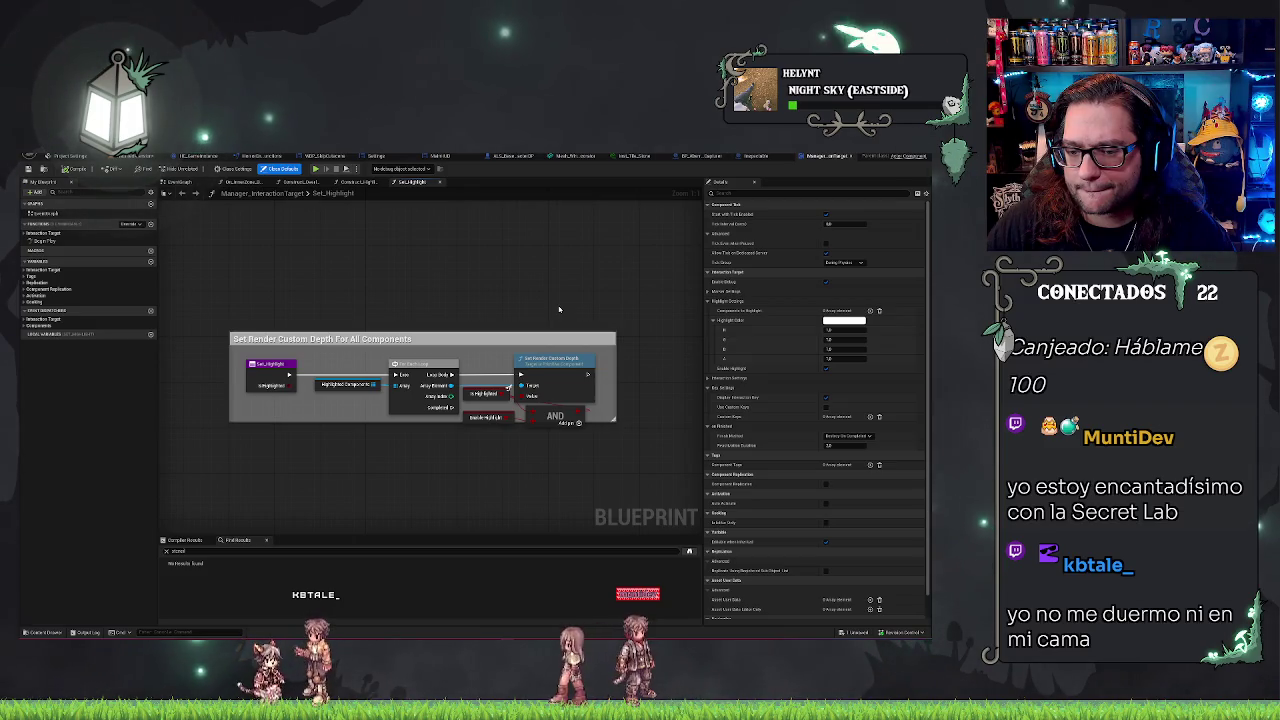
right_click(543, 357)
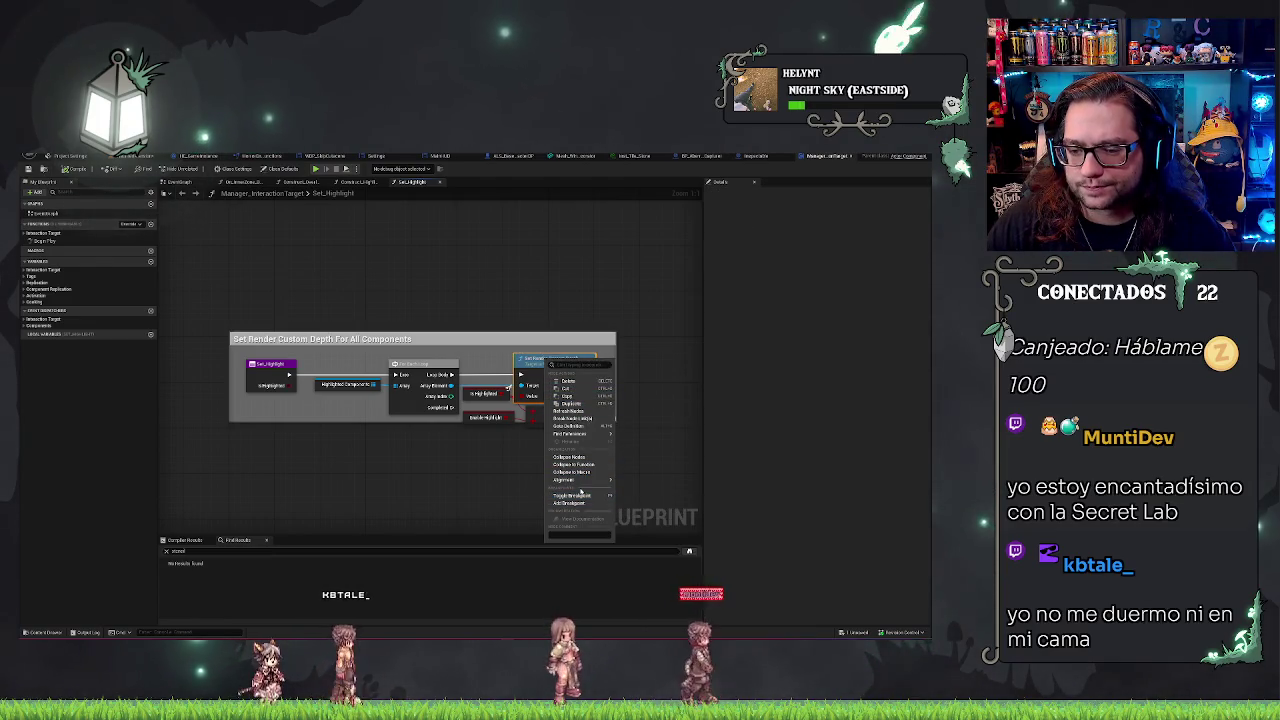
mouse_move(580, 434)
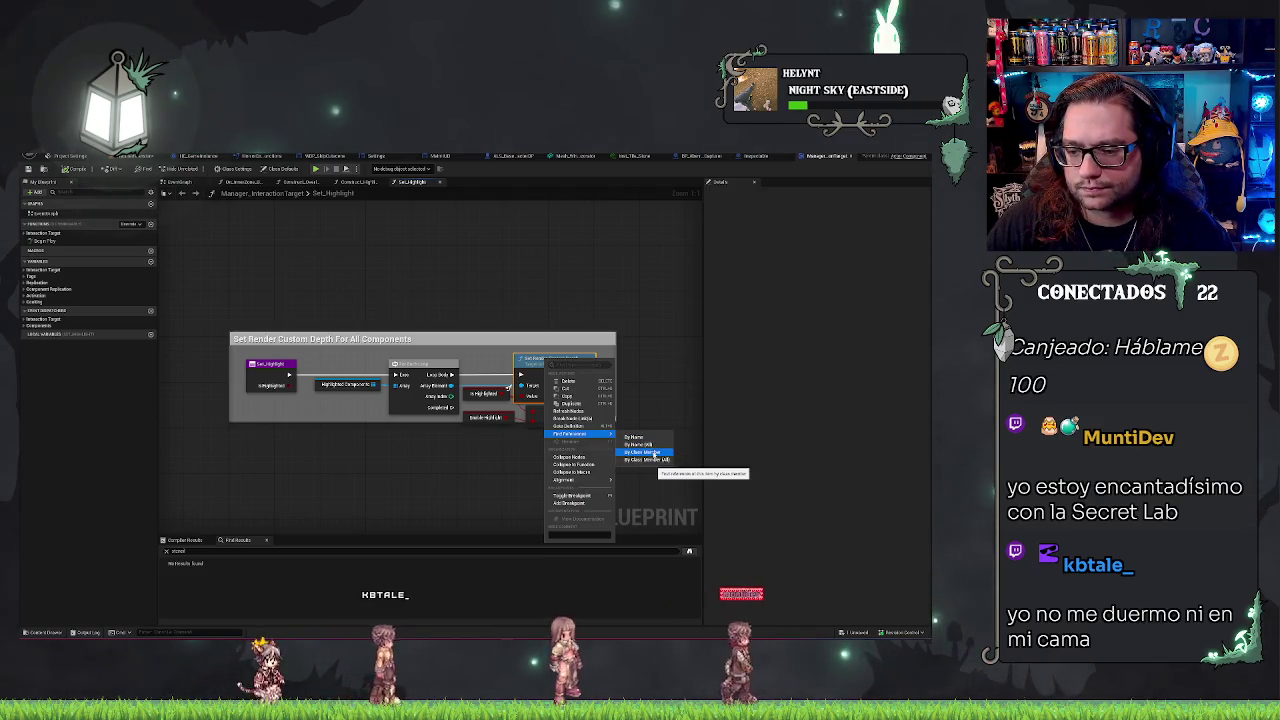
left_click(652, 453)
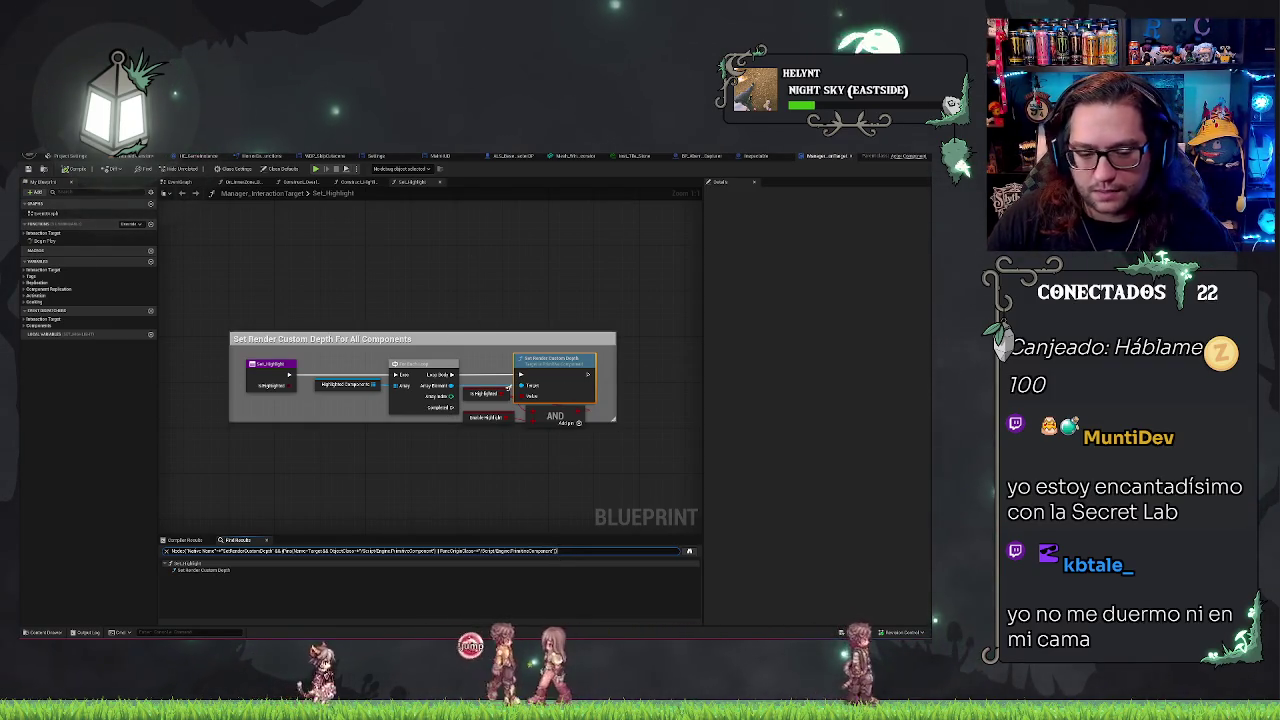
left_click(224, 571)
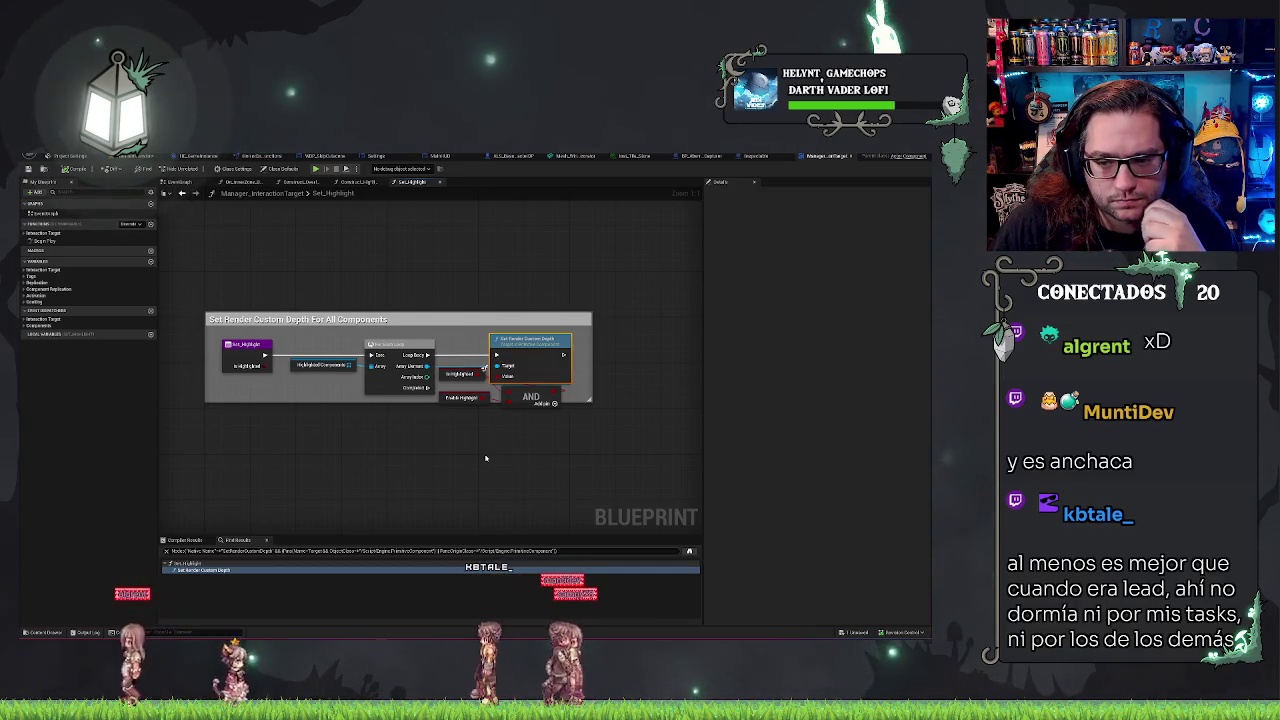
Step: Replace the search query with 'stencil', rerun it, and switch to BP_Aberratic_GhostCapturer
key("ctrl+a")
type("stencil")
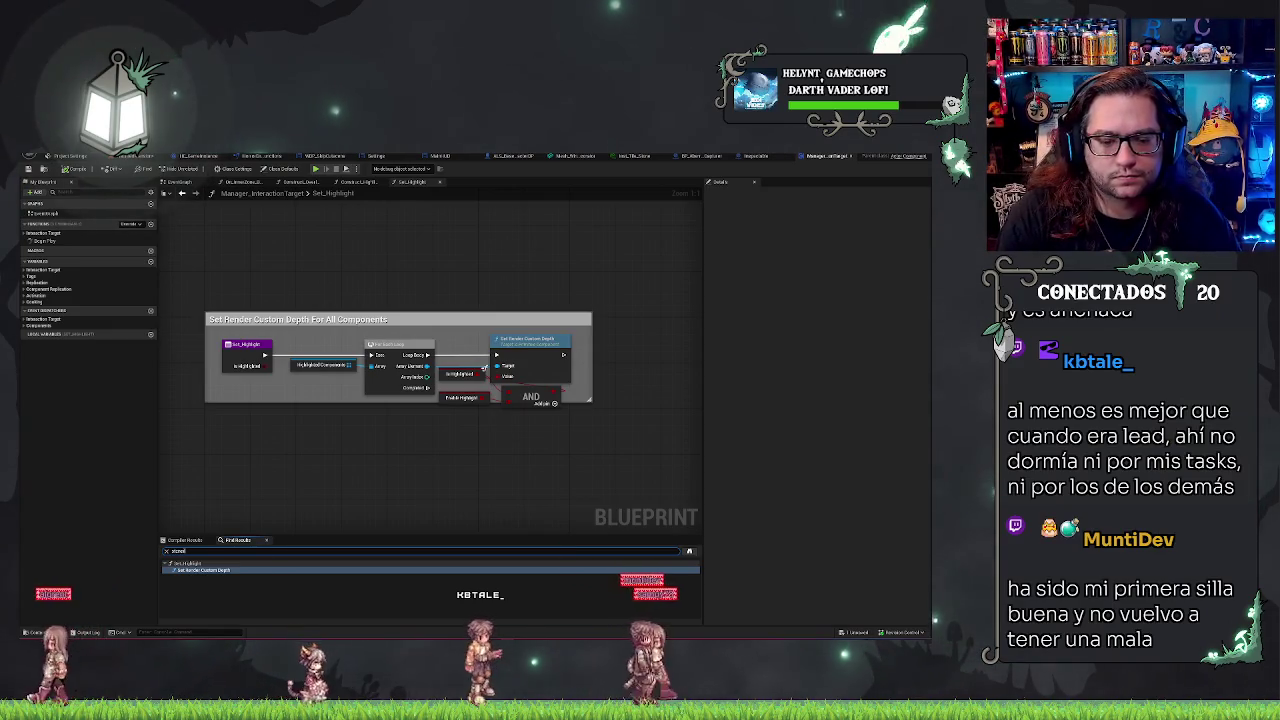
key("Return")
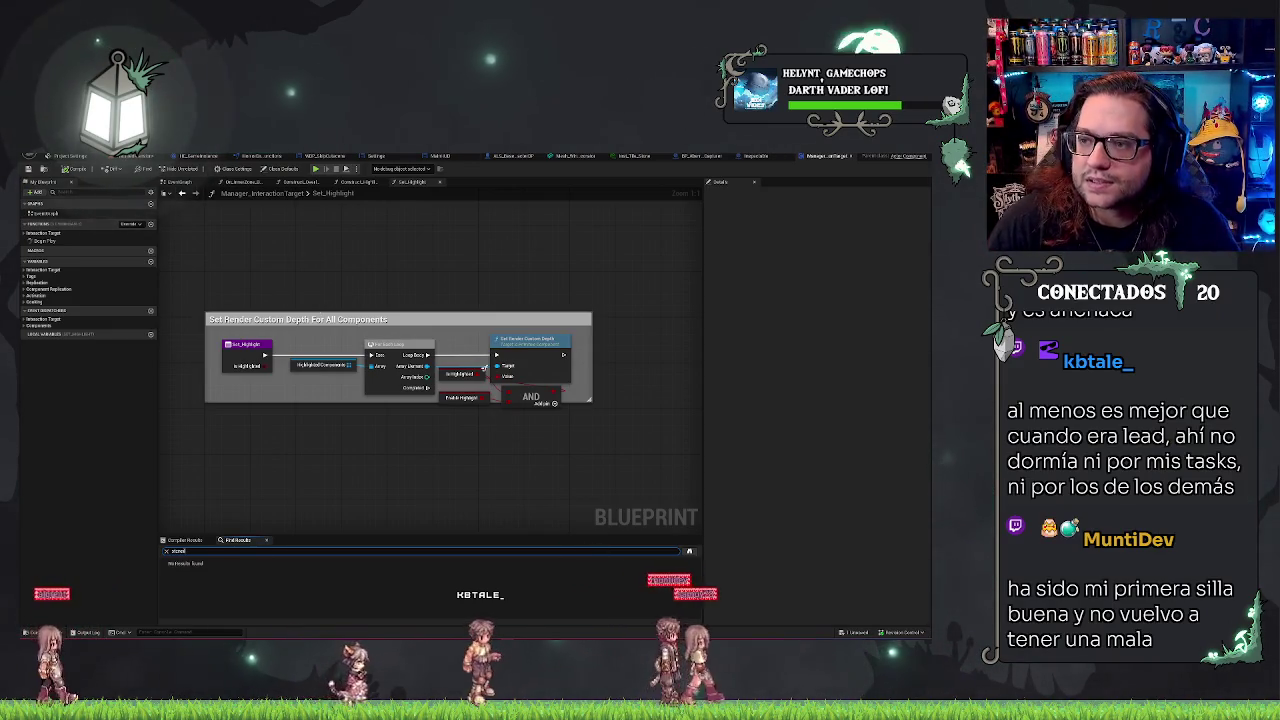
left_click(716, 156)
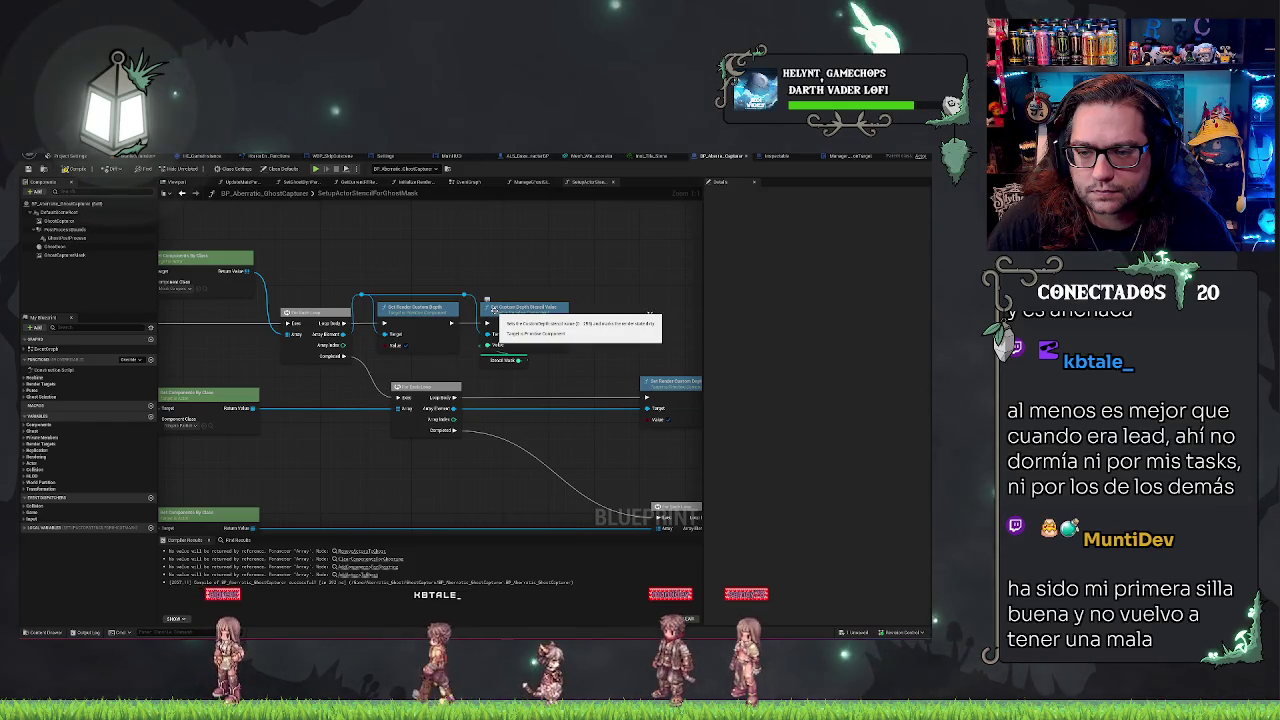
Step: Pan the stencil-mask graph and inspect the Set Render Custom Depth node's tooltip
left_click_drag(492, 309, 544, 301)
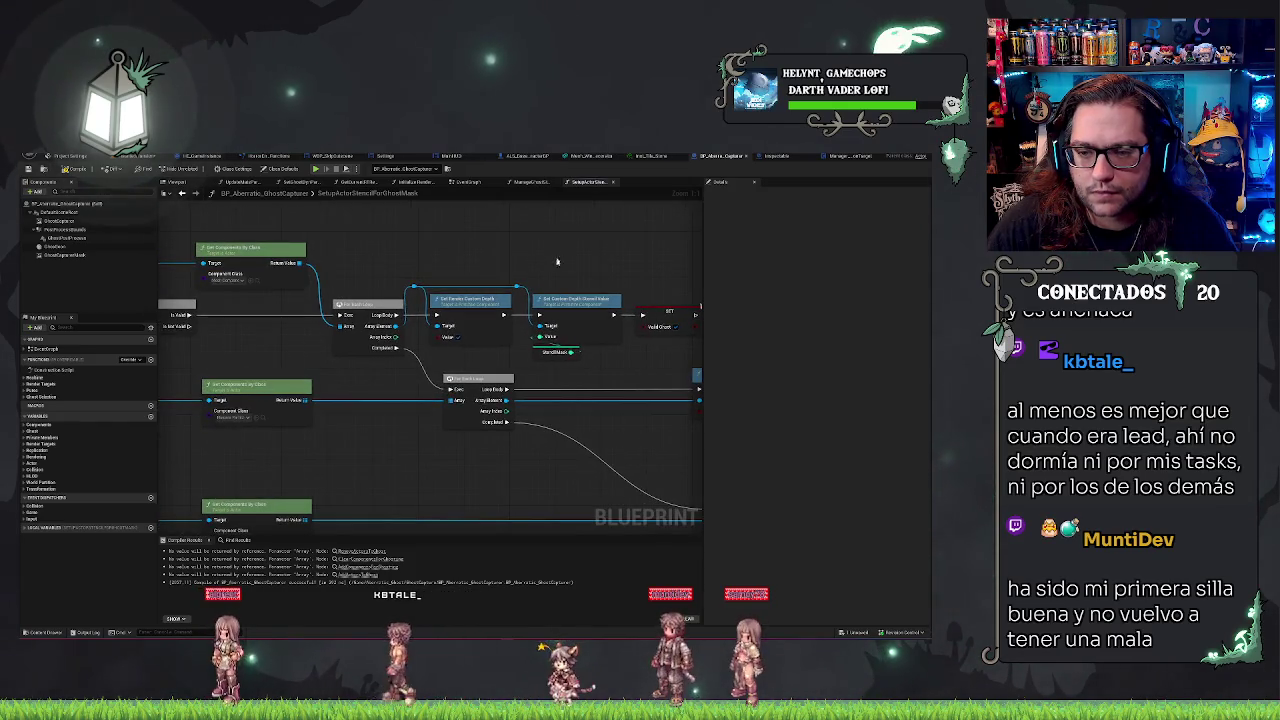
mouse_move(505, 237)
left_mouse_down()
mouse_move(534, 247)
mouse_move(659, 235)
mouse_move(504, 223)
left_mouse_up()
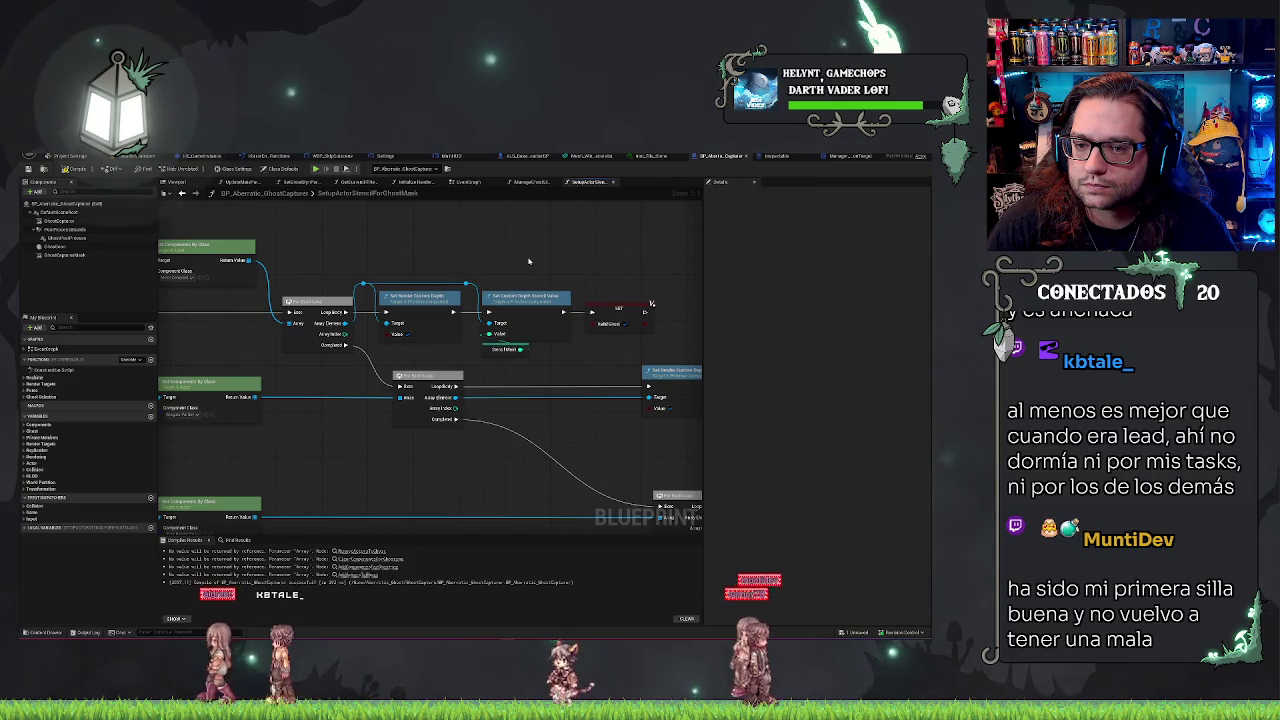
left_click(427, 303)
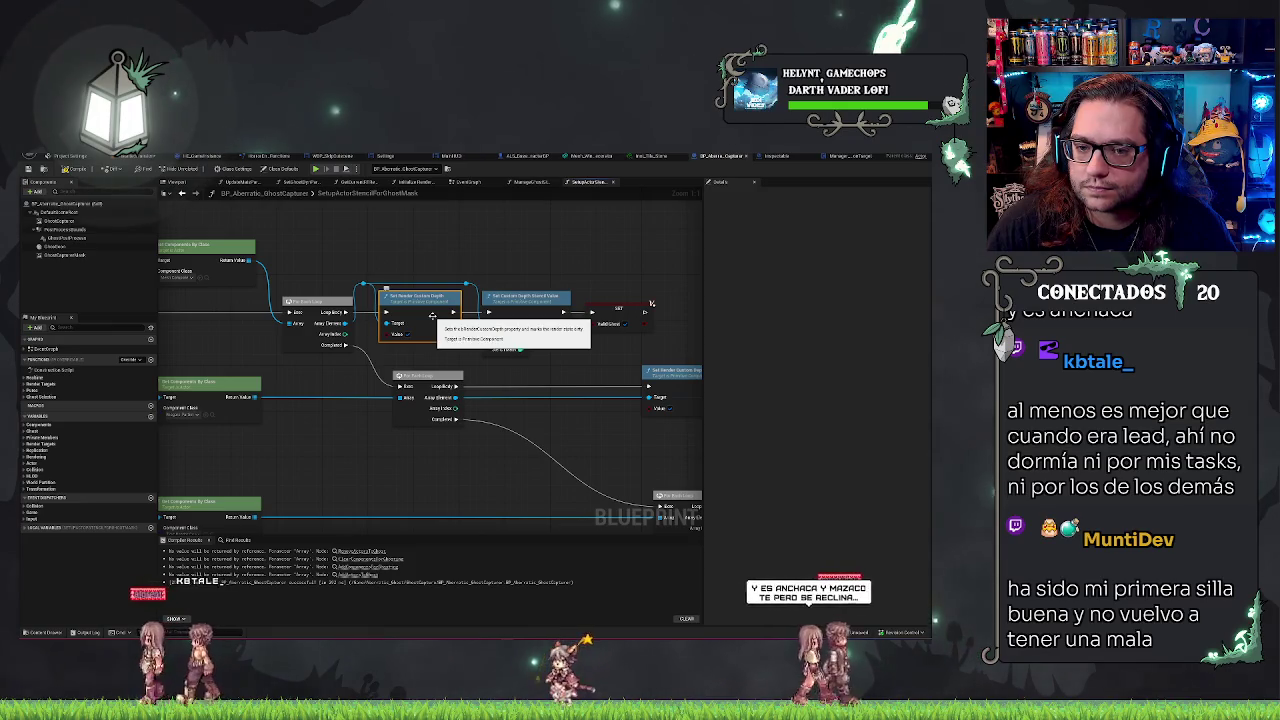
left_click(507, 281)
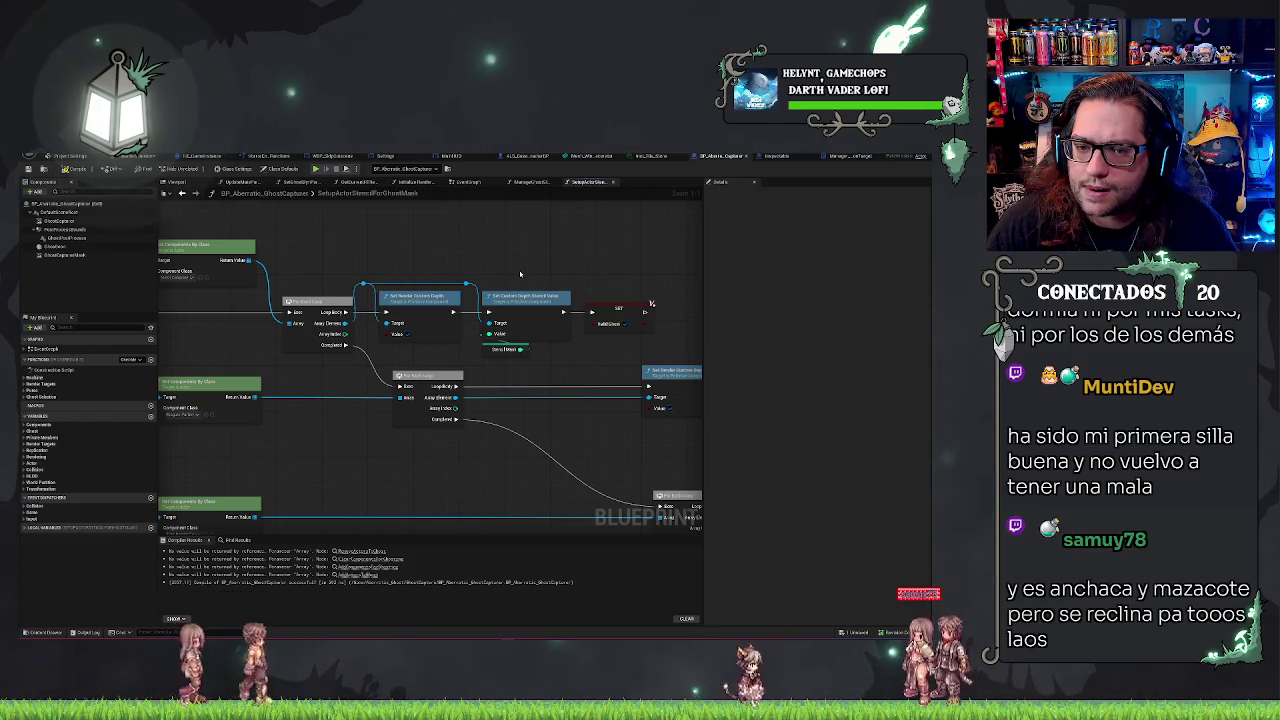
left_click_drag(427, 303, 524, 323)
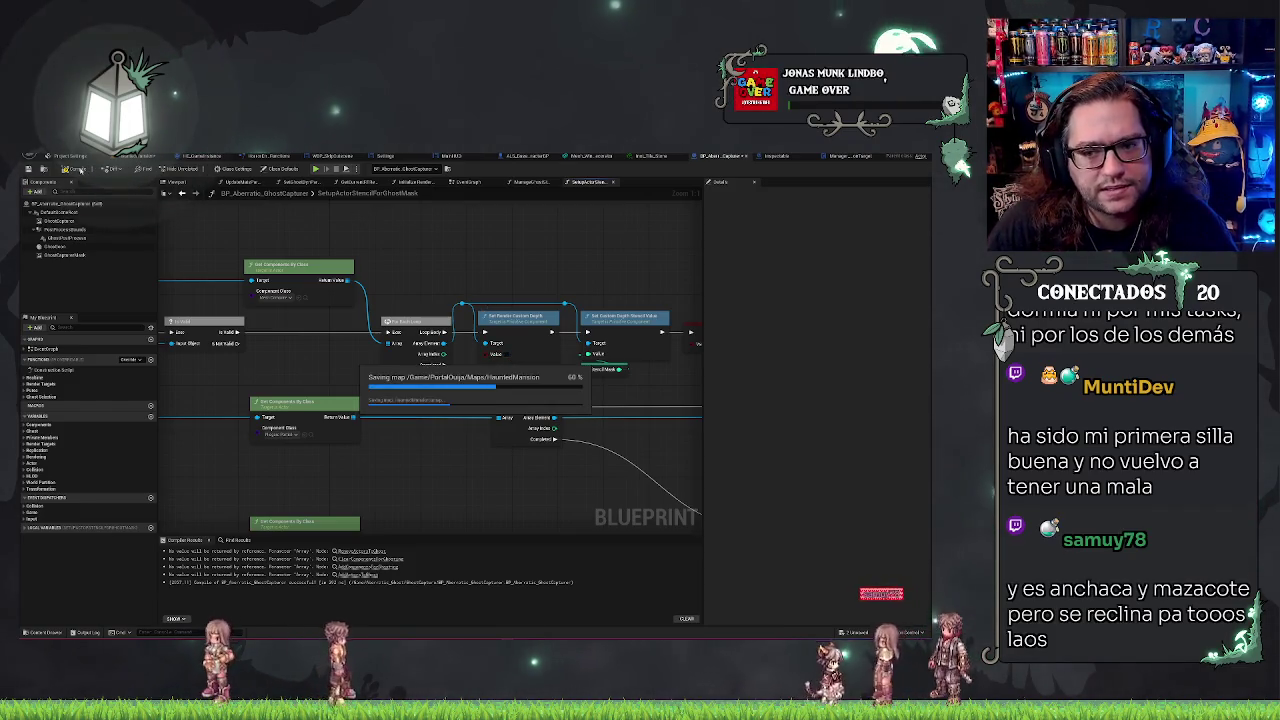
Step: Play-test the level to check the ghost, then switch to the Inspectable blueprint
left_click(140, 157)
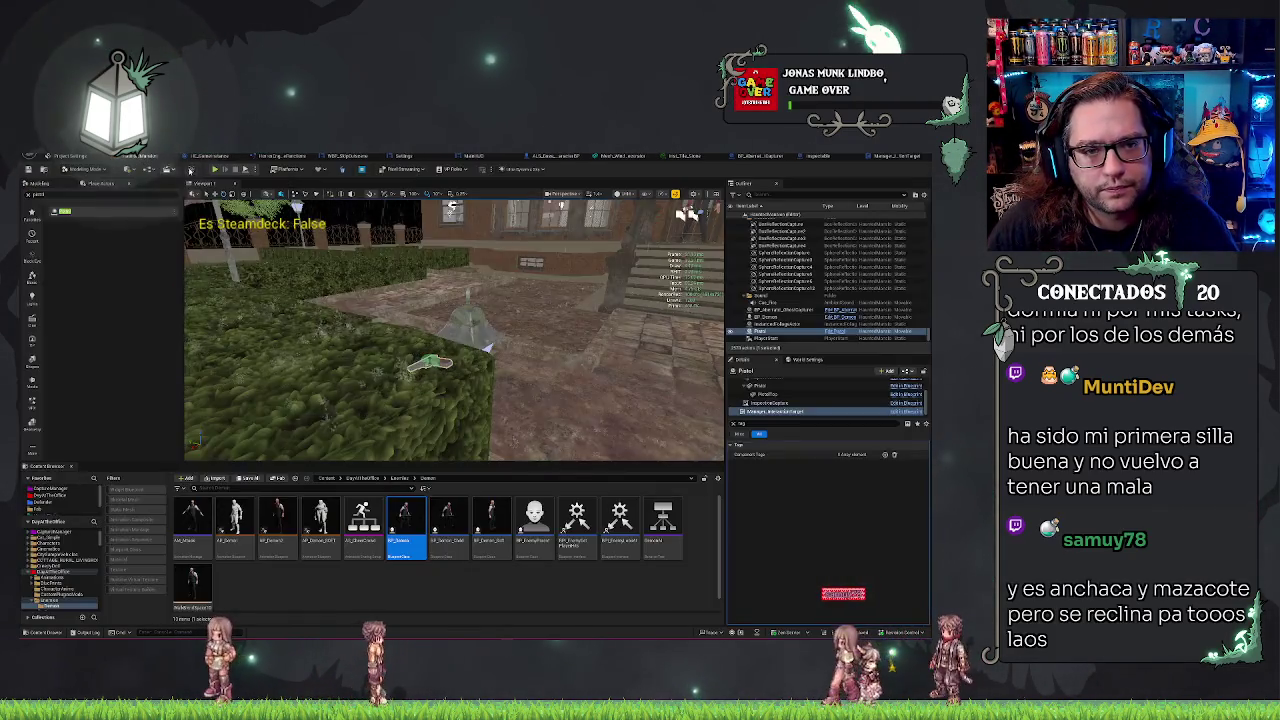
left_click(214, 169)
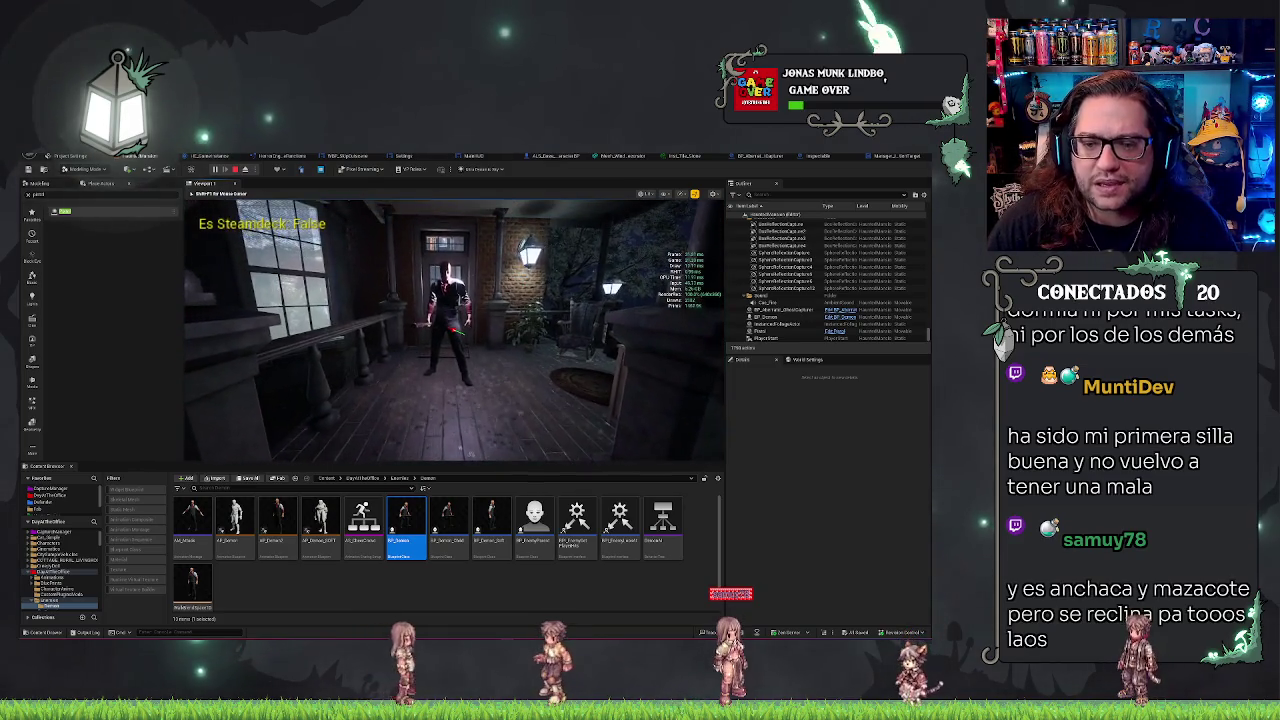
key("Escape")
left_click(757, 157)
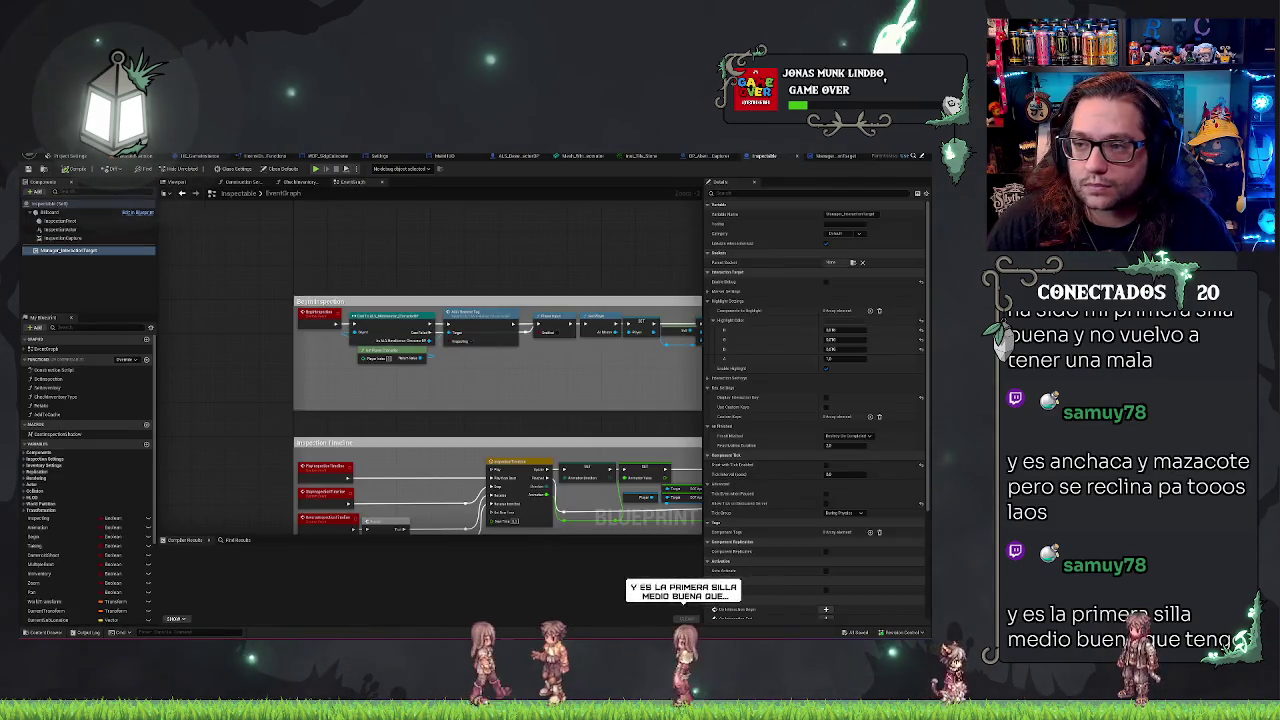
Step: Review the Set_Highlight, SetupActorStencilForGhostMask and ManageGhostStencilMask graphs, then return to the level
left_click(835, 156)
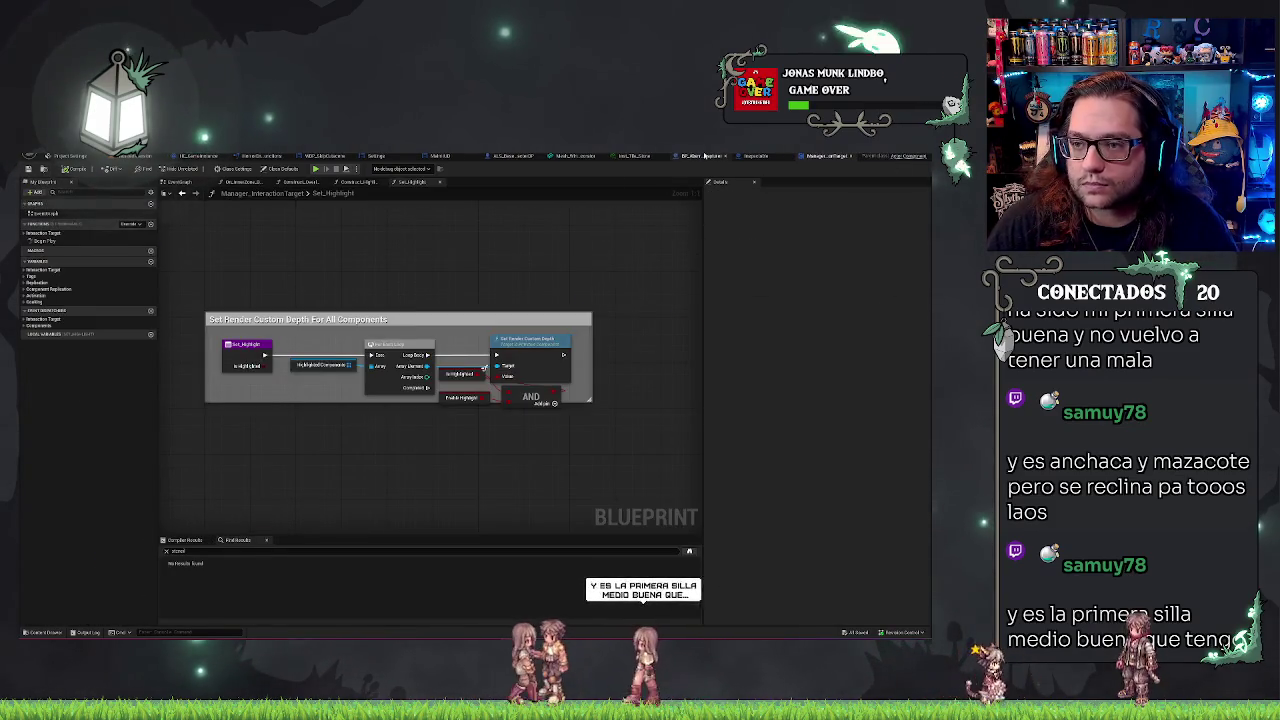
left_click(703, 156)
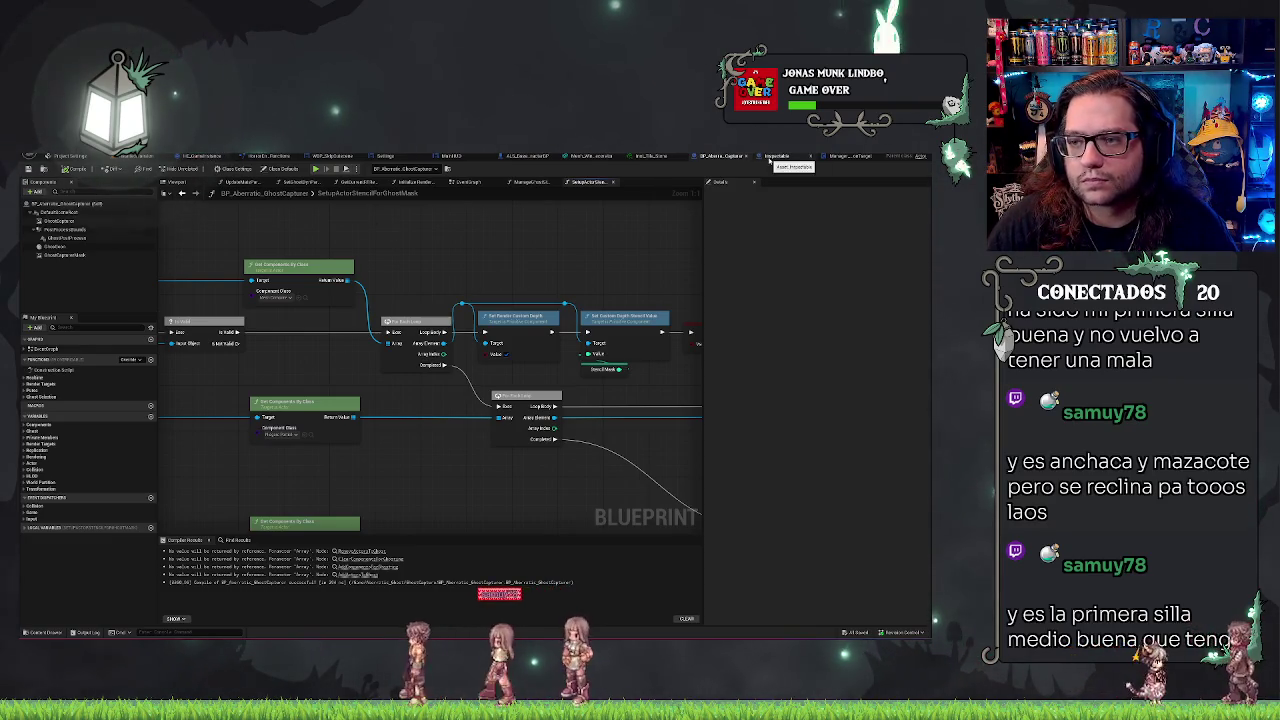
left_click(531, 183)
left_click_drag(525, 226, 538, 231)
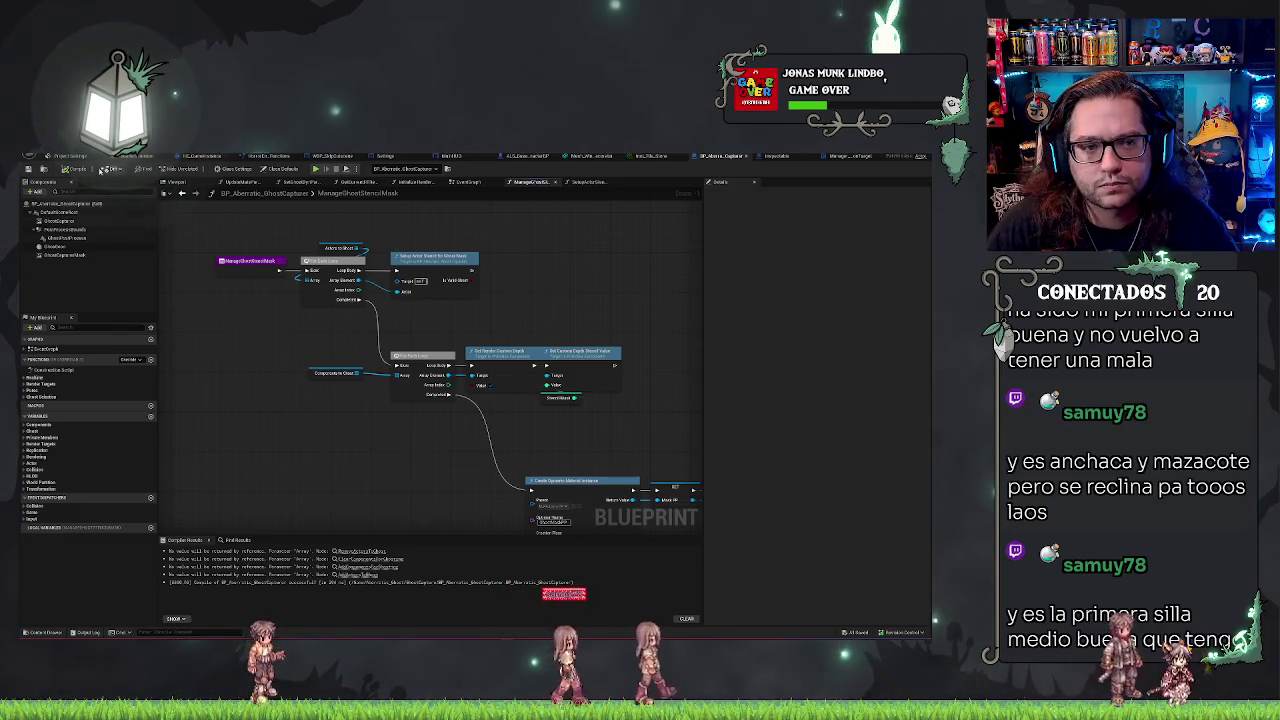
left_click(117, 157)
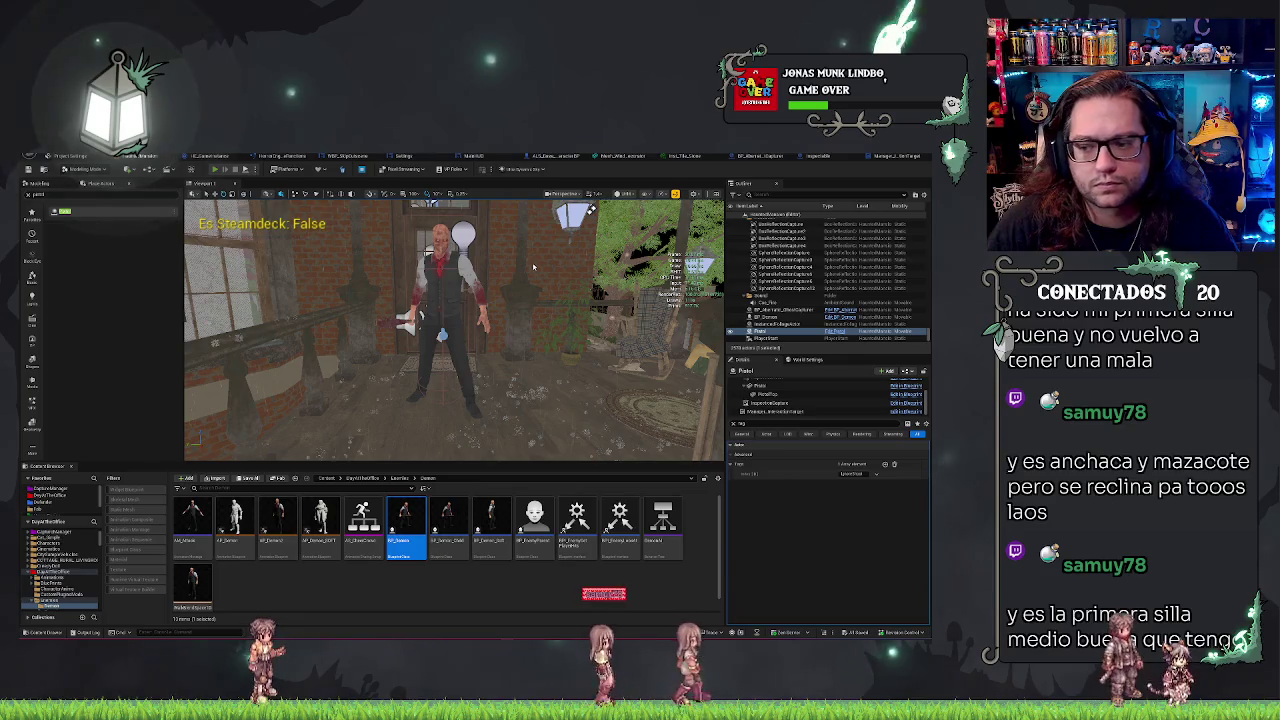
Step: Play-test the level again, then bring up Manager_InteractionTarget's Set_Highlight graph
key("alt+p")
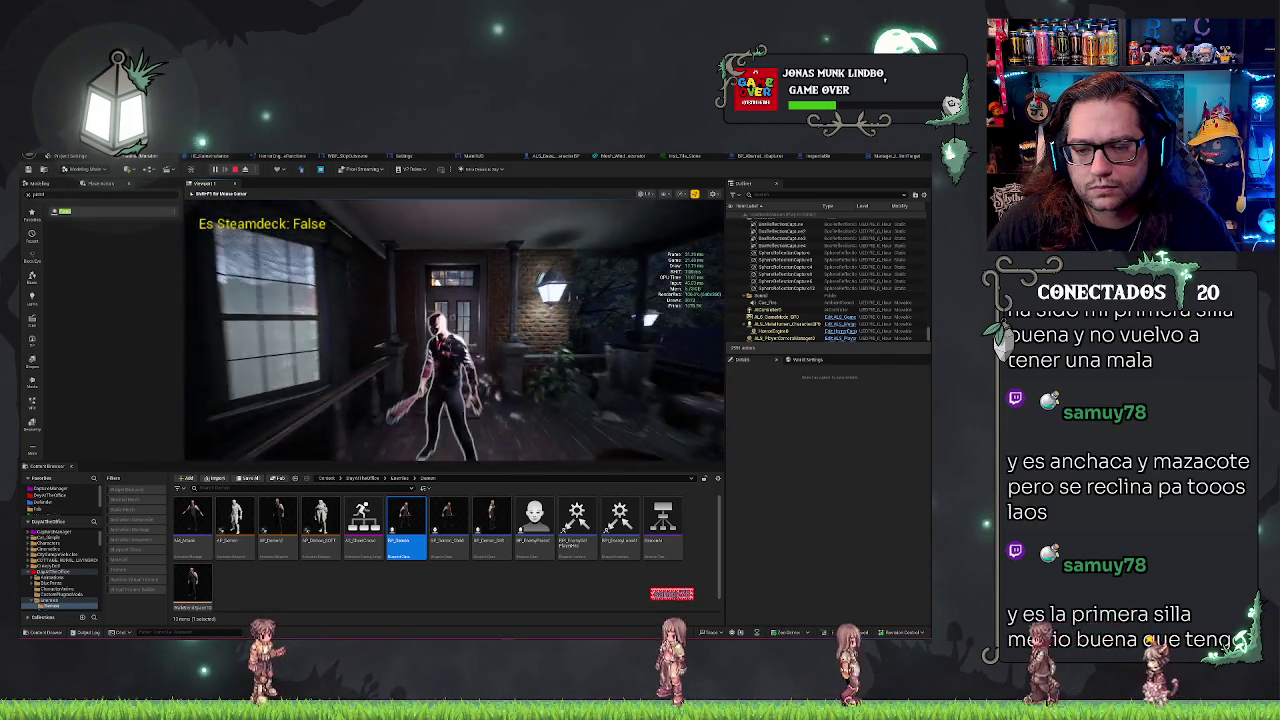
key("Escape")
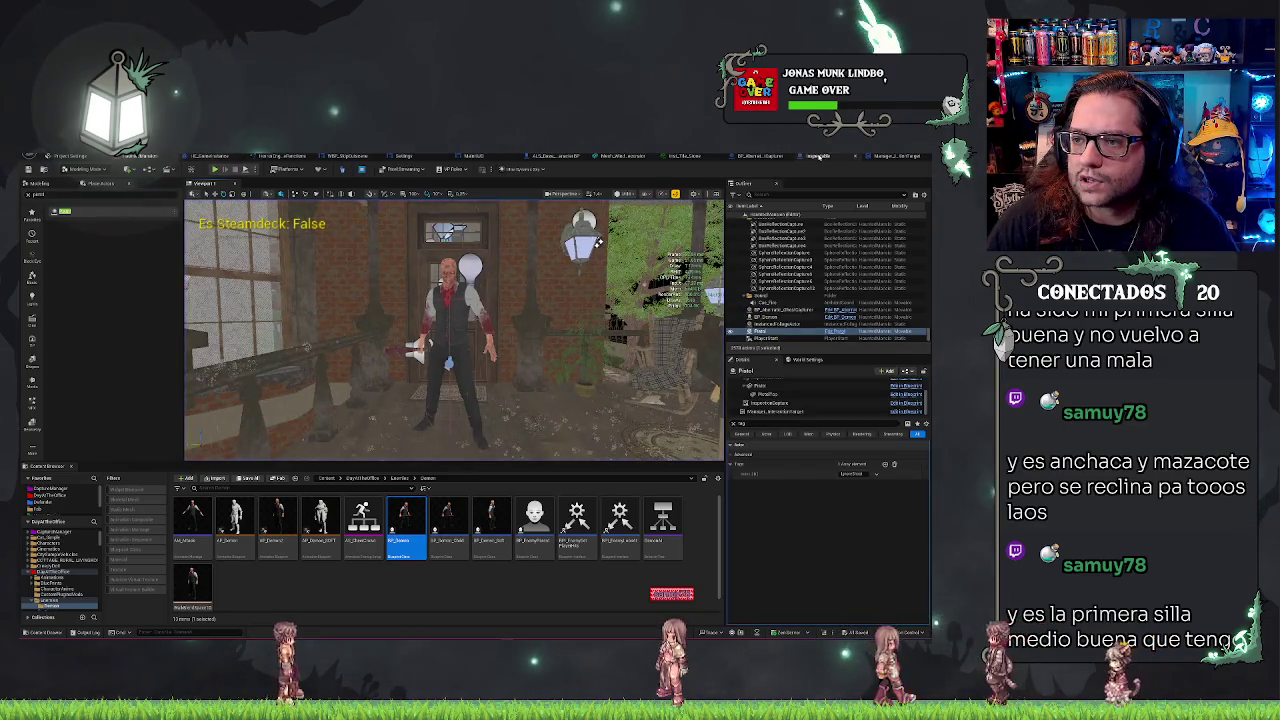
left_click(818, 156)
left_click(855, 156)
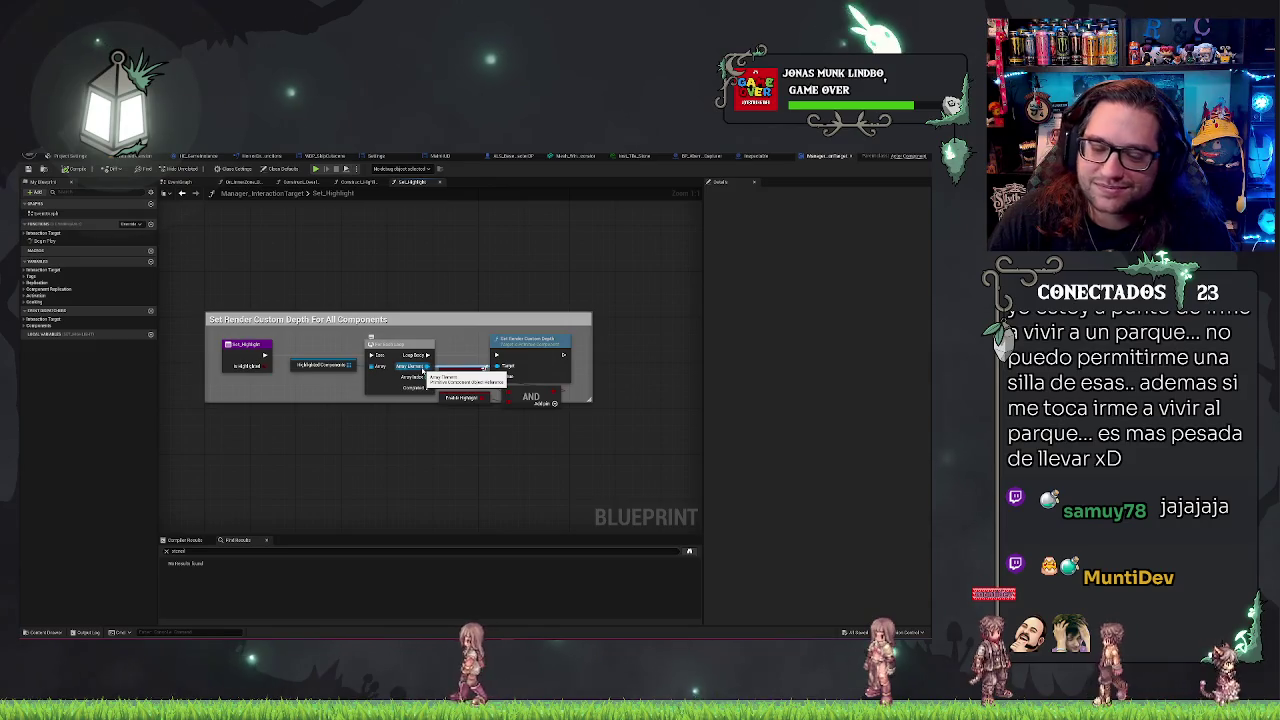
Step: Add a Set Custom Depth Stencil Value node fed by the loop element, beside Set Render Custom Depth
left_click_drag(422, 368, 520, 460)
type("set sten")
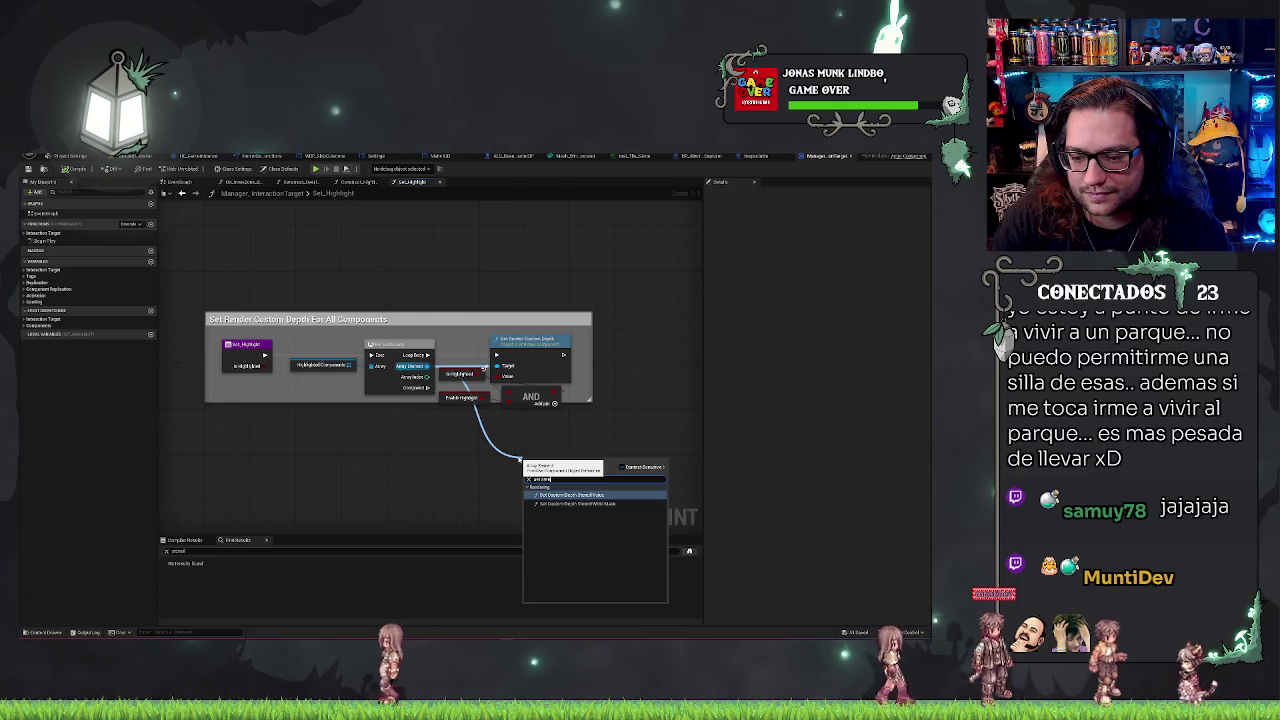
key("Return")
mouse_move(545, 460)
left_mouse_down()
mouse_move(598, 385)
mouse_move(607, 340)
mouse_move(588, 355)
left_mouse_up()
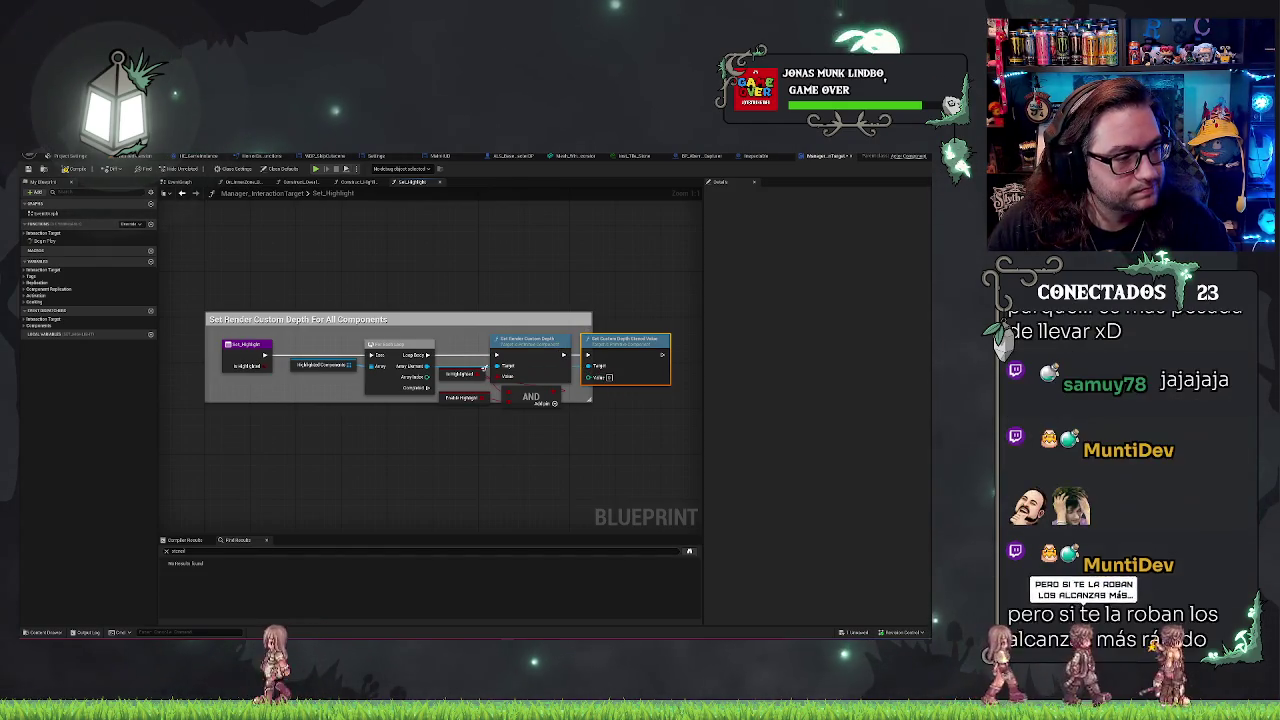
Step: Widen the comment box around all its nodes and go back to the level editor
left_click(445, 244)
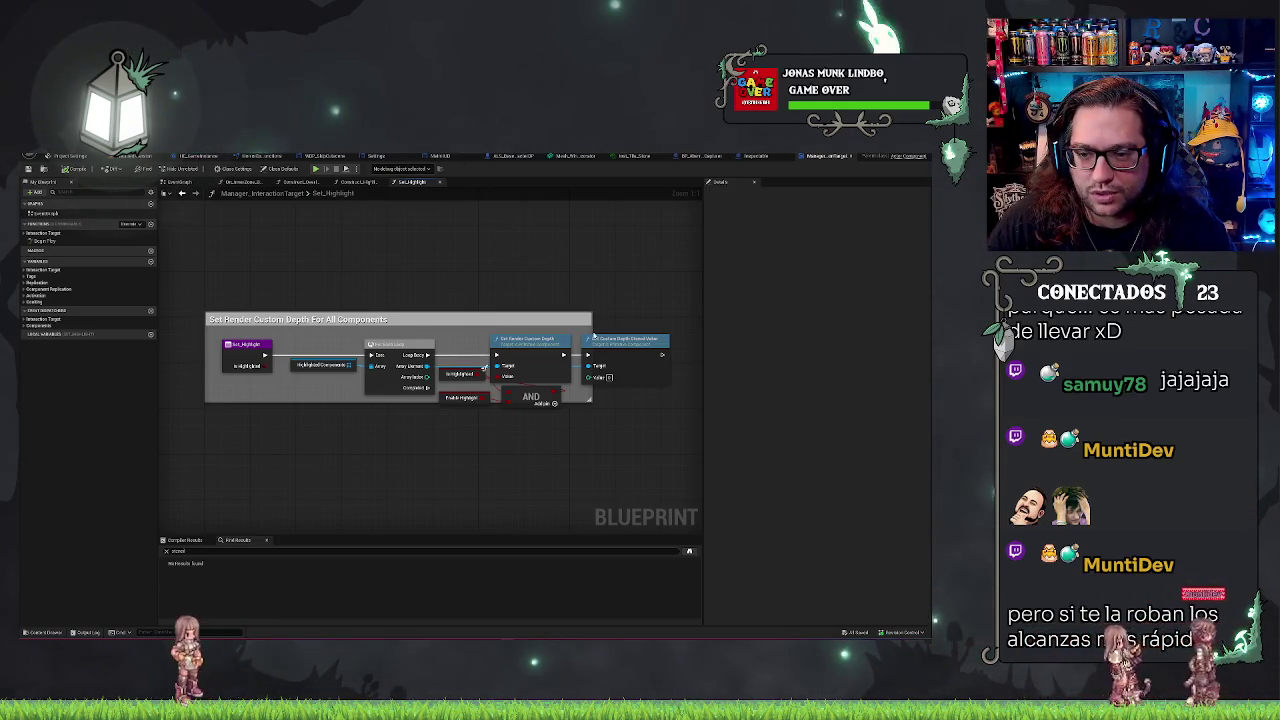
left_click_drag(631, 330, 691, 331)
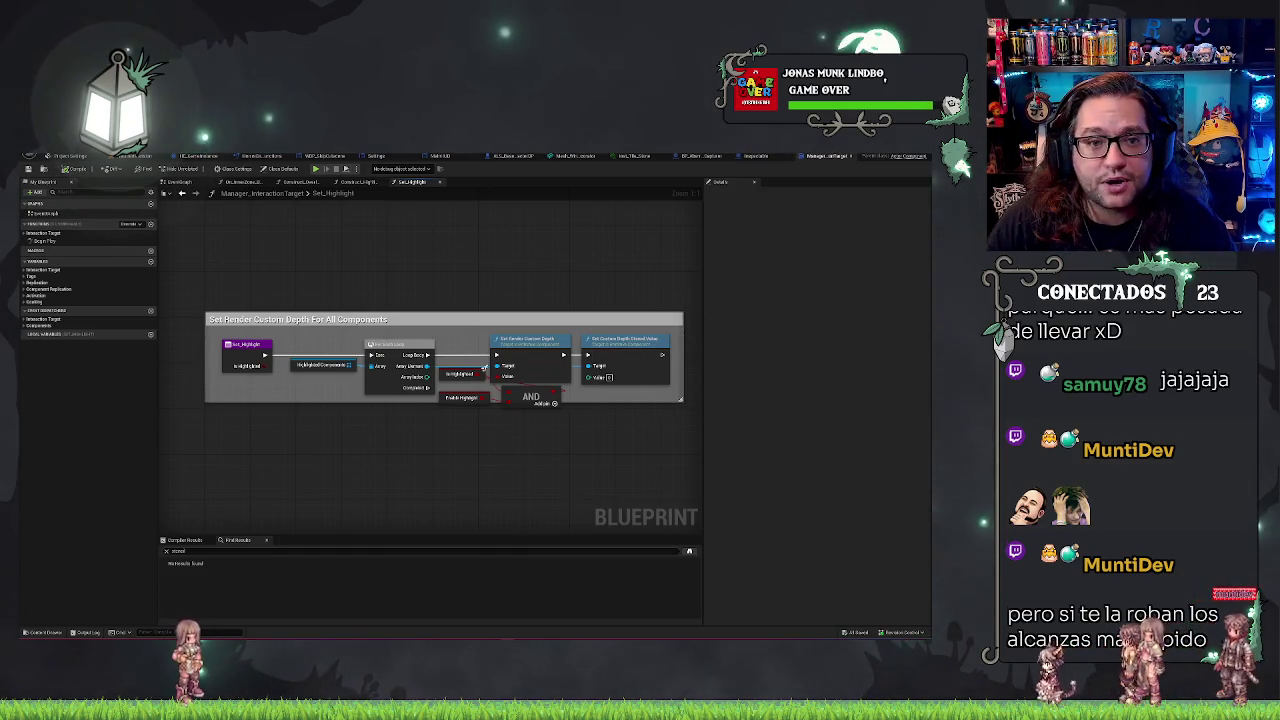
left_click(138, 157)
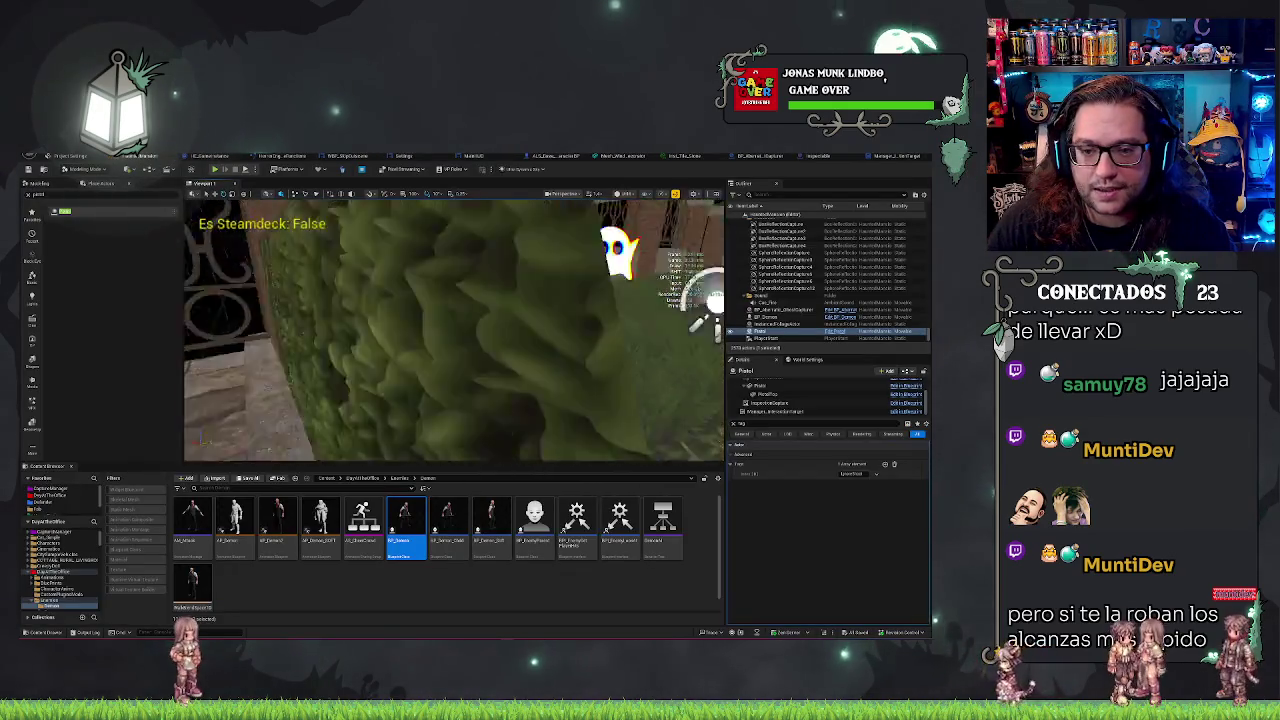
Step: Select the ghost capturer, clear the Details filter, and change a numeric property from 0 to 1
scroll(454, 330, "up", 3)
left_click(590, 336)
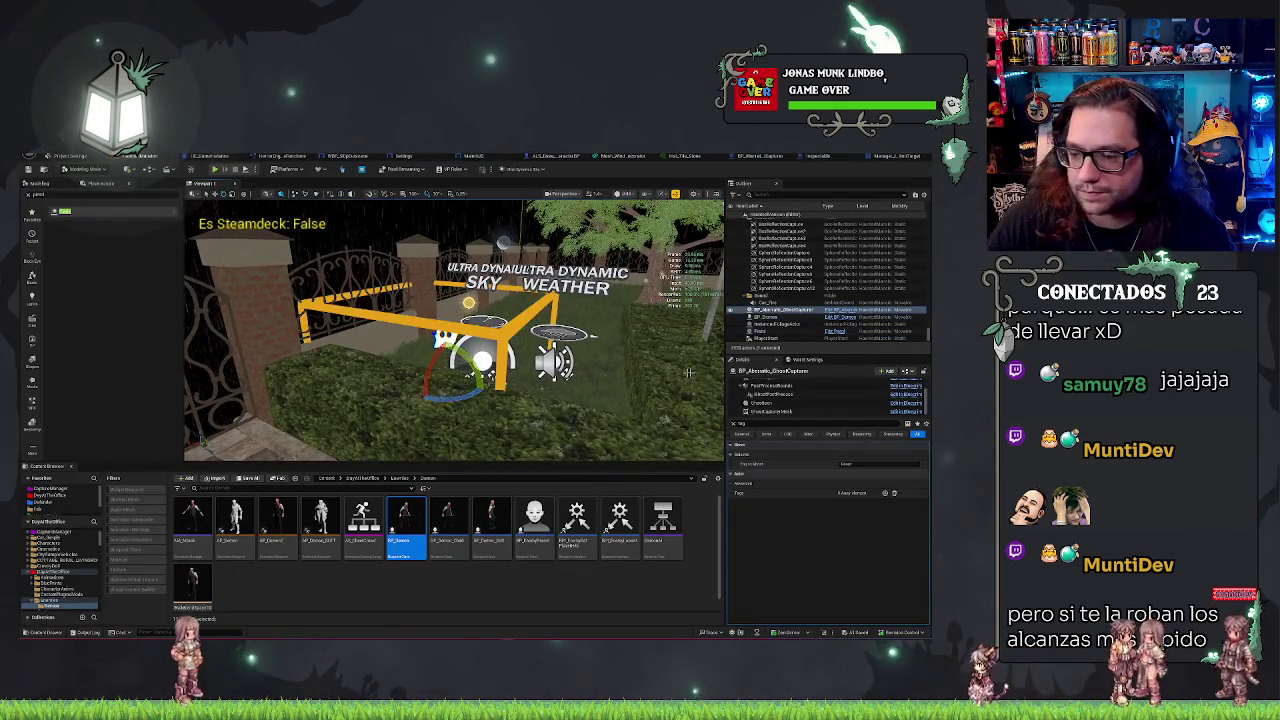
left_click(738, 424)
key("BackSpace")
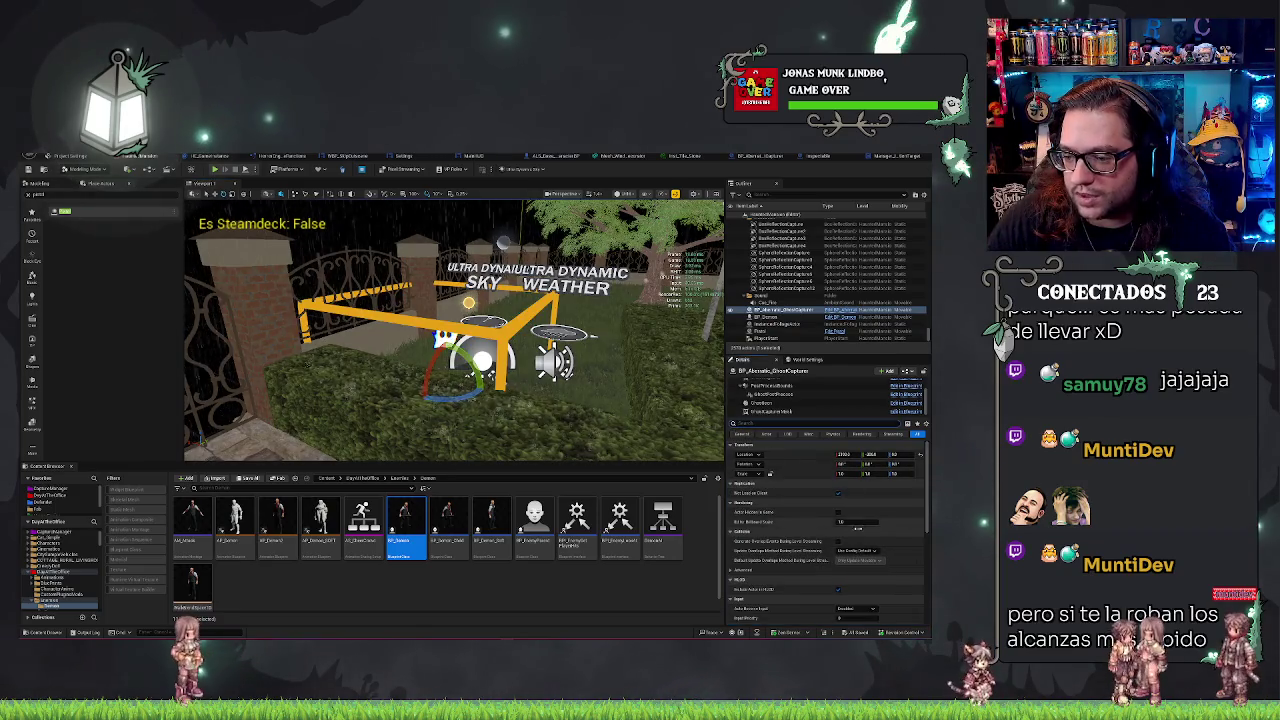
scroll(870, 564, "down", 1)
left_click_drag(855, 605, 864, 613)
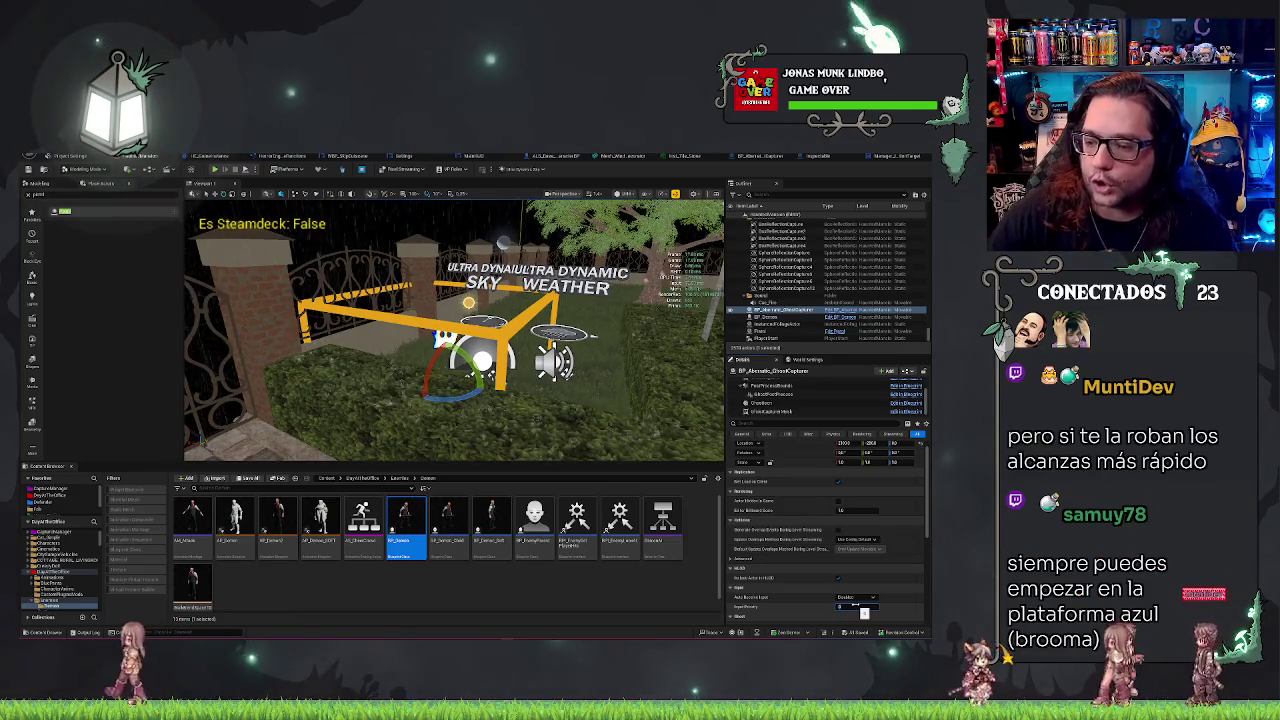
Step: Expand the capturer's Post Process and Capture Settings sections in Details
scroll(760, 494, "up", 1)
scroll(766, 384, "up", 2)
scroll(750, 499, "down", 3)
scroll(750, 498, "down", 3)
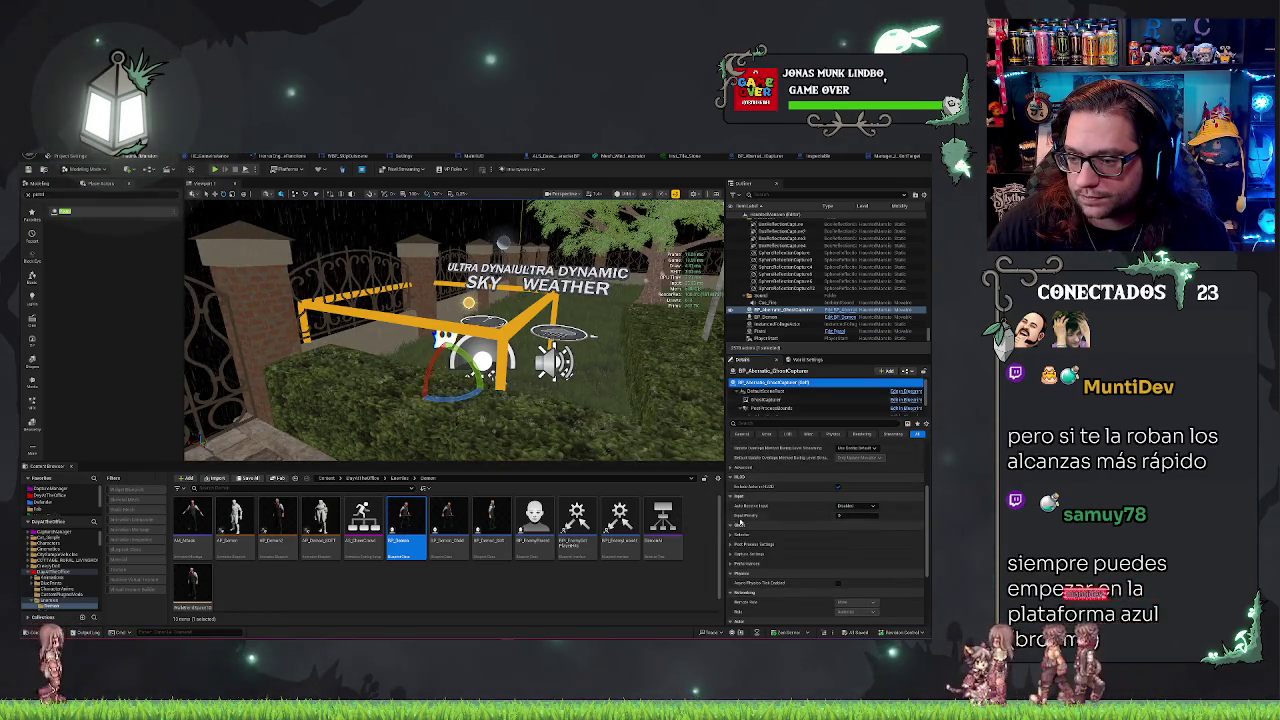
scroll(766, 500, "down", 3)
scroll(742, 485, "down", 3)
left_click(741, 492)
left_click(736, 530)
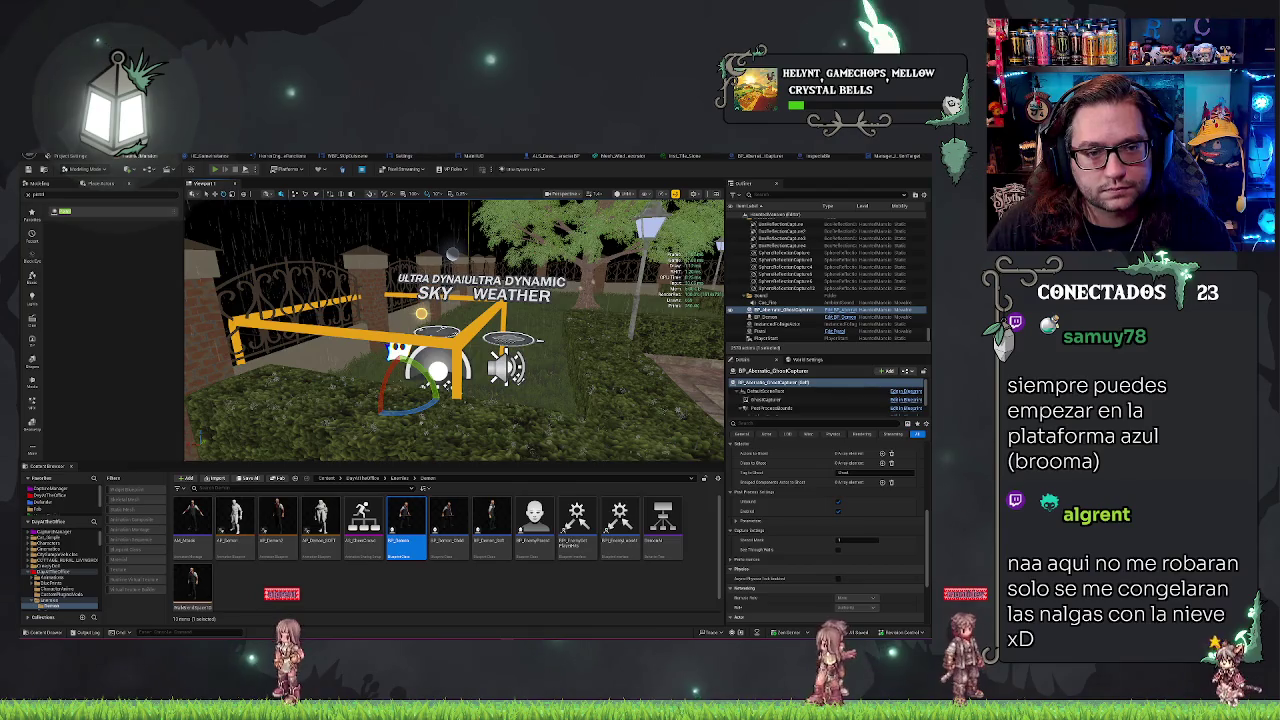
Step: Play-test the level briefly, then switch to the Manager_InteractionTarget blueprint
key("alt+p")
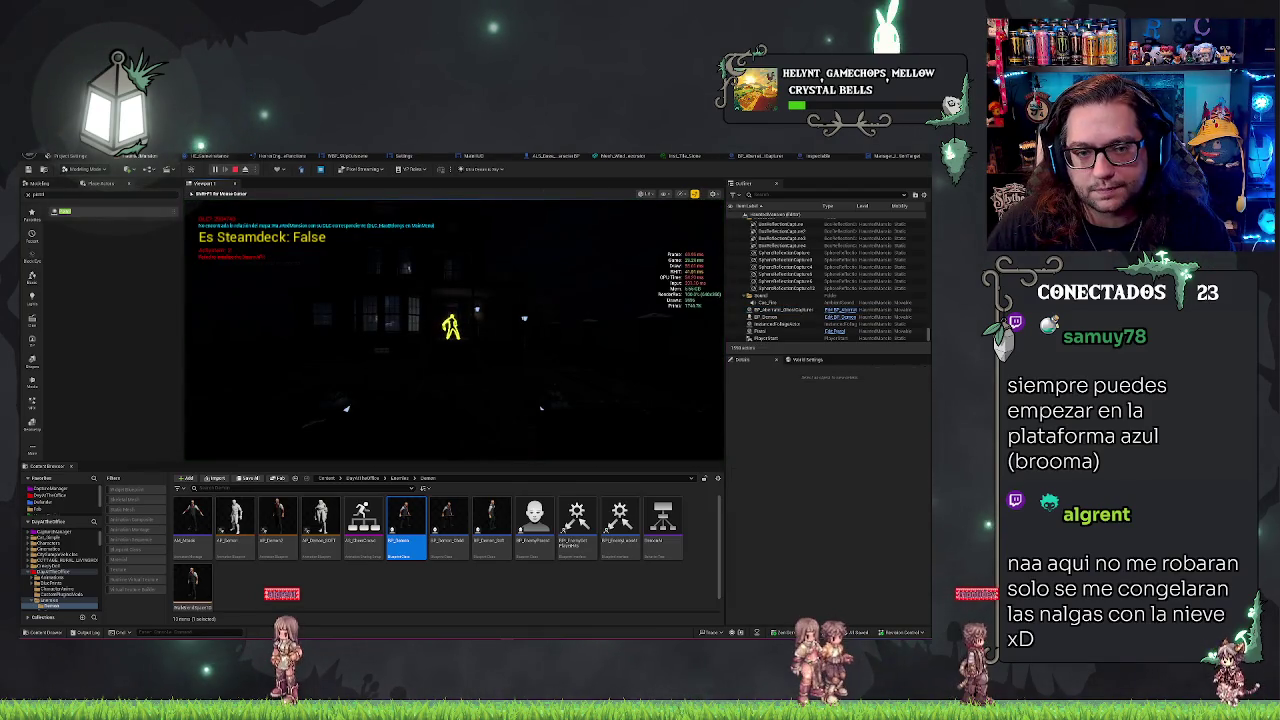
key("Escape")
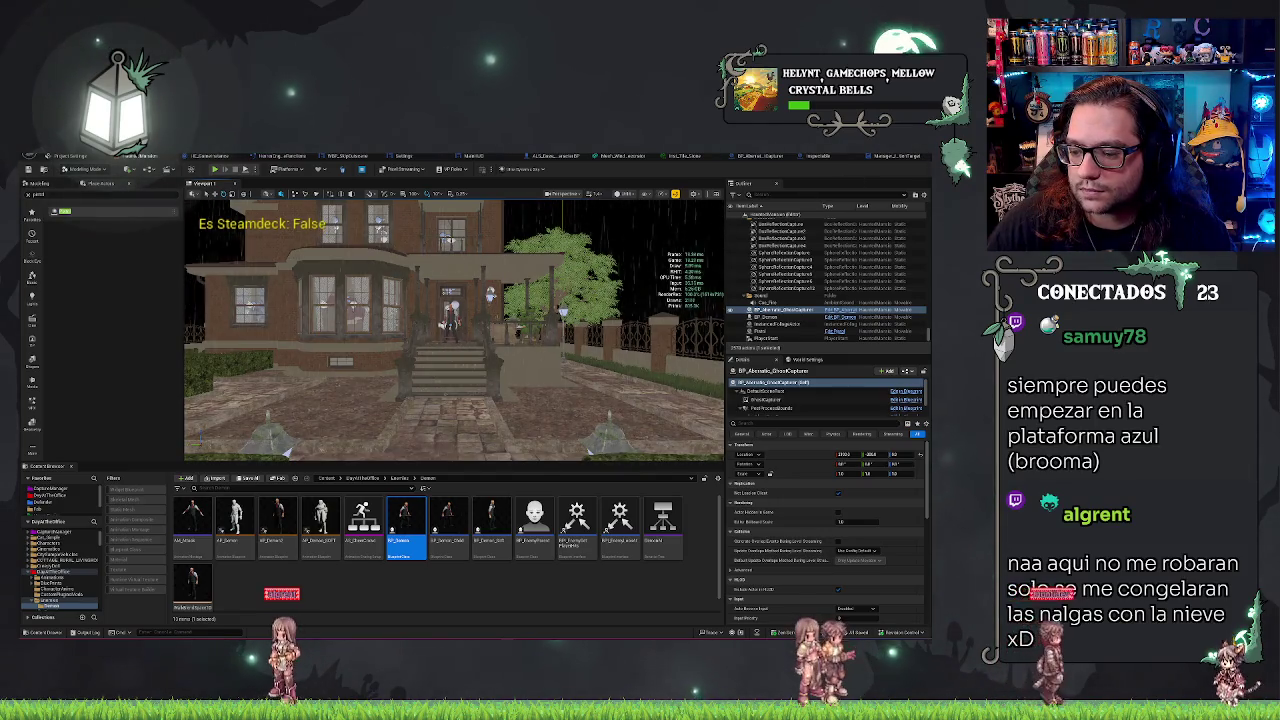
key("ctrl+Tab")
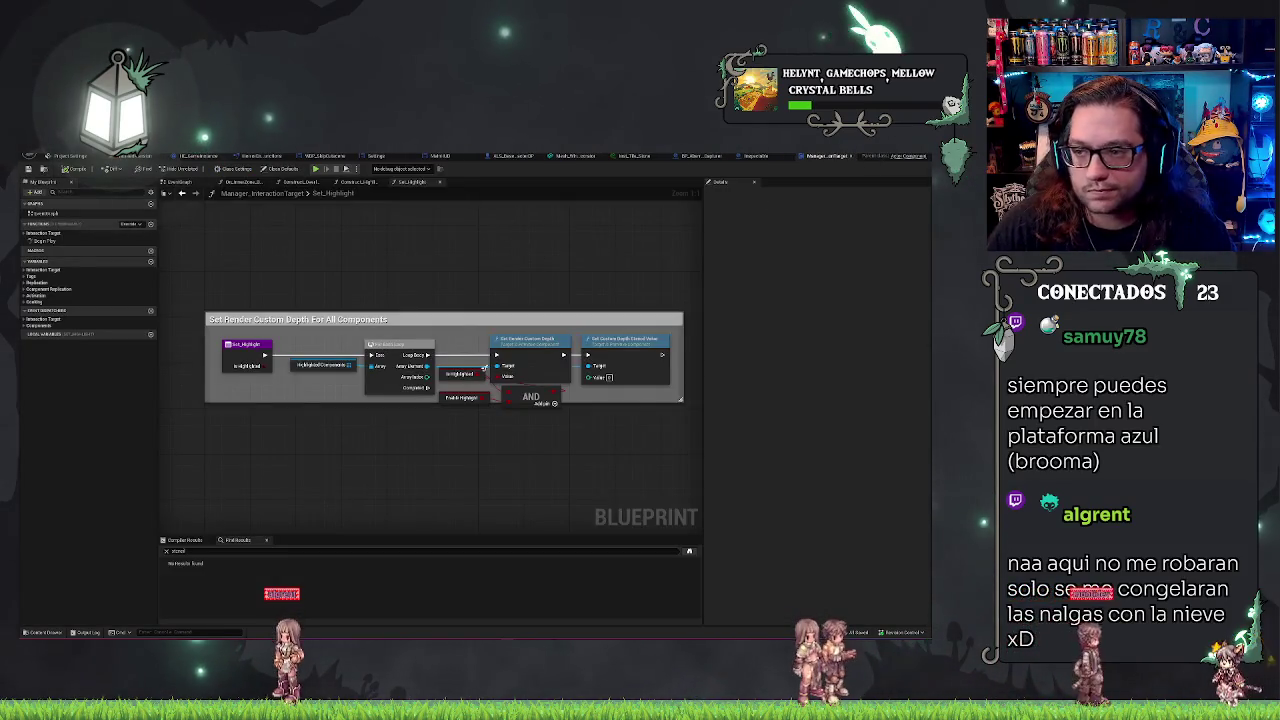
Step: Find StencilMask references by name and jump to its Get use in SetupActorStencilForGhostMask
key("ctrl+Tab")
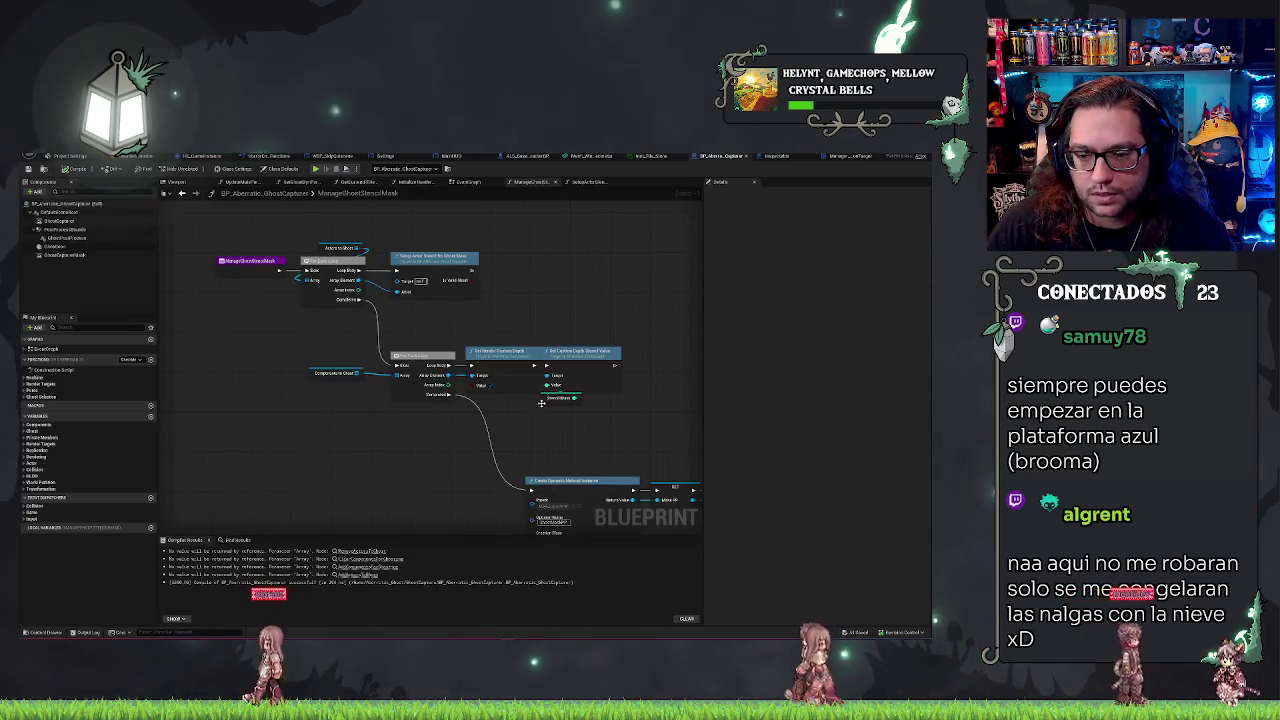
right_click(558, 397)
mouse_move(592, 469)
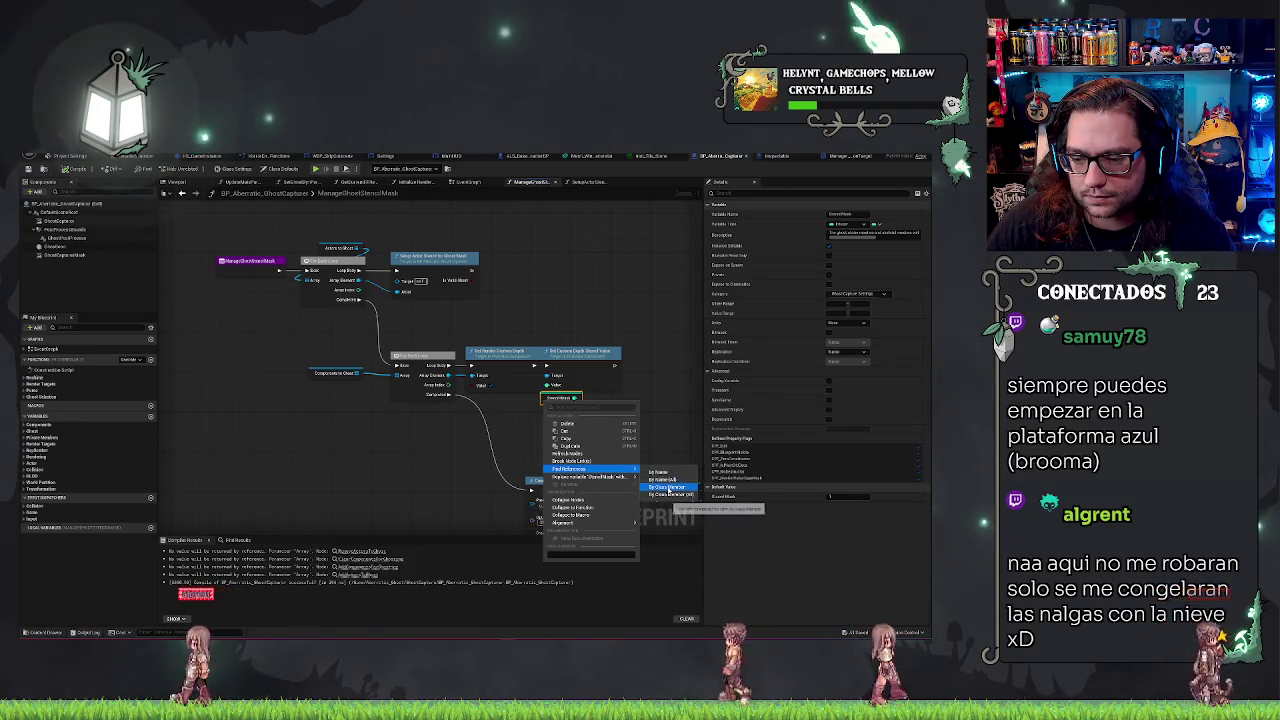
left_click(660, 472)
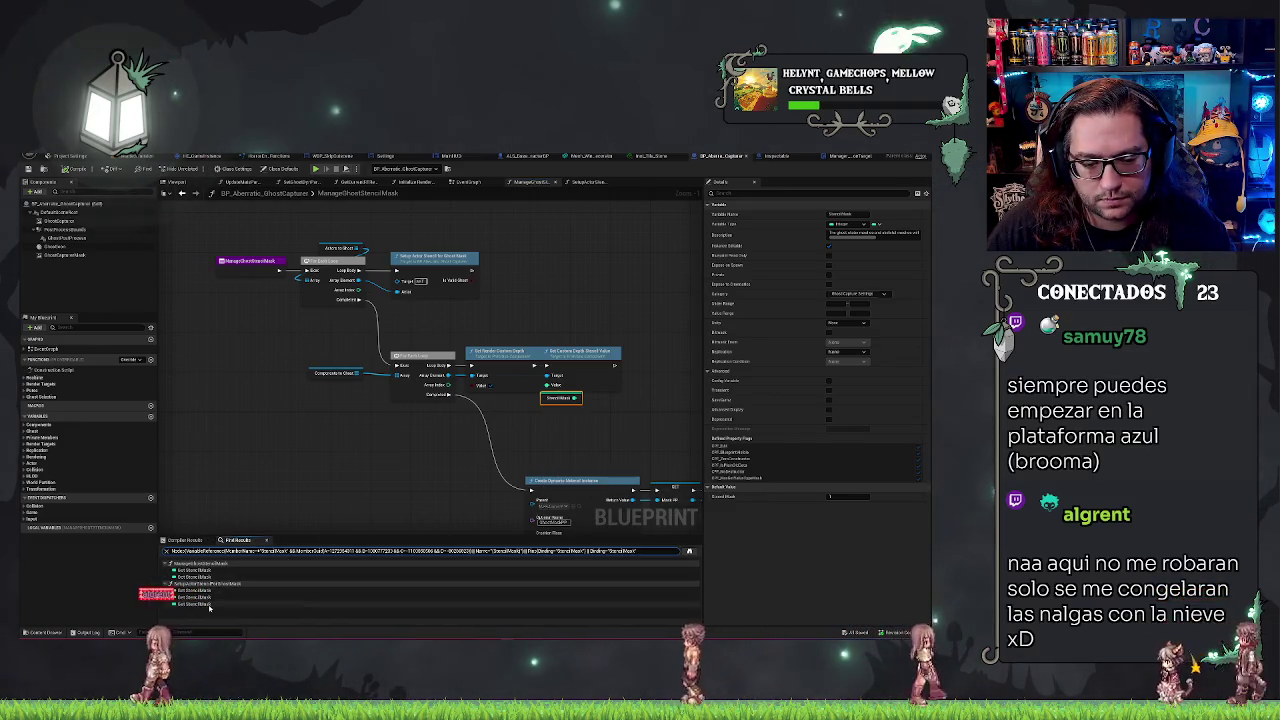
left_click(210, 591)
double_click(210, 592)
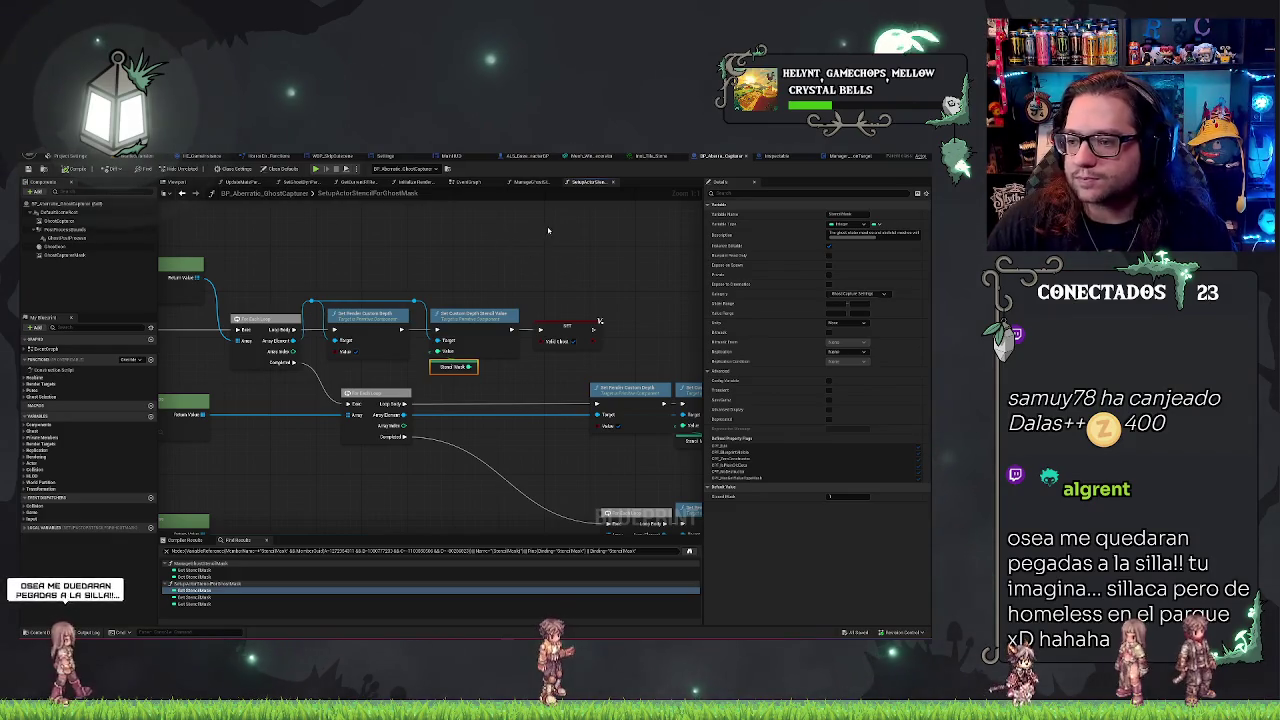
mouse_move(516, 239)
left_mouse_down()
mouse_move(534, 243)
mouse_move(486, 257)
mouse_move(650, 245)
left_mouse_up()
mouse_move(551, 243)
left_mouse_down()
mouse_move(677, 220)
mouse_move(616, 238)
left_mouse_up()
left_click(616, 238)
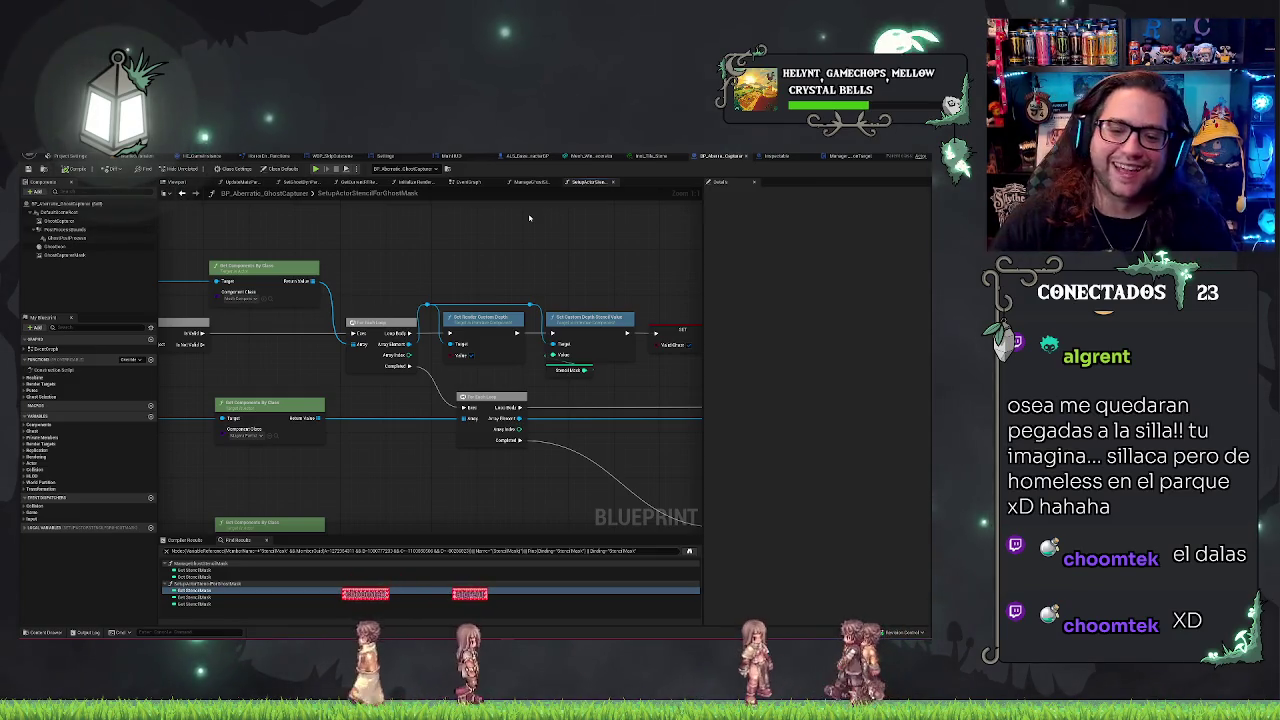
left_click_drag(547, 263, 347, 243)
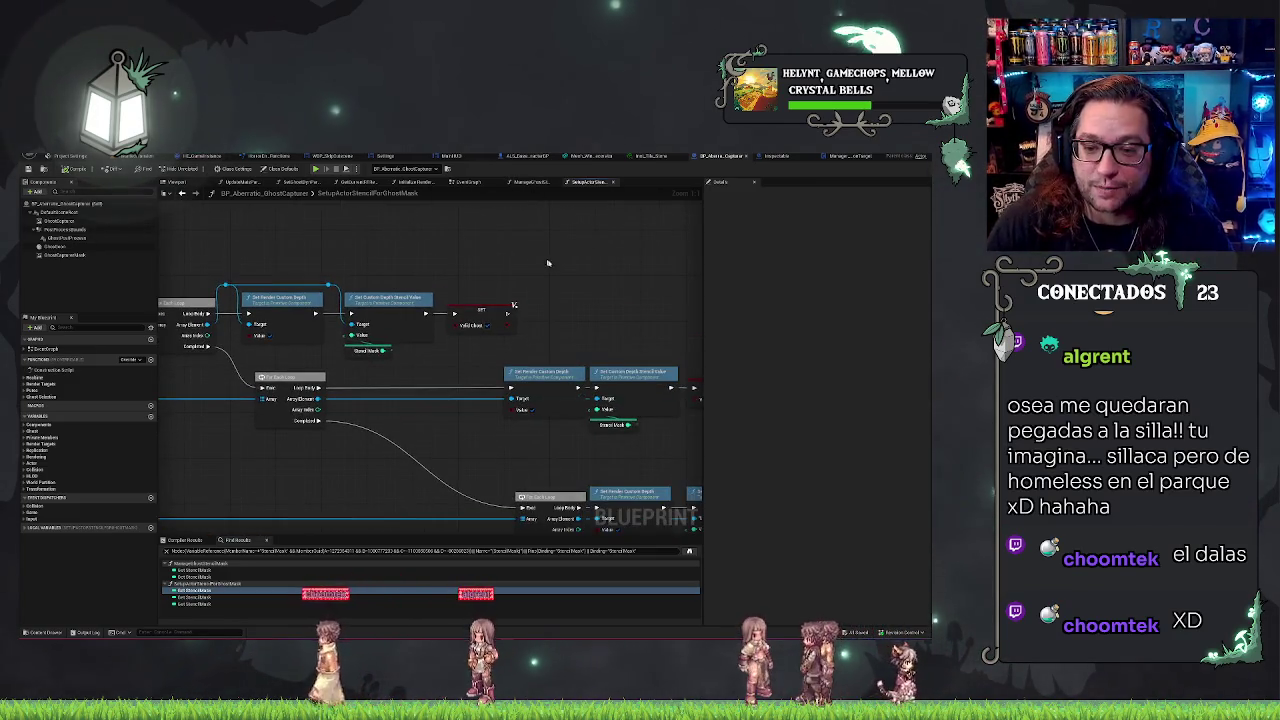
left_click_drag(547, 263, 399, 263)
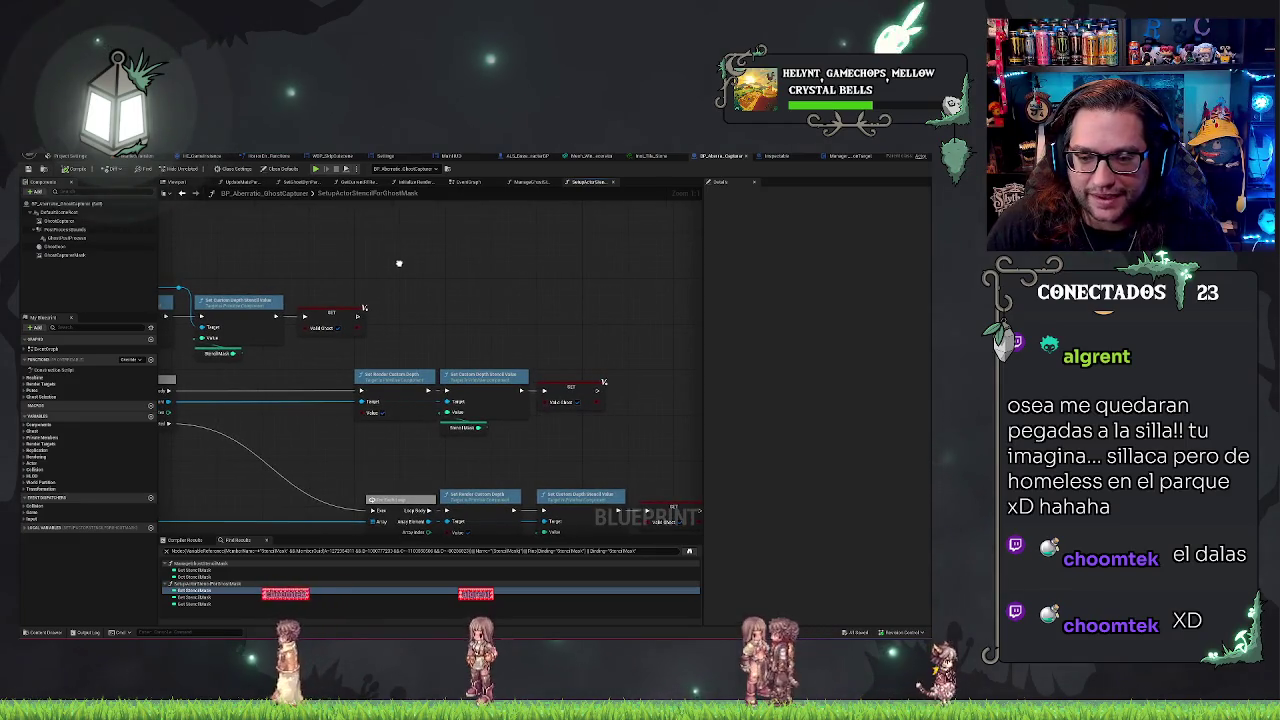
mouse_move(400, 266)
left_mouse_down()
mouse_move(478, 270)
mouse_move(580, 308)
mouse_move(389, 233)
mouse_move(340, 250)
mouse_move(380, 300)
mouse_move(423, 323)
mouse_move(281, 261)
left_mouse_up()
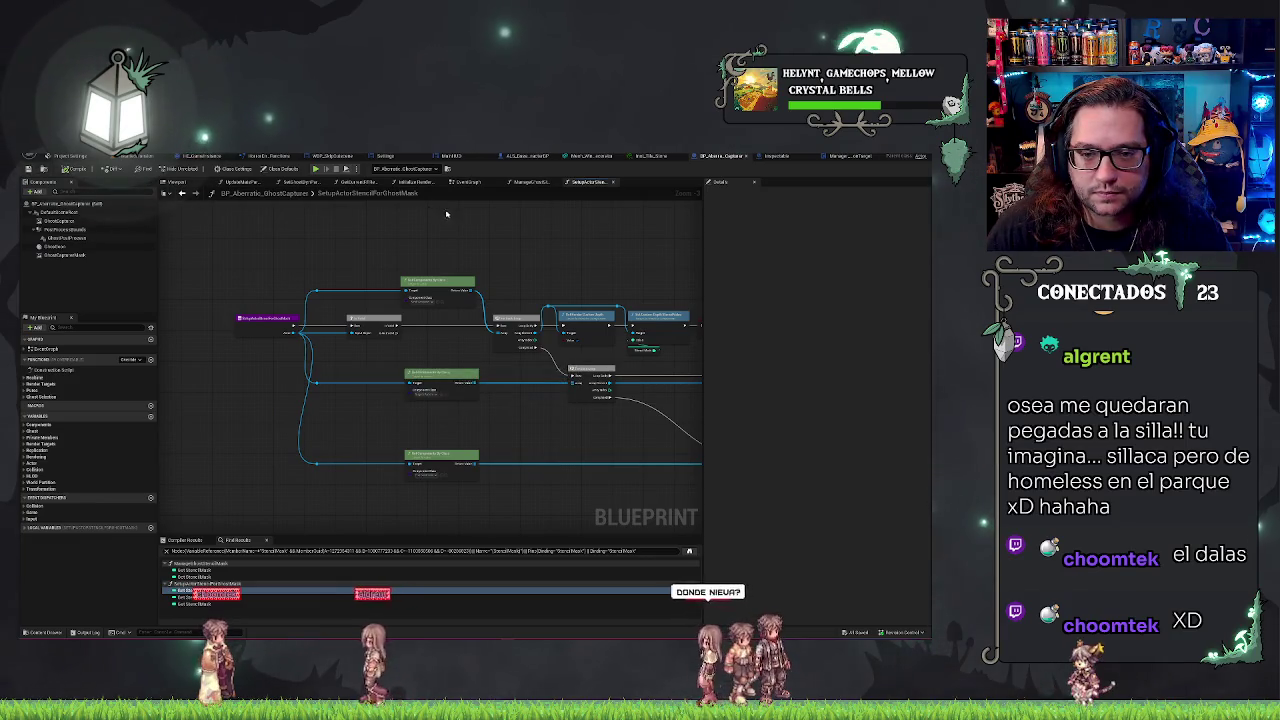
left_click_drag(483, 226, 473, 229)
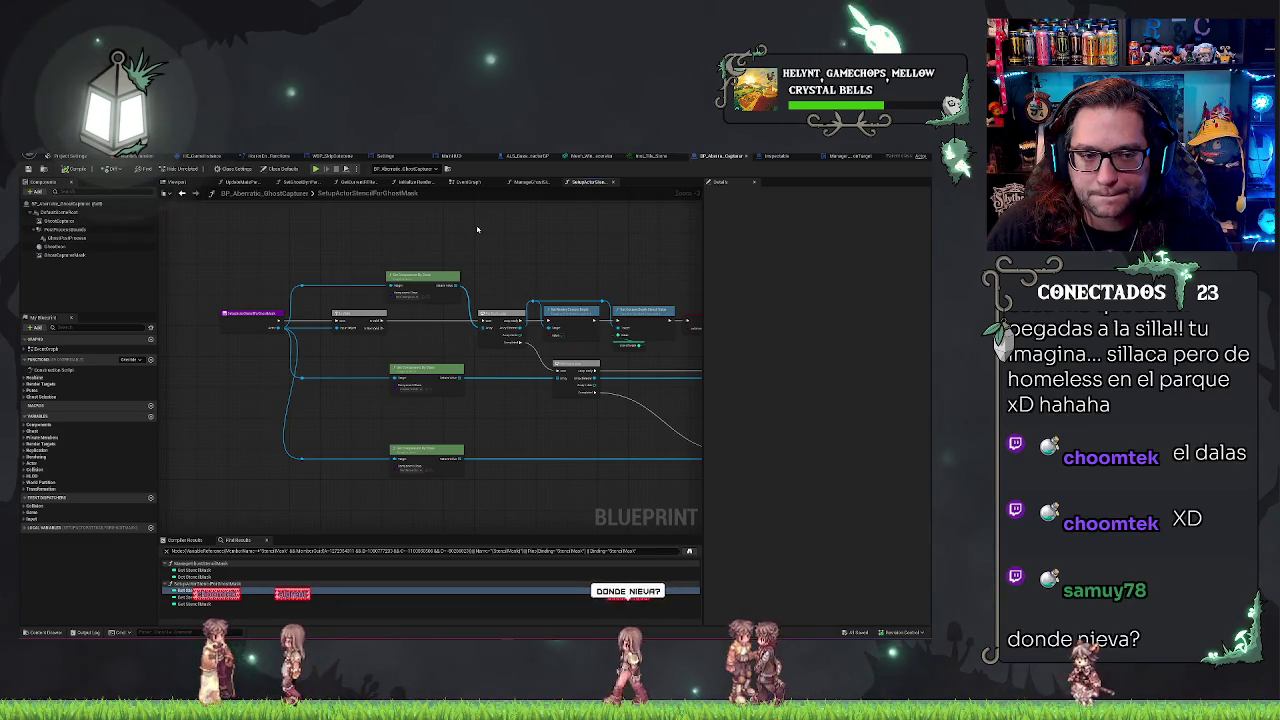
left_click(846, 158)
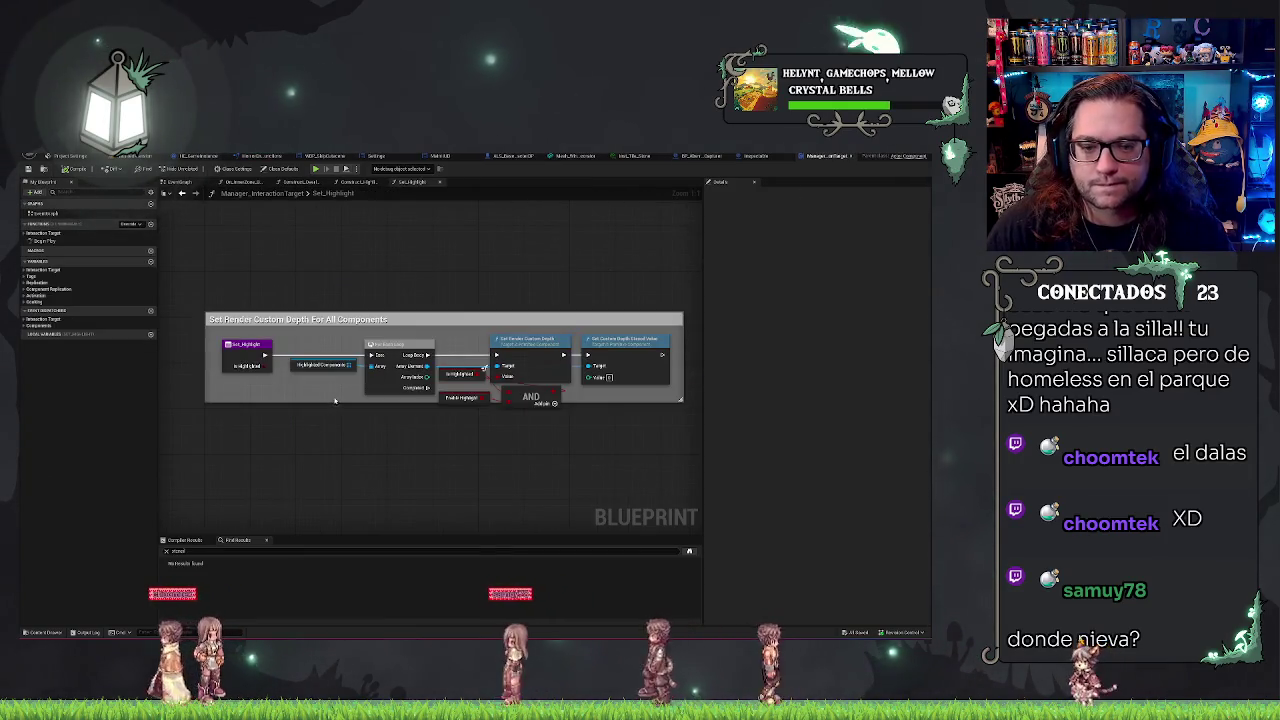
Step: Check a Set_Highlight node, then open Manager_InteractionTarget's empty EventGraph
left_click(322, 366)
left_click(457, 266)
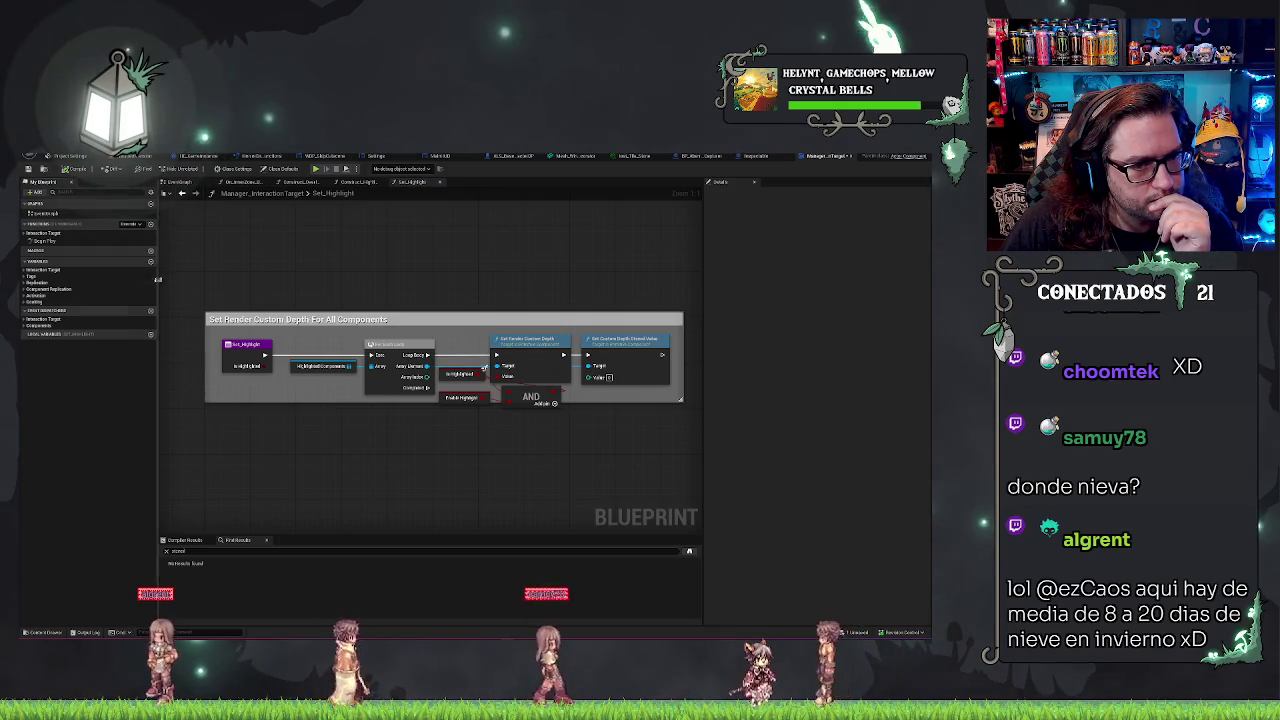
left_click(236, 181)
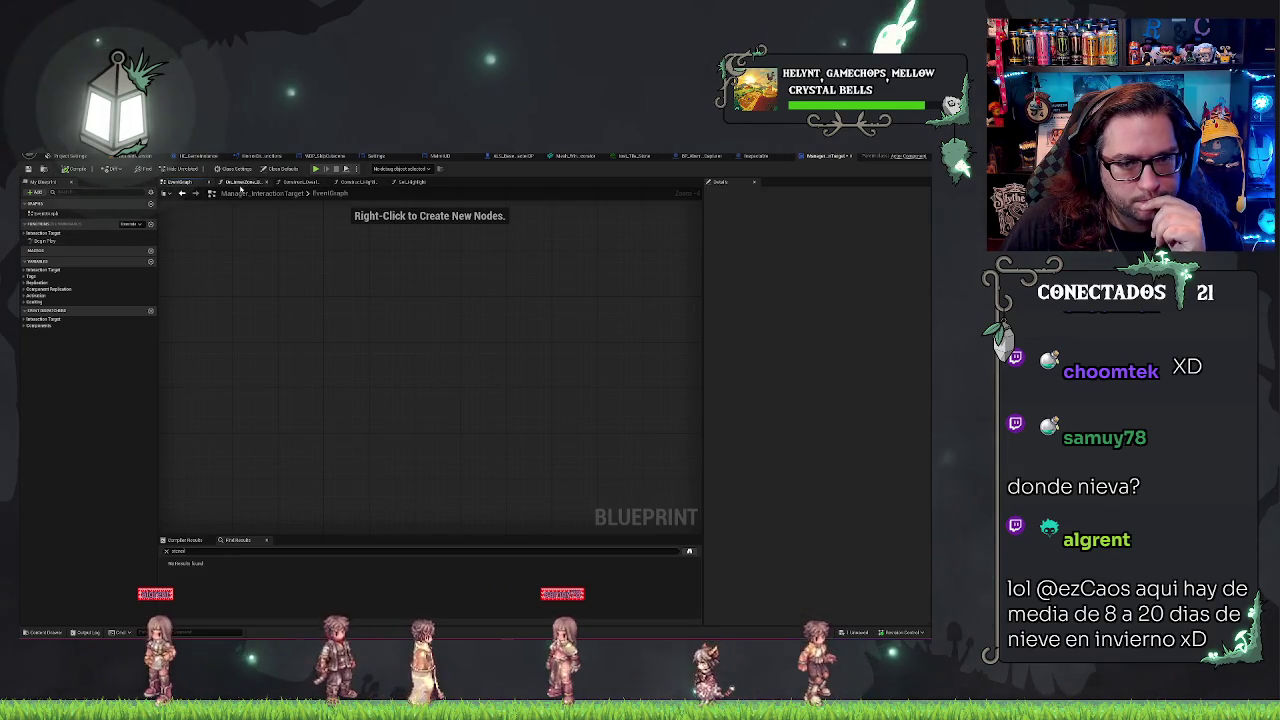
Step: Pan through the Construct_HighlightedComponents graph, then return to the level editor and deselect BP_Demon
left_click(364, 182)
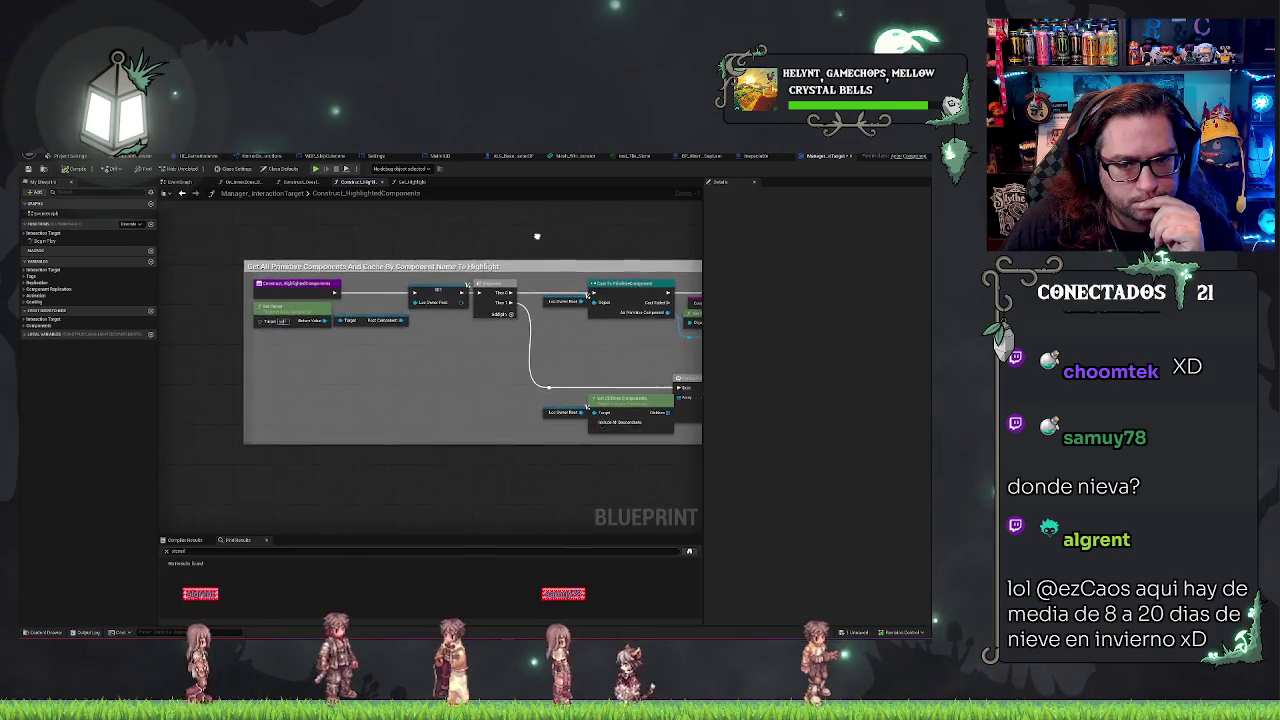
mouse_move(533, 234)
left_mouse_down()
mouse_move(371, 237)
mouse_move(383, 226)
left_mouse_up()
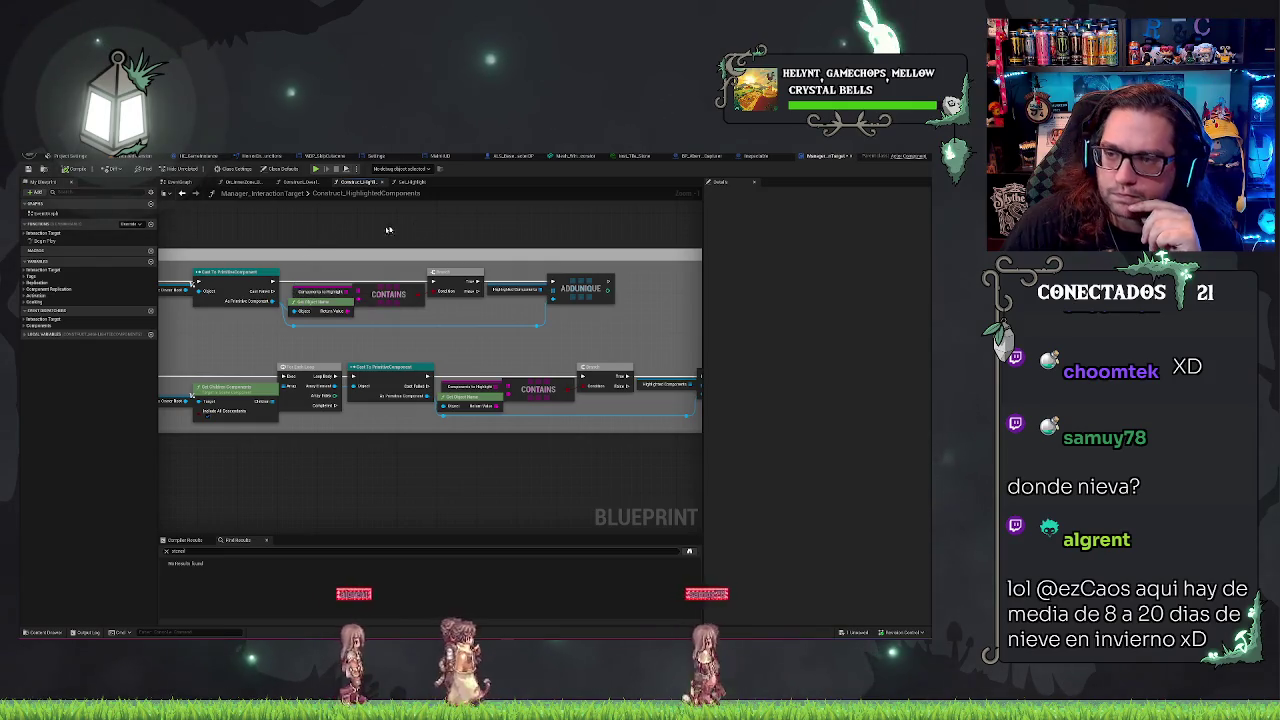
left_click(138, 157)
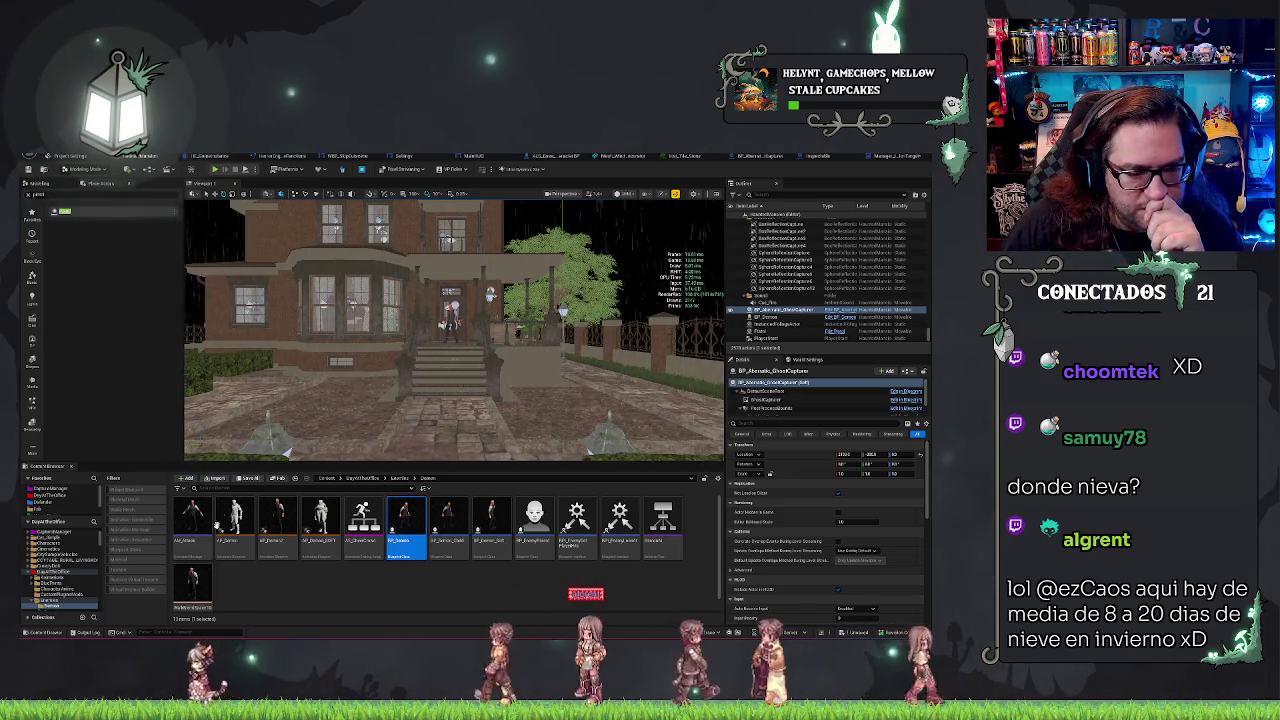
left_click(297, 598)
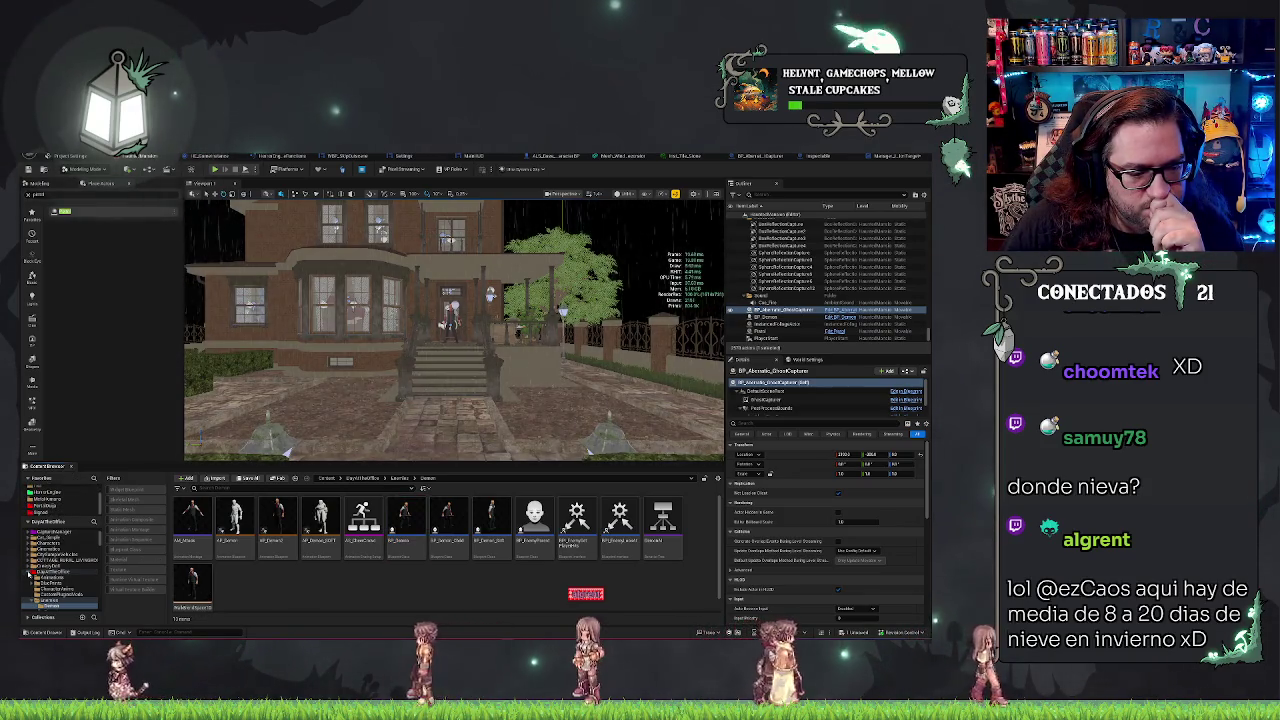
Step: Go up to the InteractionManager folder, filter it to materials, and open M_OutlineMaterial
left_click(876, 157)
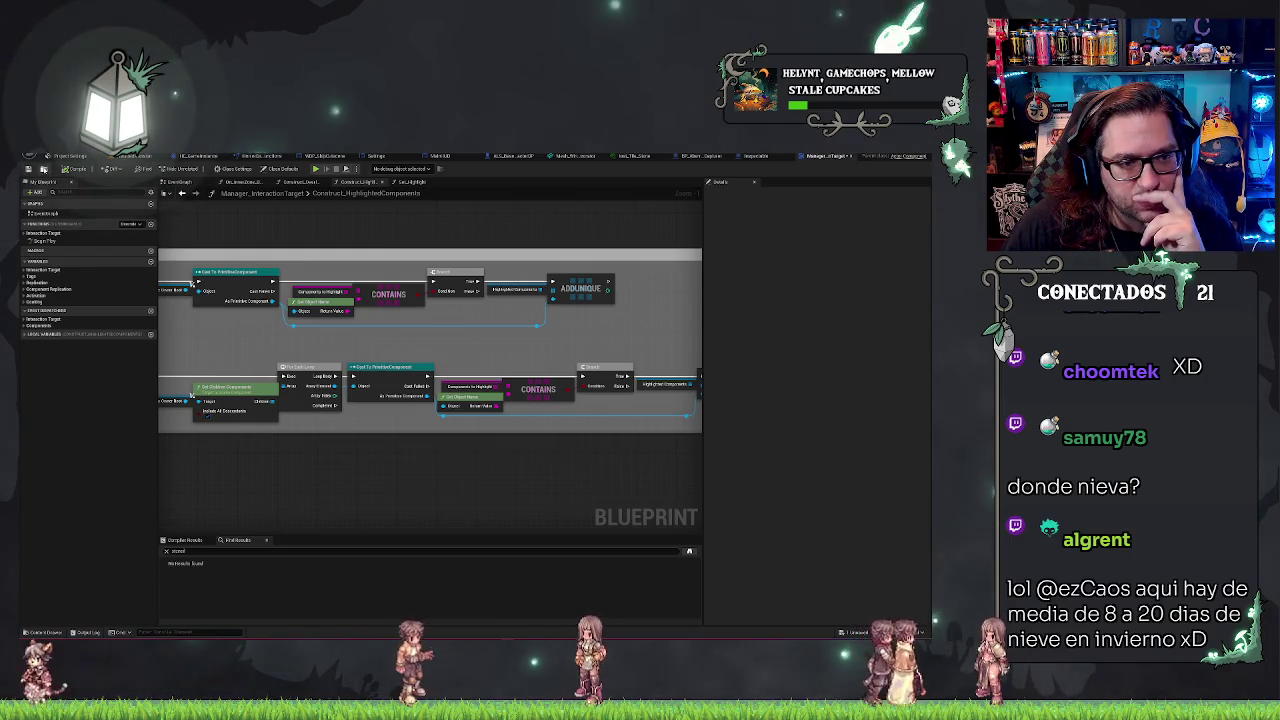
left_click(62, 156)
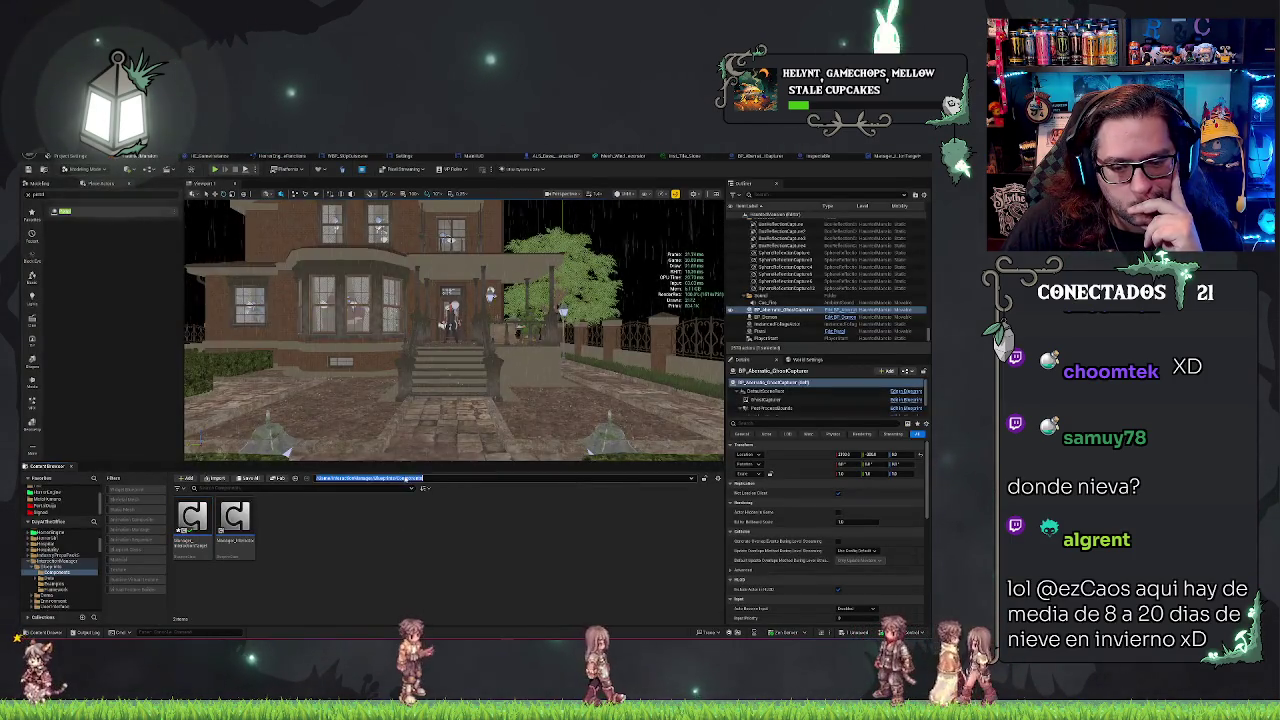
left_click(410, 478)
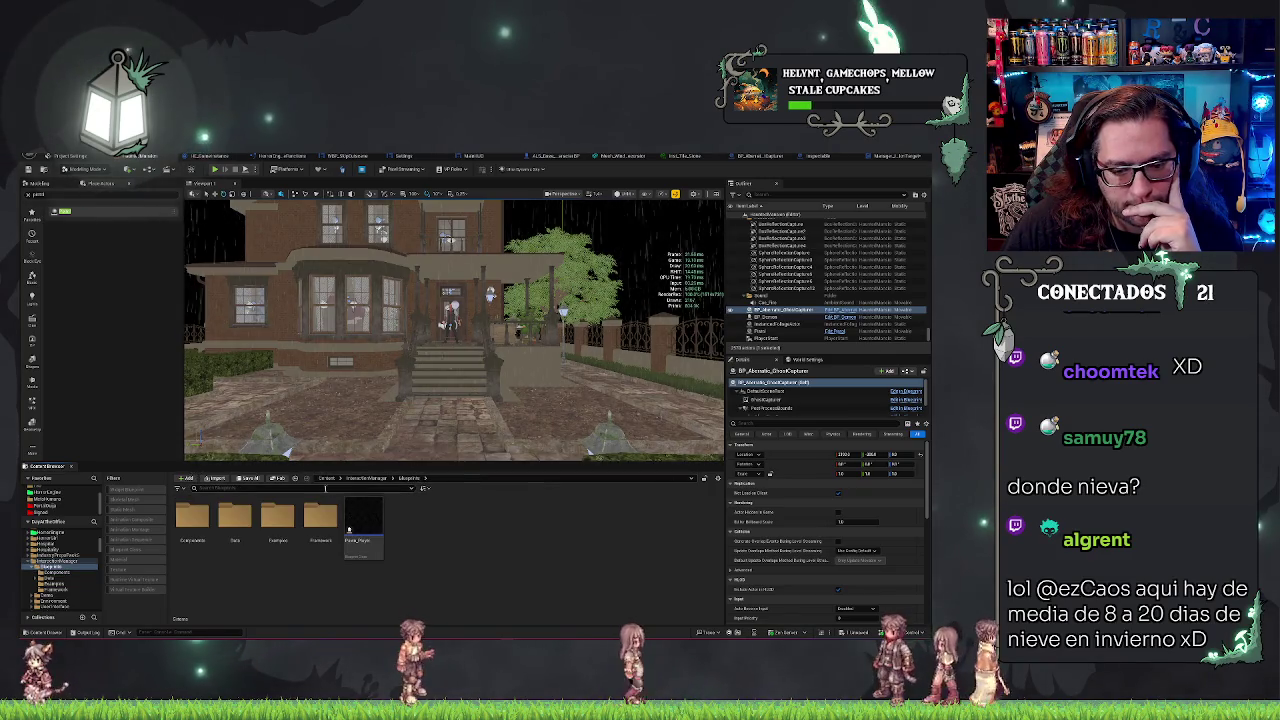
left_click(366, 478)
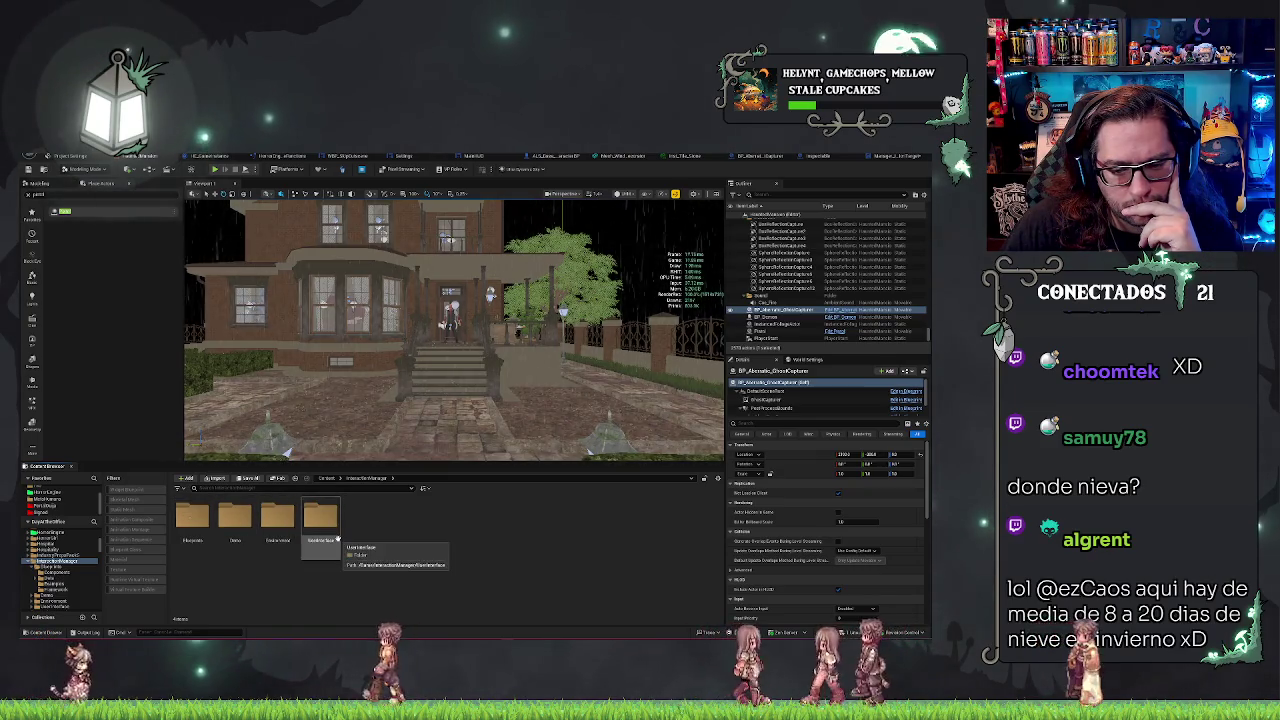
left_click(195, 520)
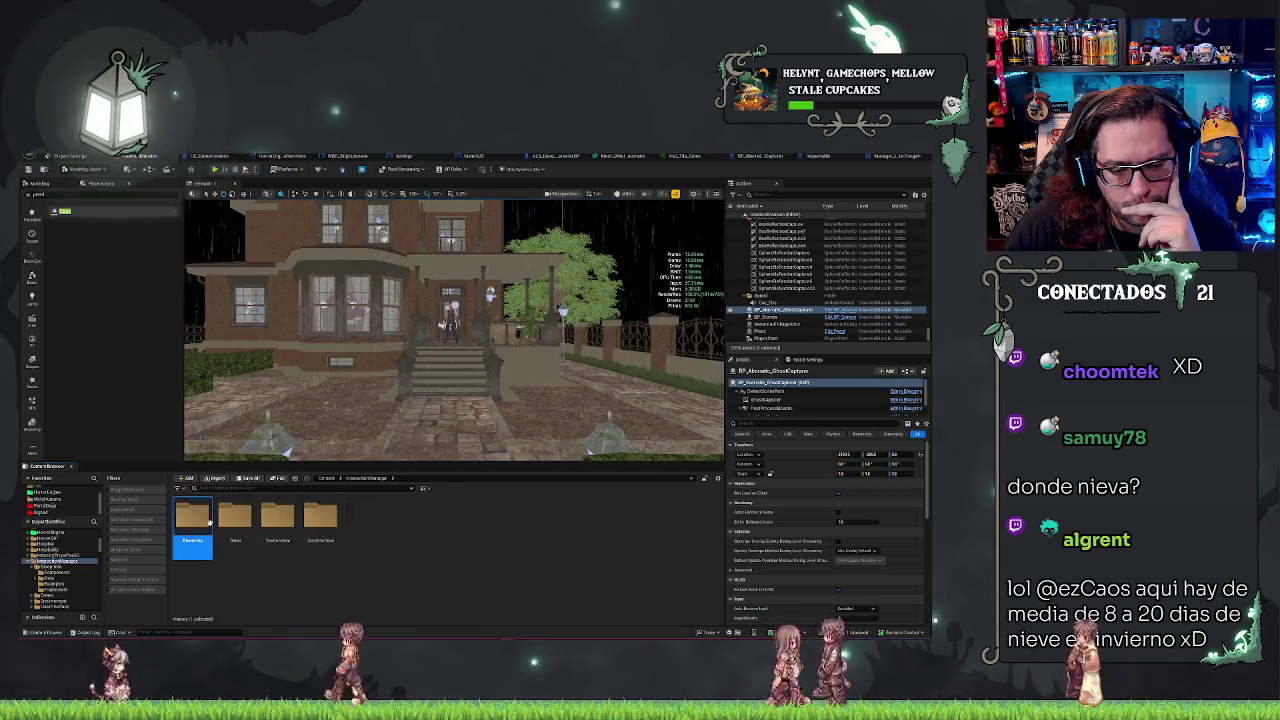
left_click(366, 520)
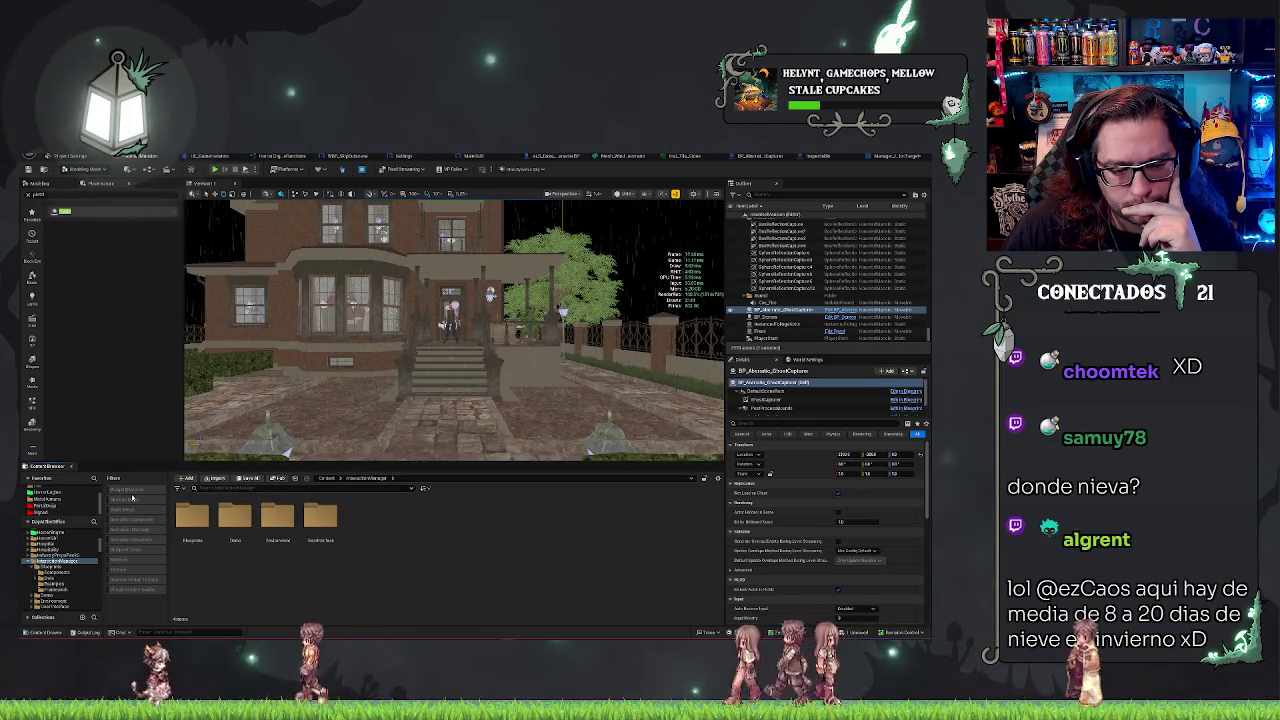
left_click(119, 559)
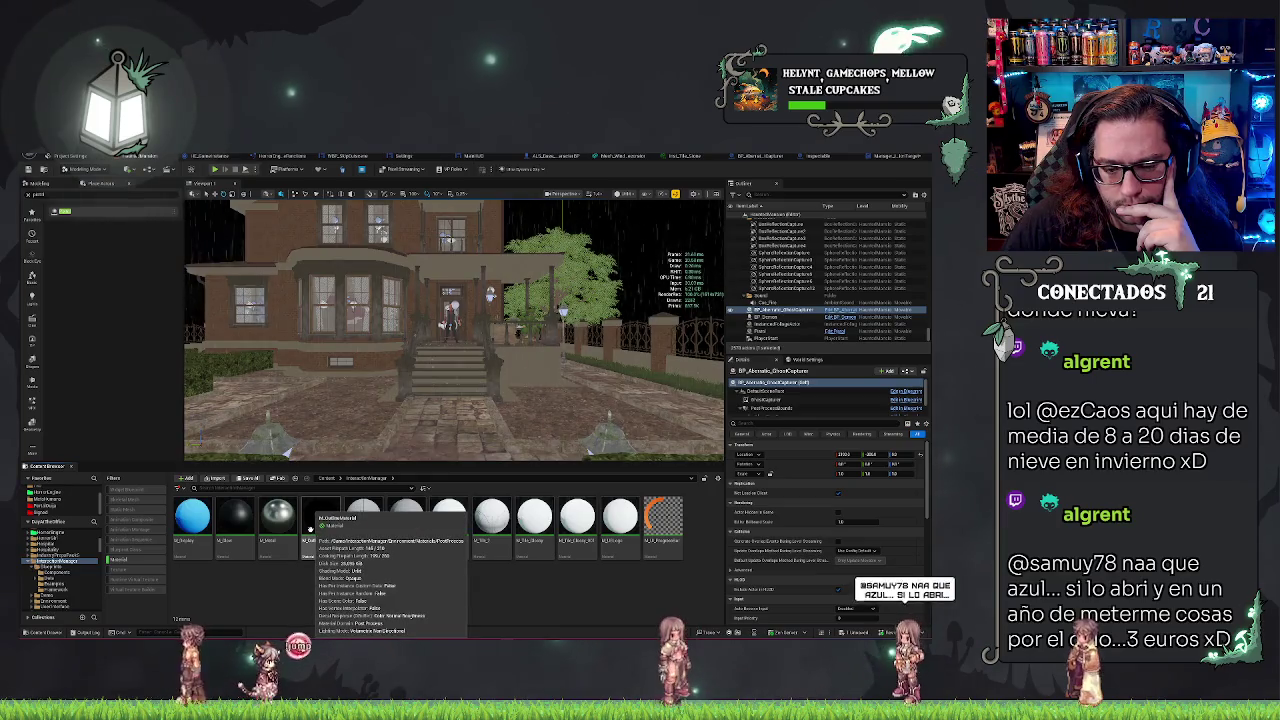
double_click(310, 530)
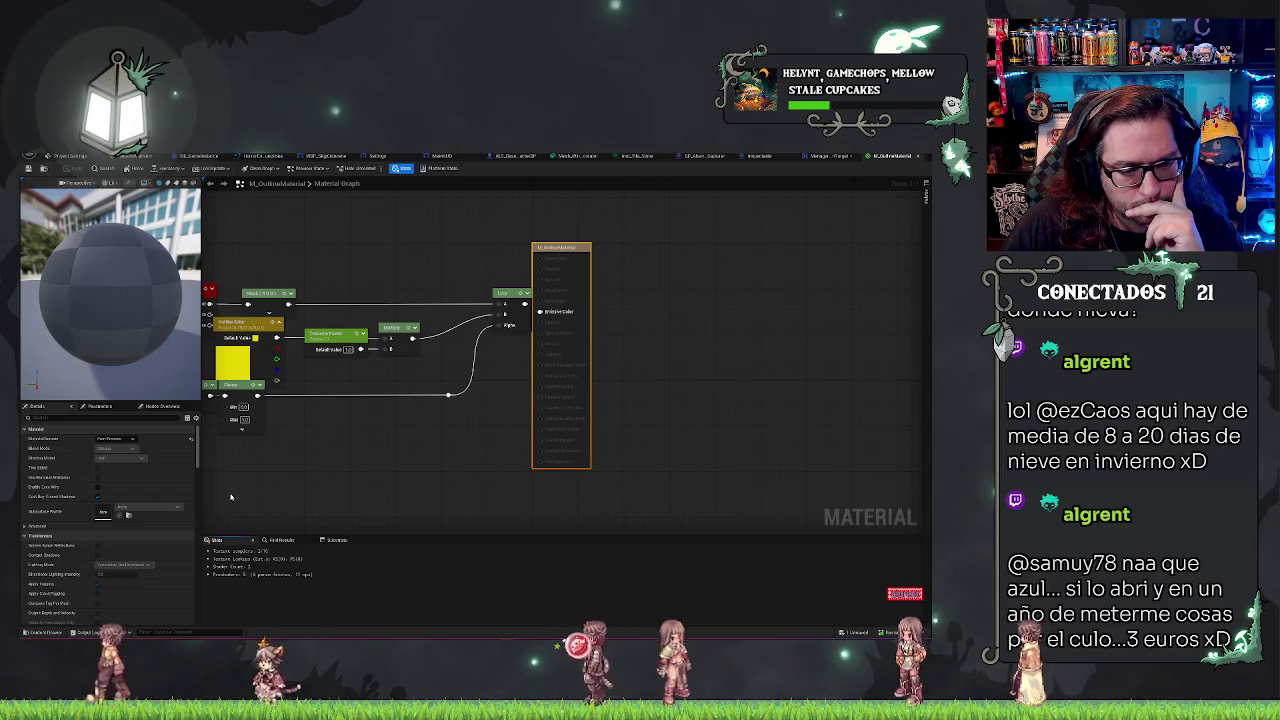
Step: Scroll through M_OutlineMaterial's Details properties, then pan to the graph's left-side nodes
scroll(183, 477, "down", 5)
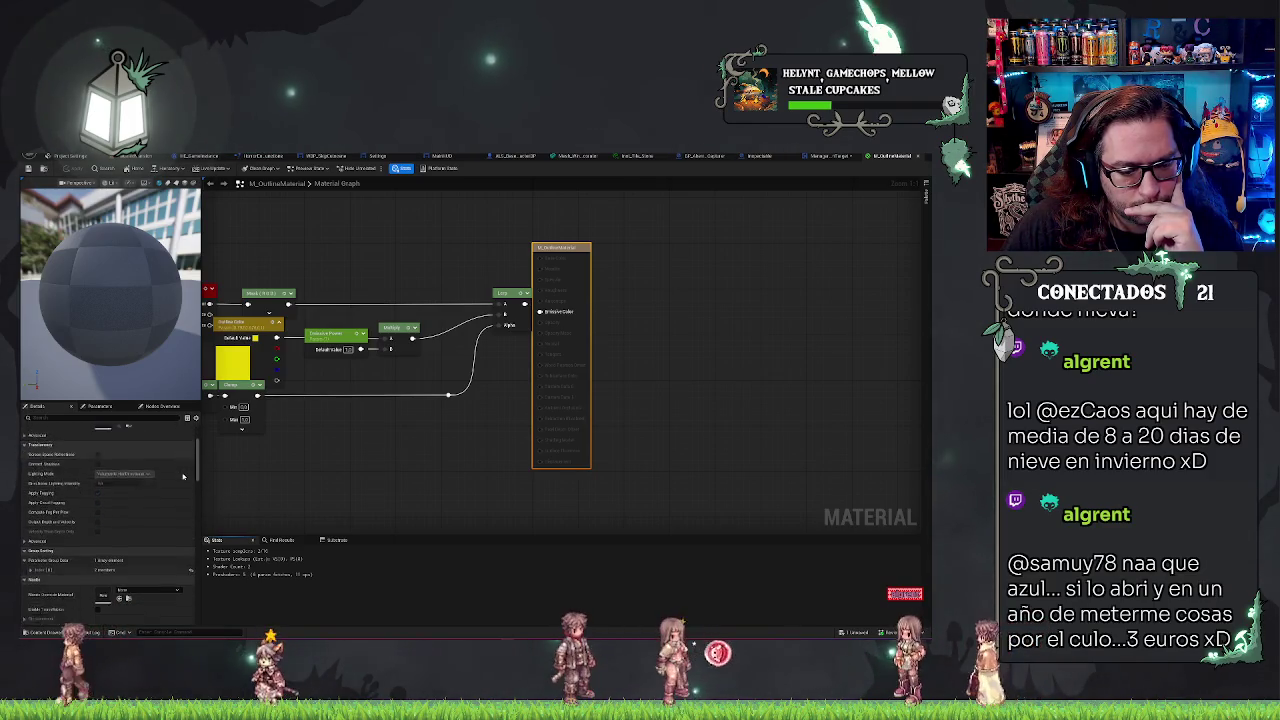
scroll(183, 477, "down", 1)
left_click(30, 512)
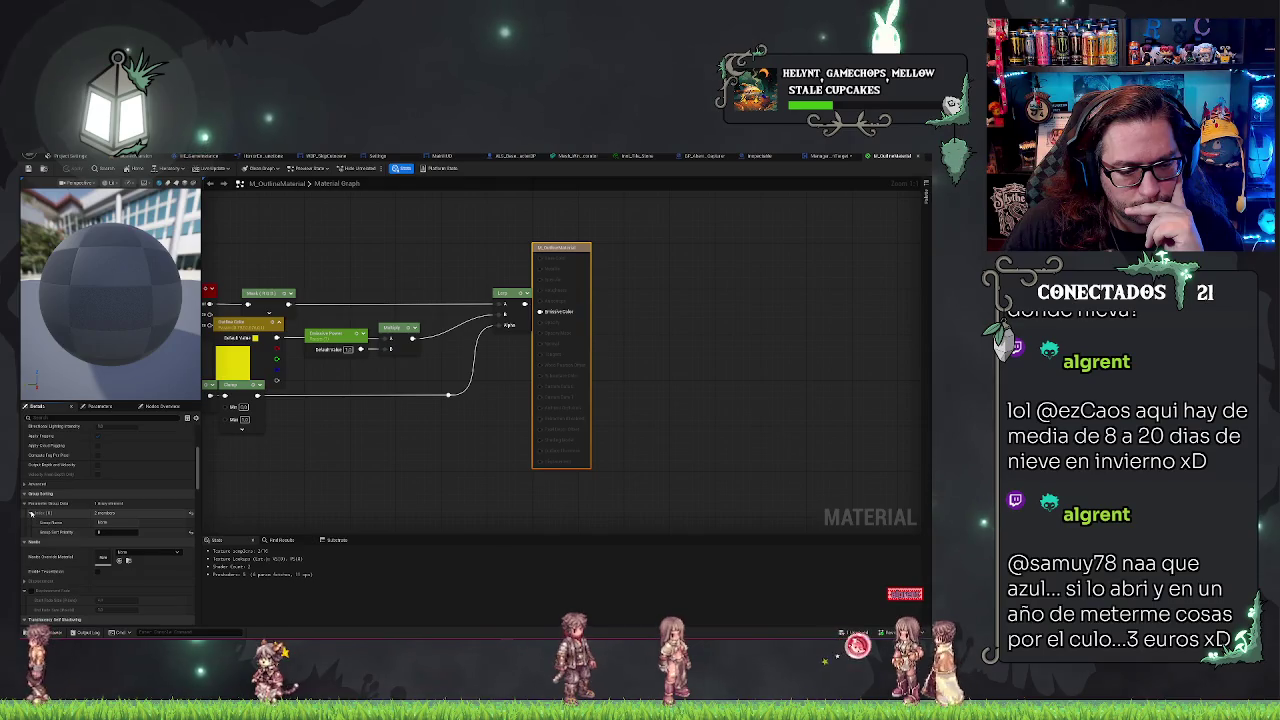
scroll(90, 492, "down", 4)
scroll(90, 492, "down", 4)
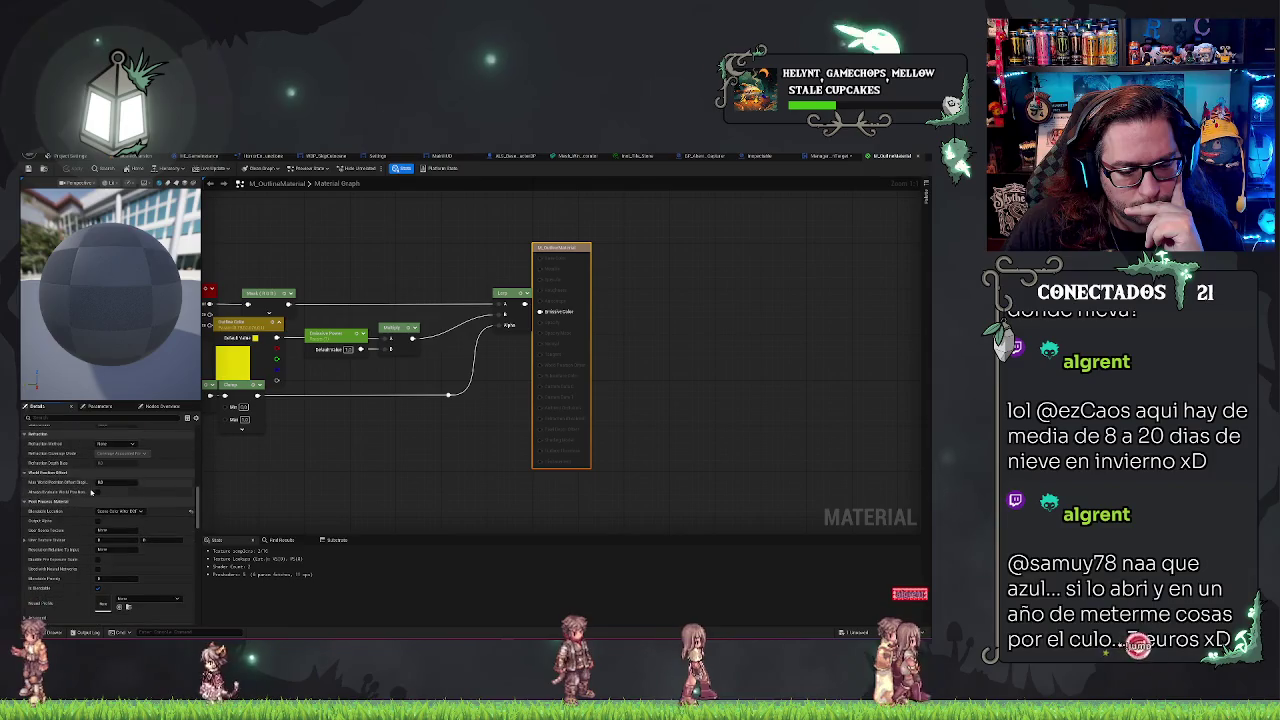
scroll(91, 492, "down", 2)
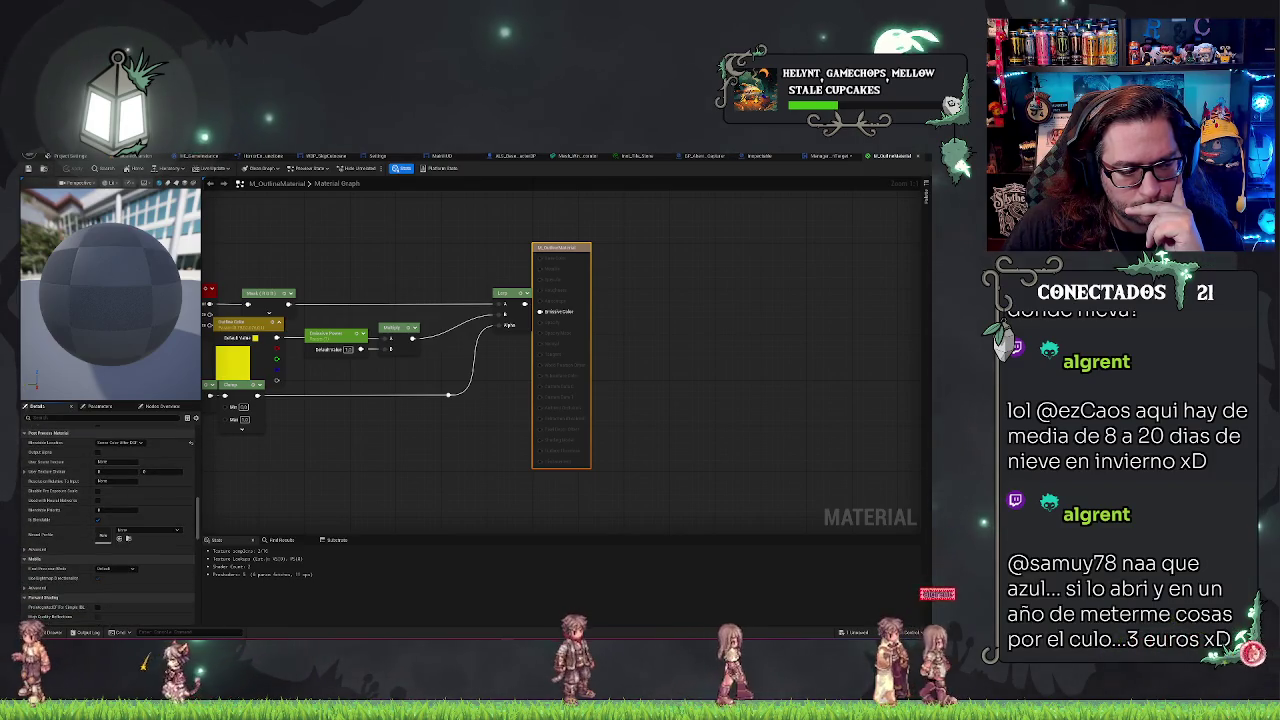
scroll(123, 492, "up", 10)
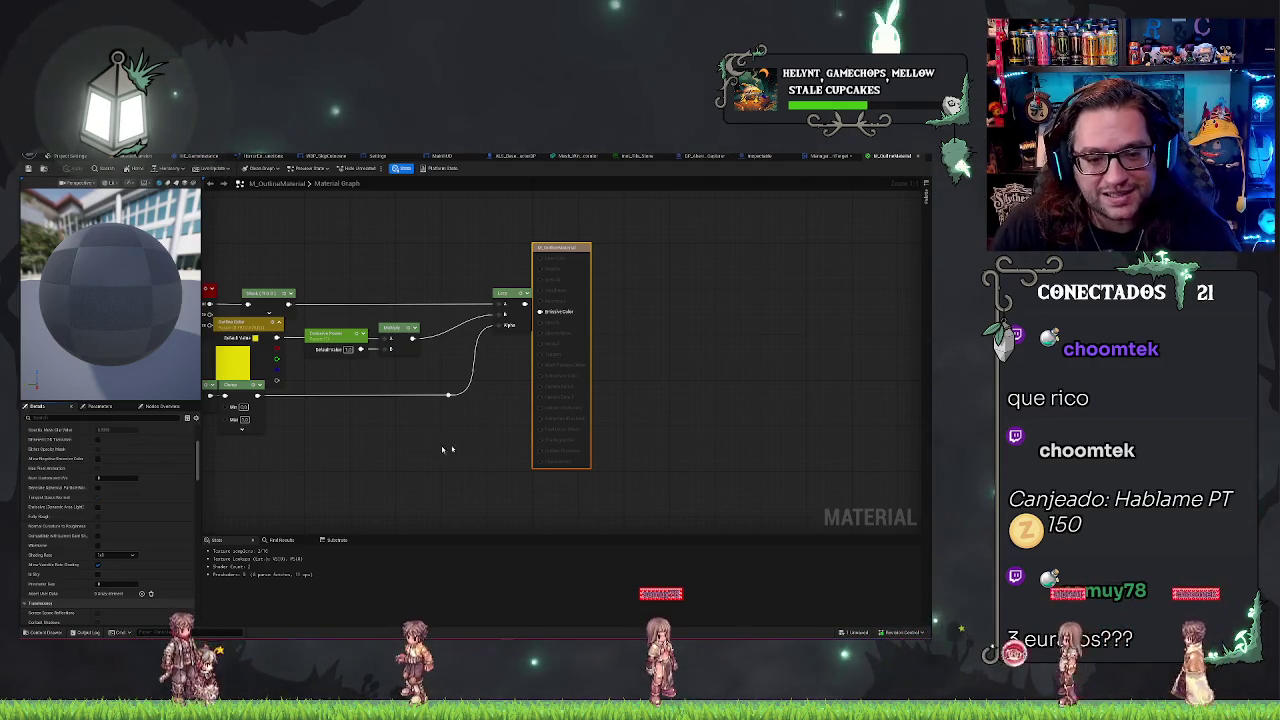
mouse_move(407, 435)
left_mouse_down()
mouse_move(540, 440)
mouse_move(607, 400)
left_mouse_up()
left_click_drag(397, 348, 545, 327)
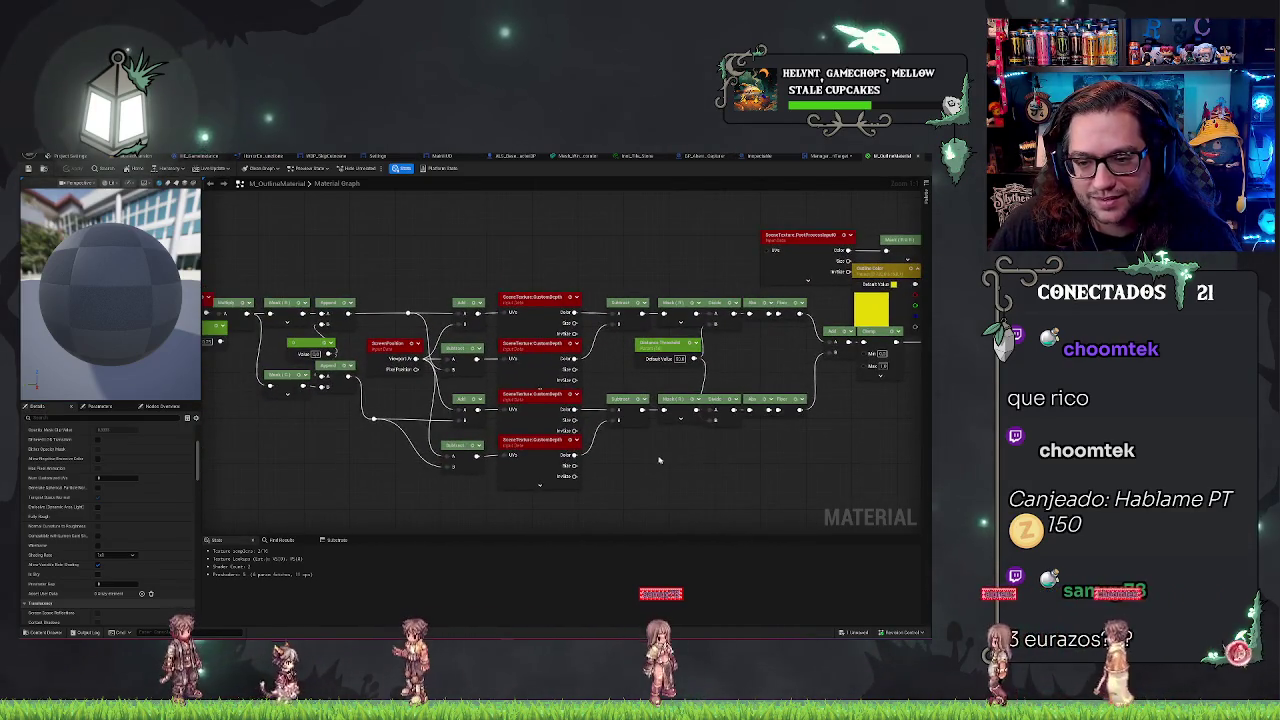
left_click_drag(568, 273, 566, 265)
left_click(548, 290)
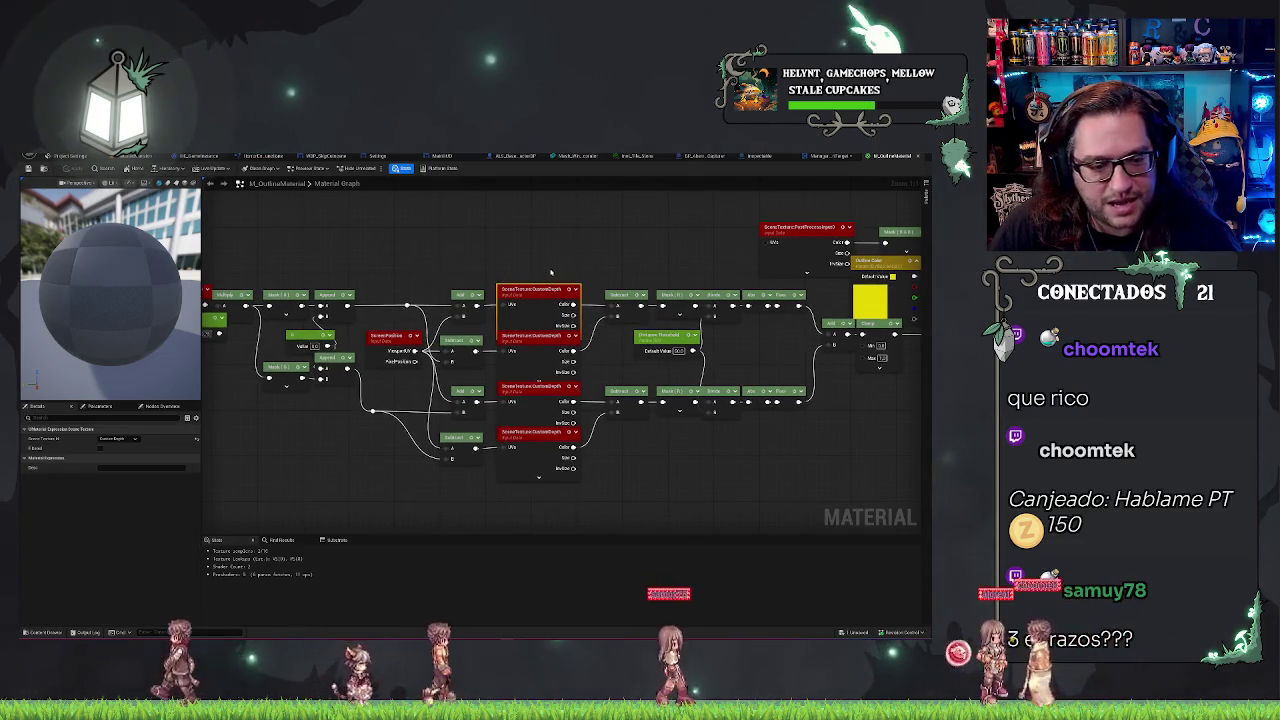
left_click_drag(531, 242, 520, 483)
left_click(538, 477)
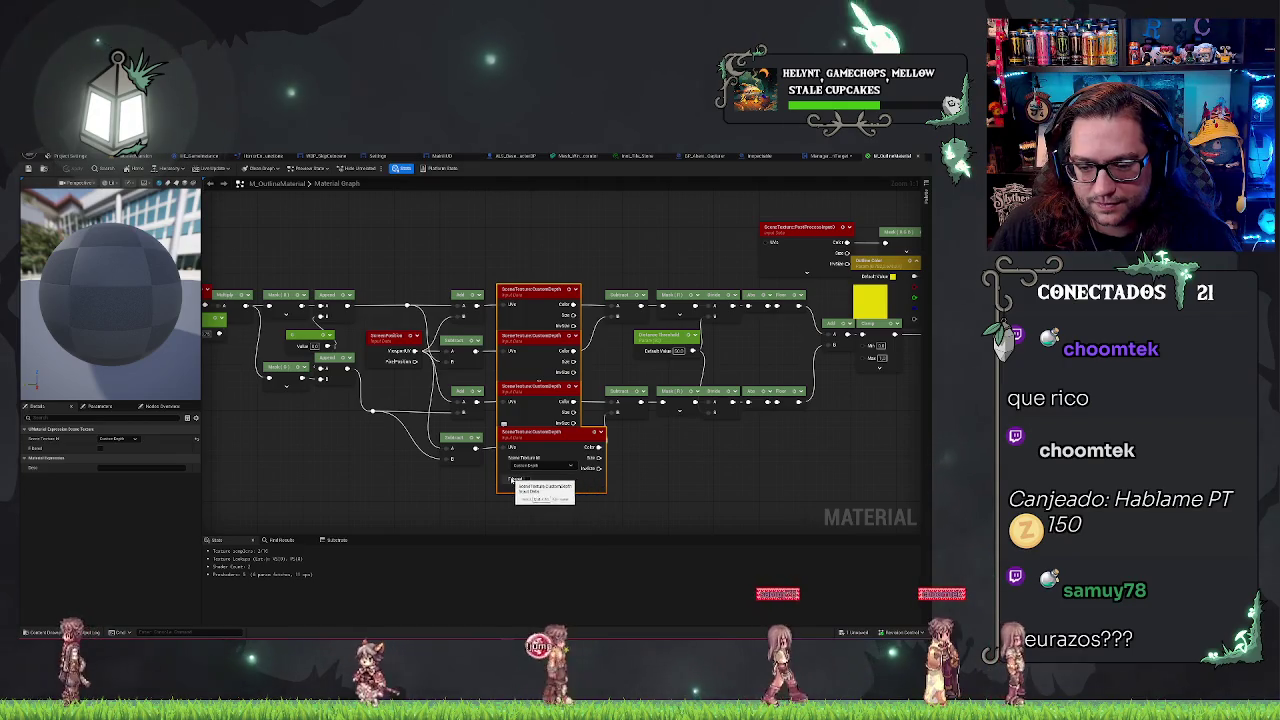
left_click(551, 487)
left_click_drag(619, 500, 559, 477)
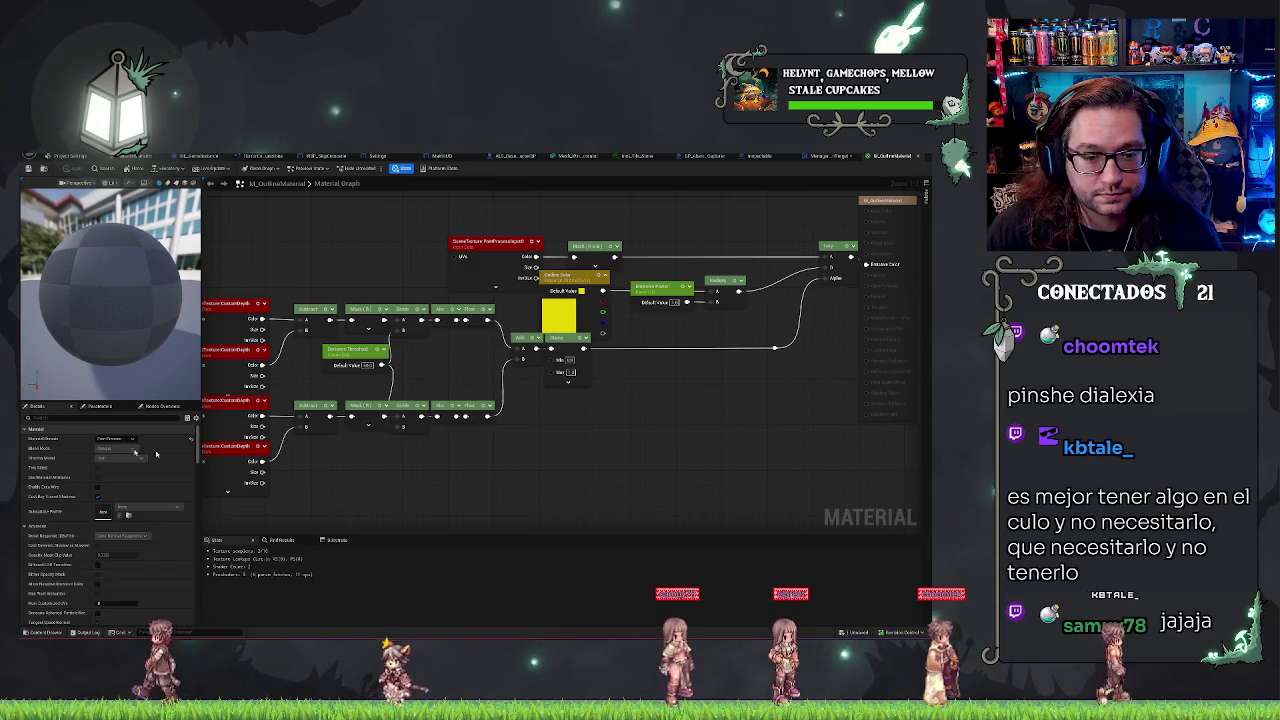
Step: Pan to the leftmost graph nodes and inspect the SceneTexelSize node
left_click_drag(492, 440, 695, 409)
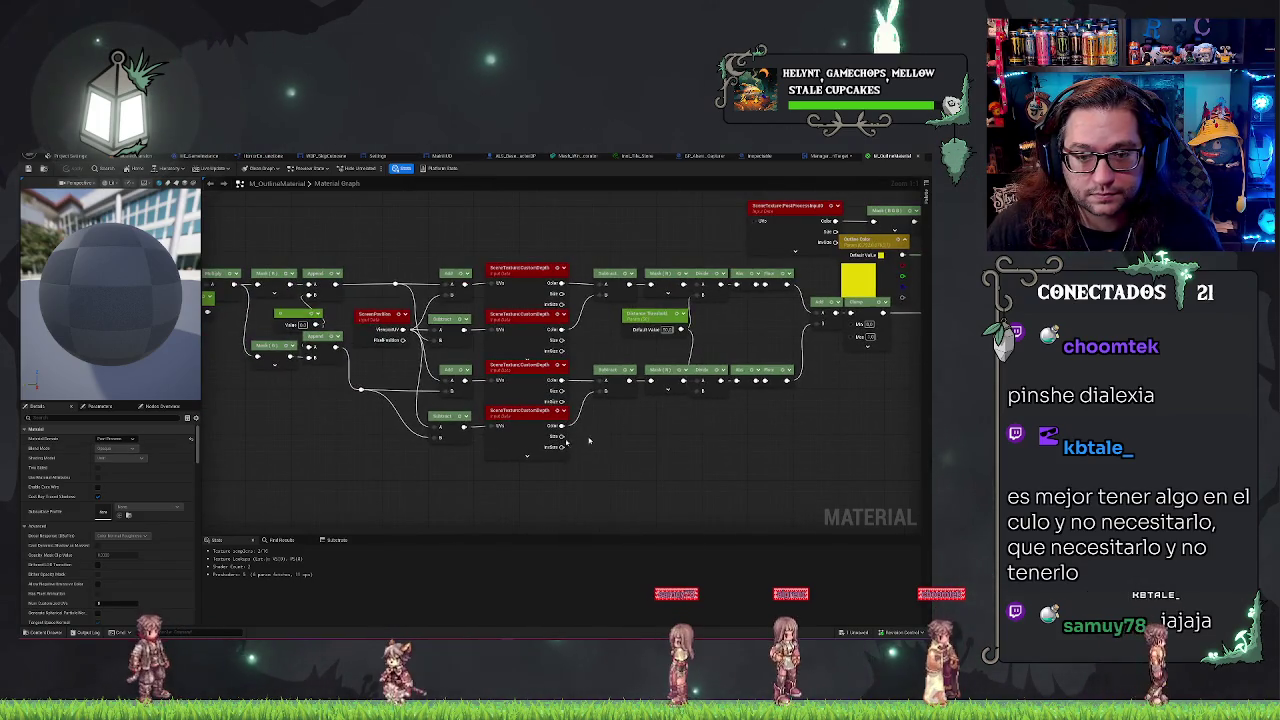
left_click_drag(337, 439, 376, 441)
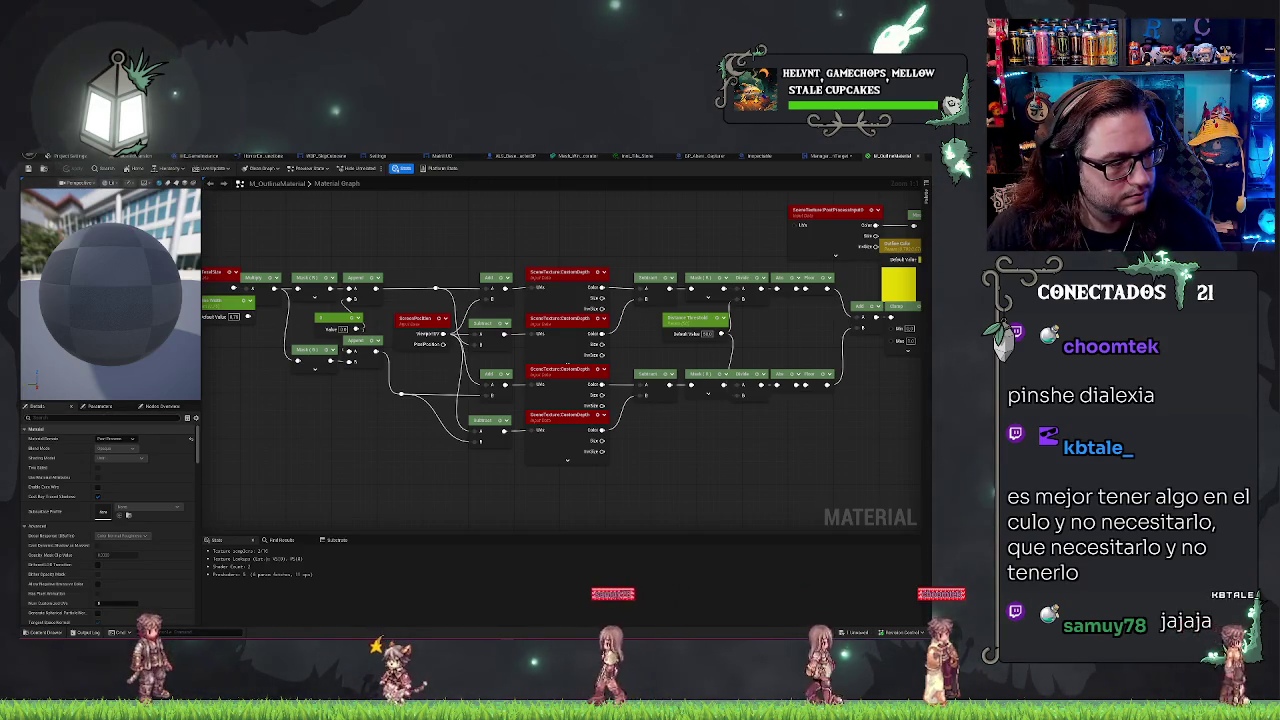
left_click_drag(328, 386, 549, 420)
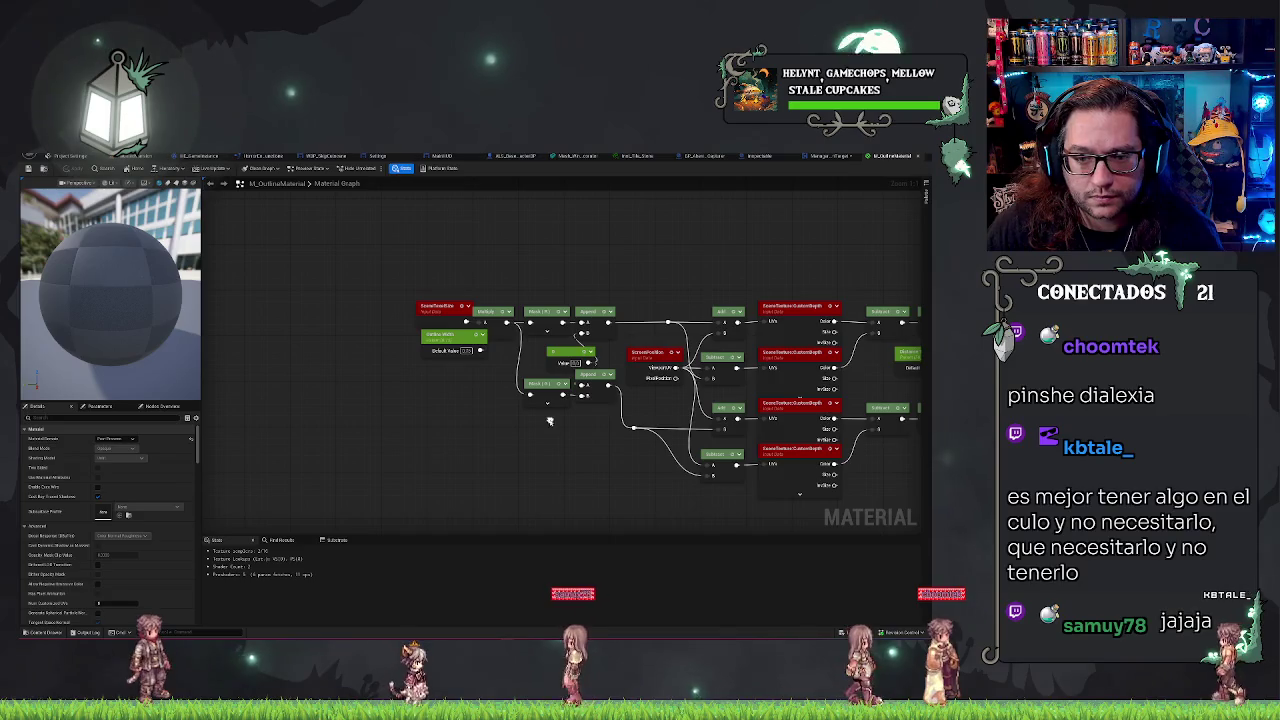
left_click(433, 313)
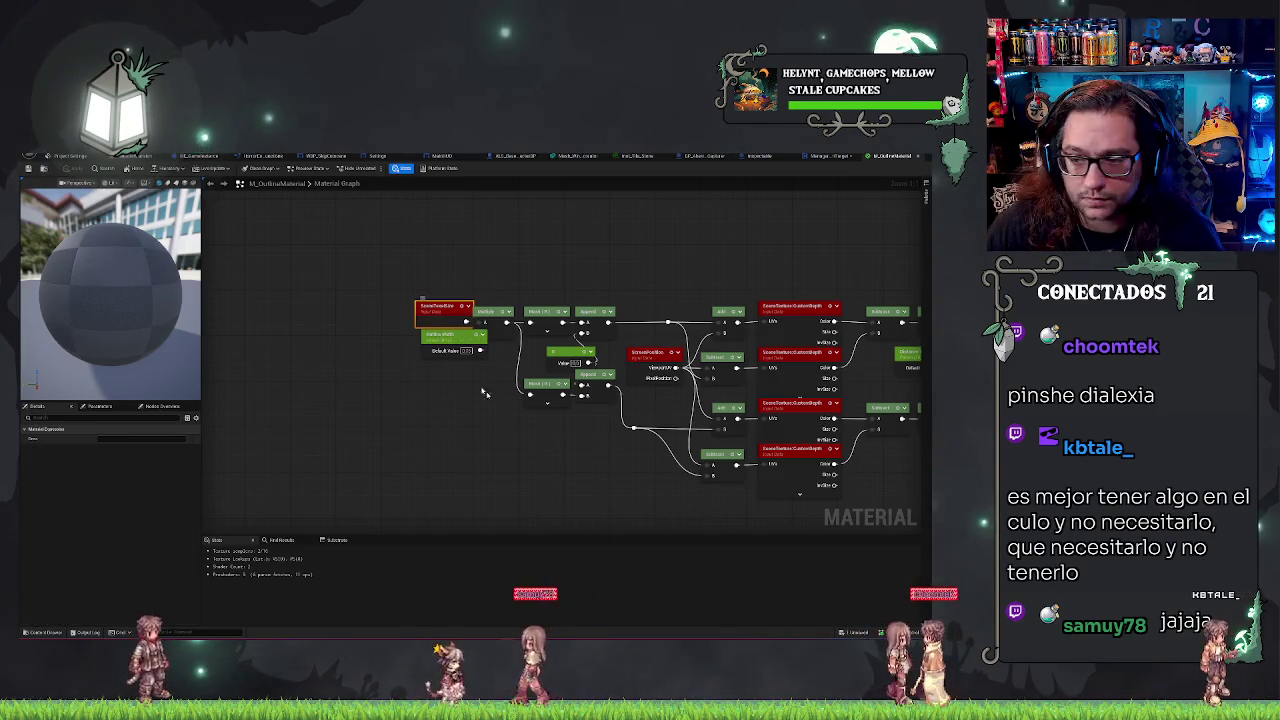
Step: Inspect the PostProcessInput SceneTexture node's Scene Texture Id choices unchanged, then return to the level editor
left_click_drag(558, 433, 233, 404)
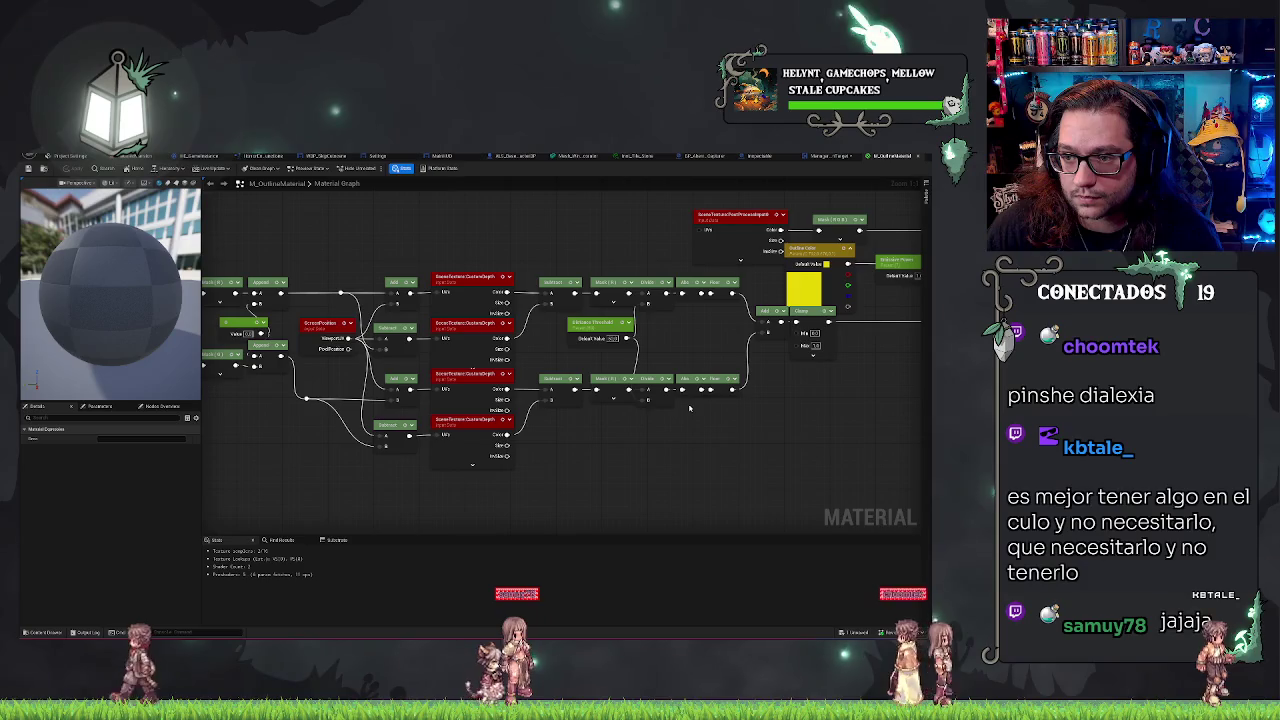
left_click_drag(472, 370, 384, 404)
left_click(620, 264)
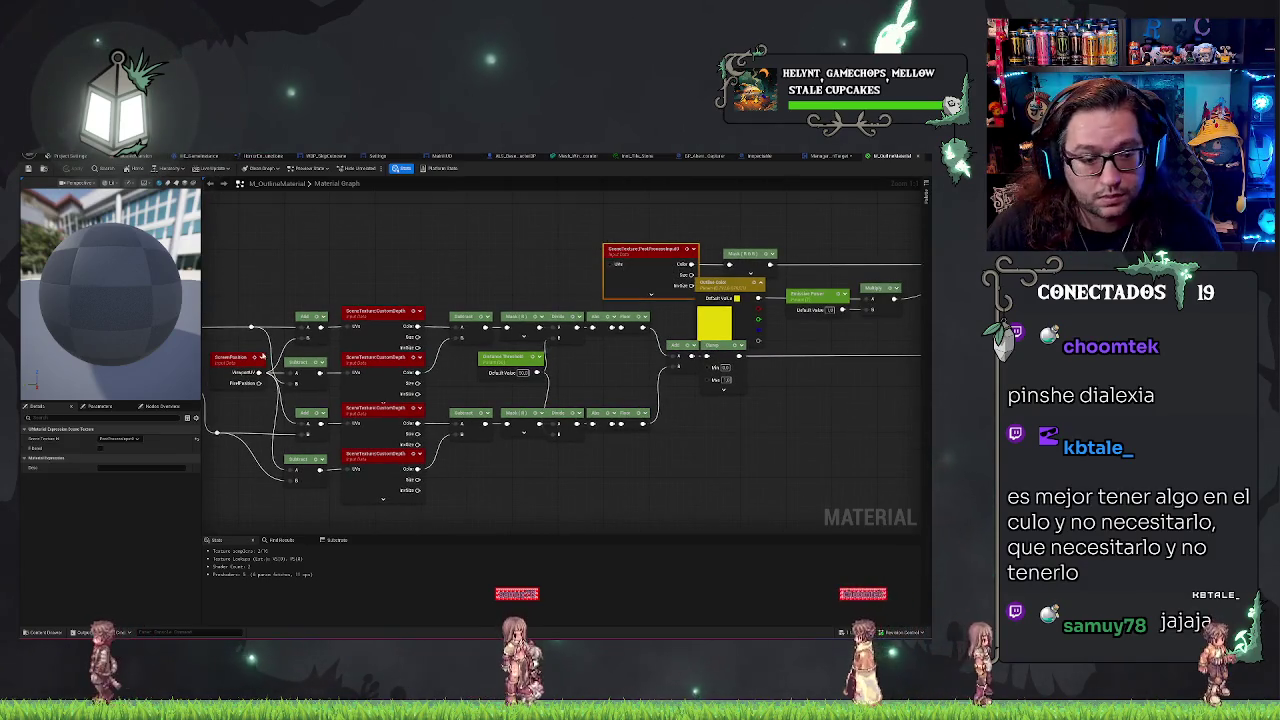
left_click(120, 438)
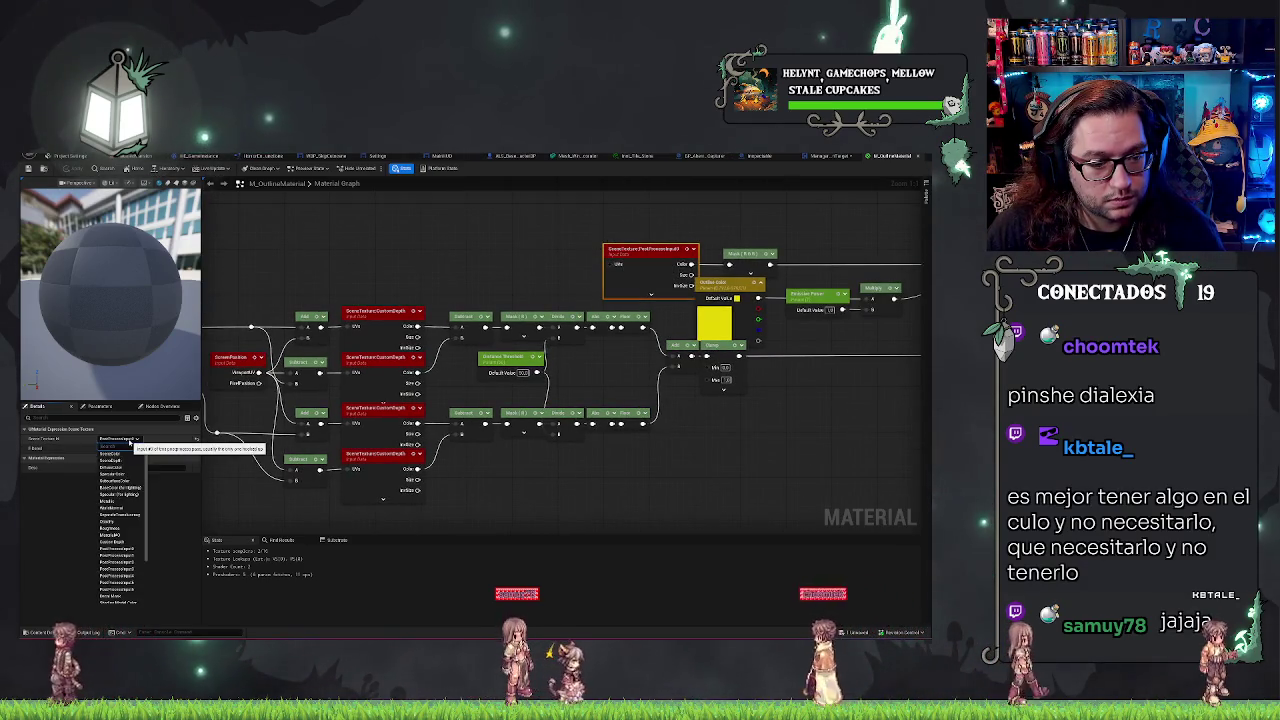
left_click(84, 520)
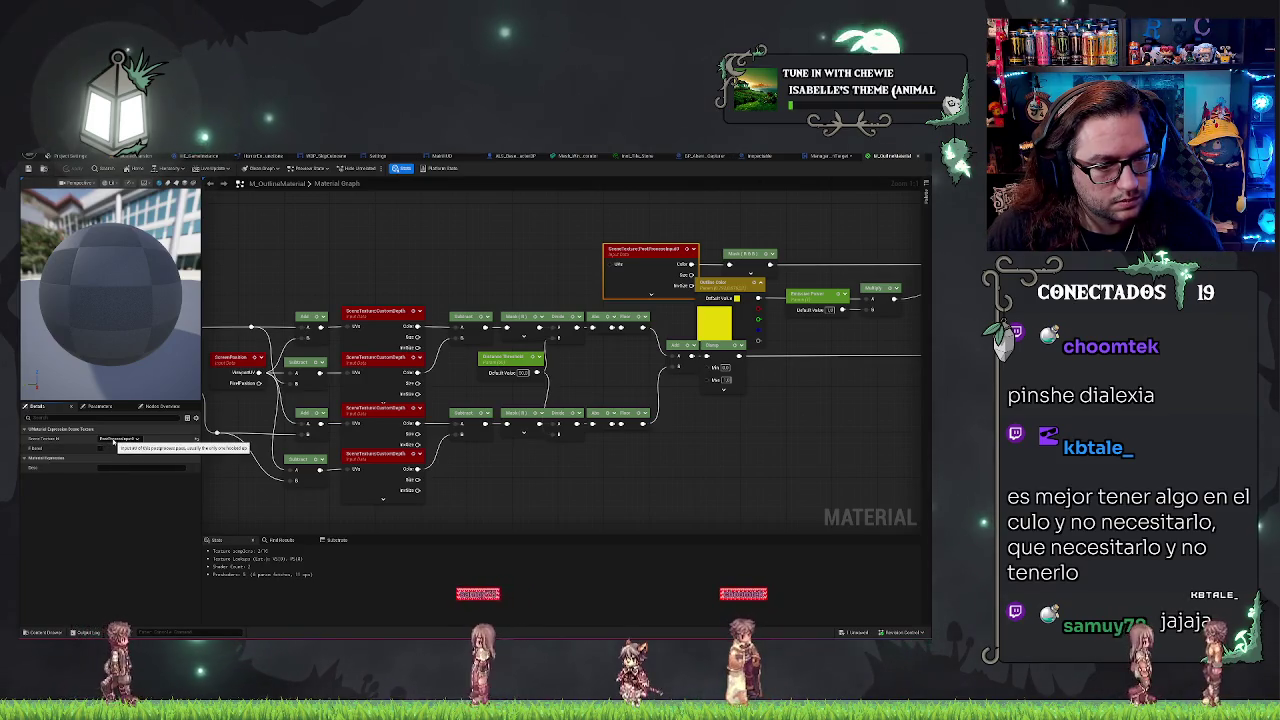
mouse_move(723, 449)
left_mouse_down()
mouse_move(374, 453)
mouse_move(761, 453)
mouse_move(365, 516)
mouse_move(547, 348)
mouse_move(498, 348)
left_mouse_up()
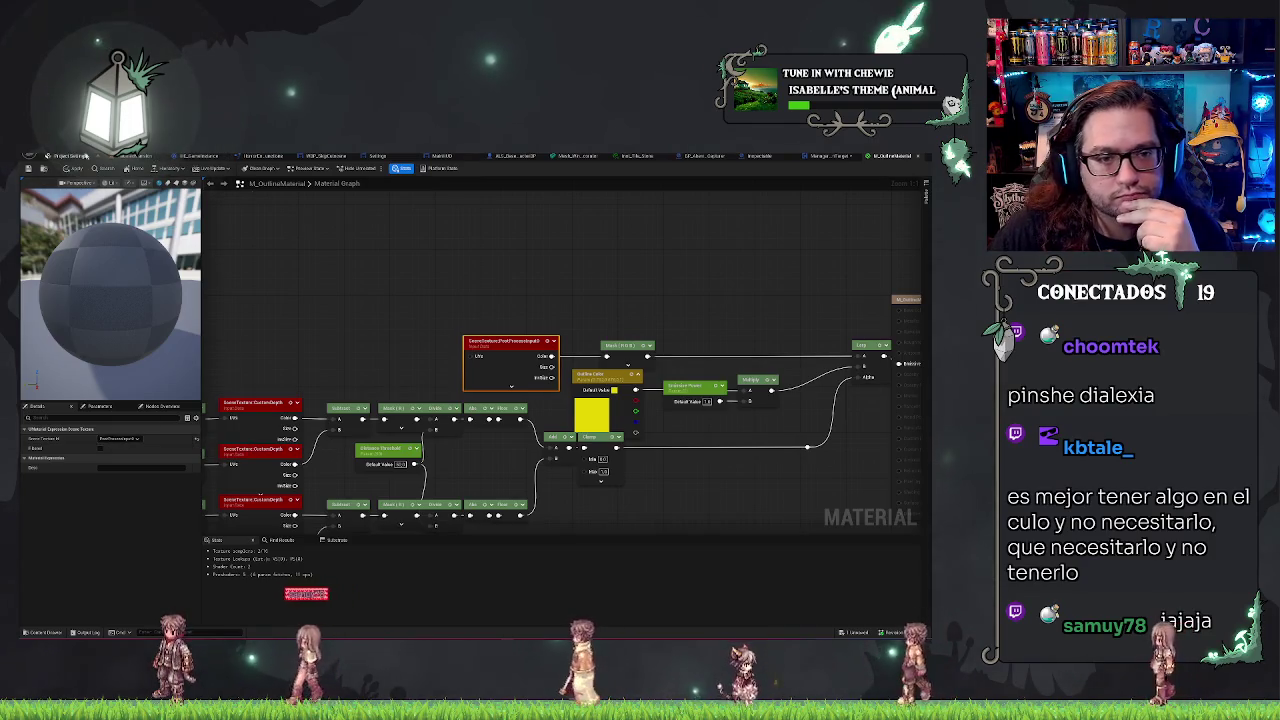
left_click(150, 156)
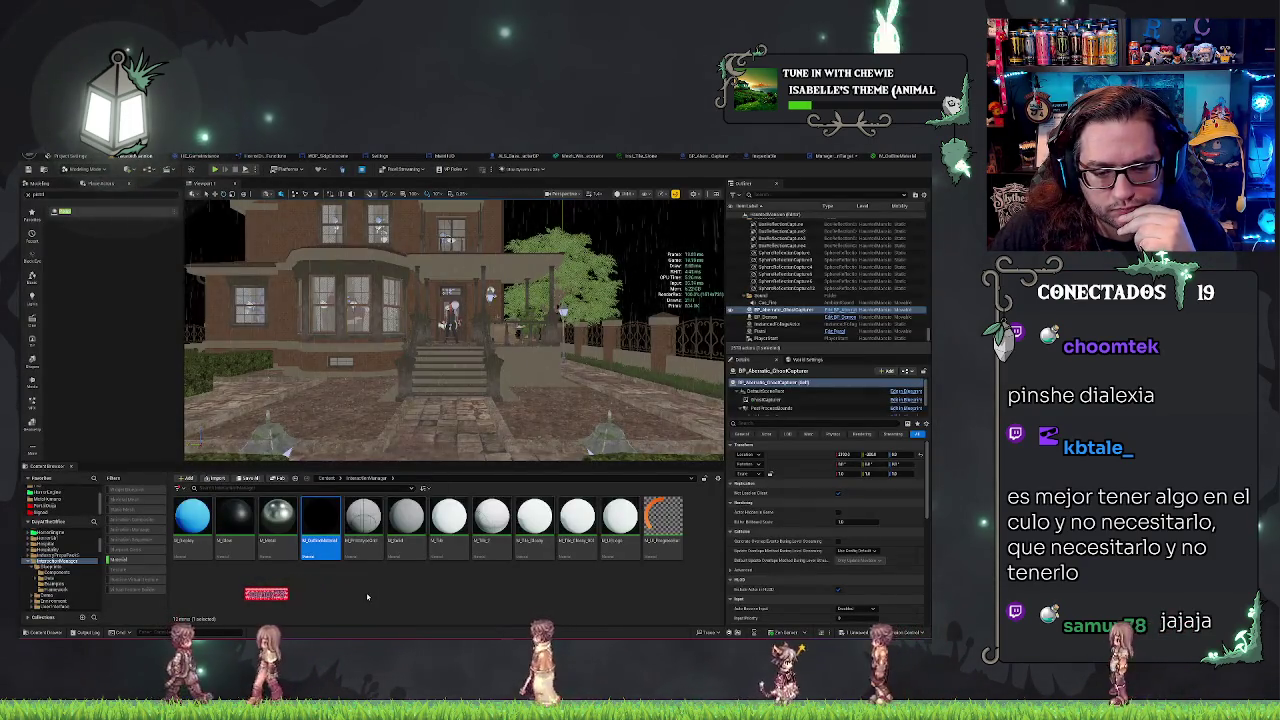
Step: Open the black M_Glow material for a look, then switch back to M_OutlineMaterial
right_click(222, 543)
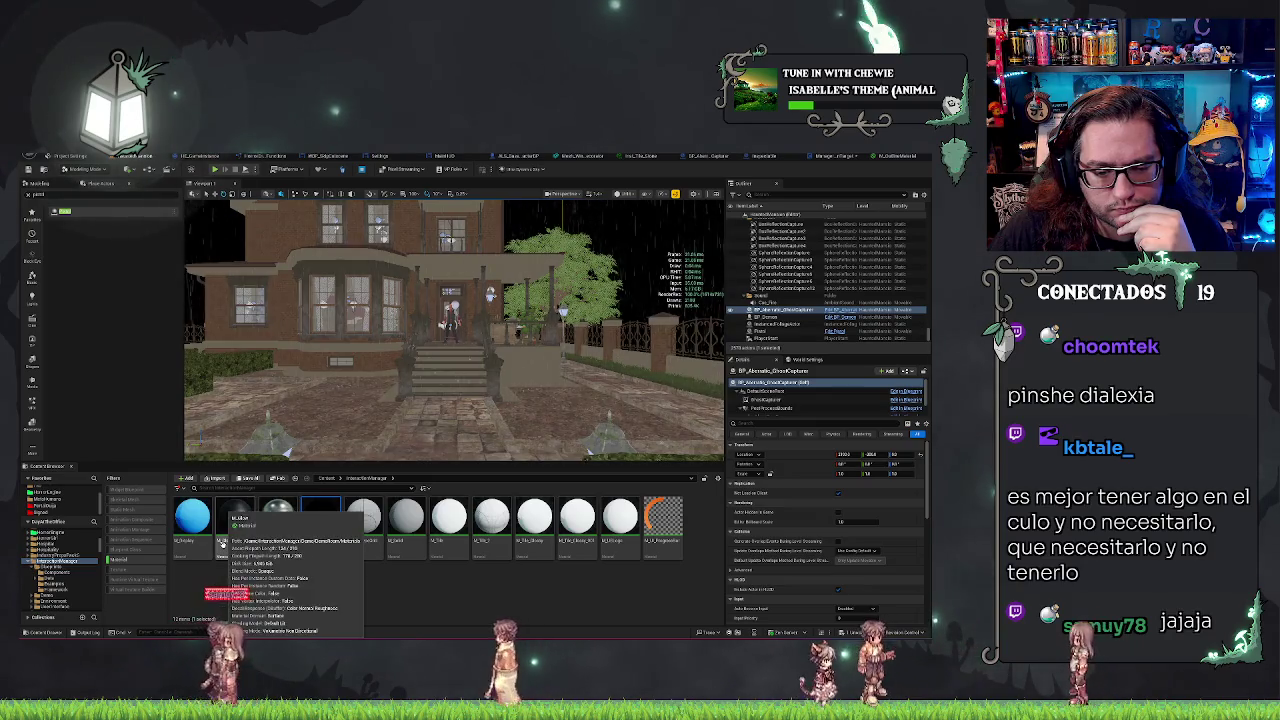
left_click(222, 543)
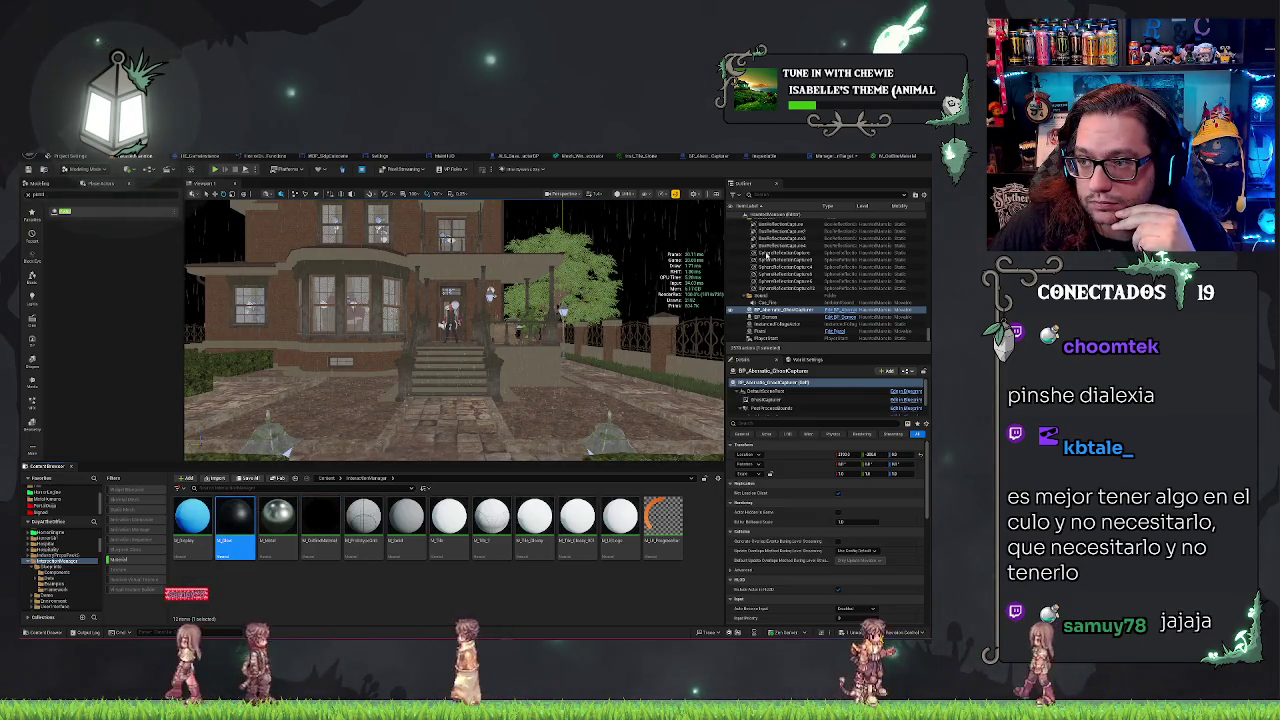
double_click(235, 518)
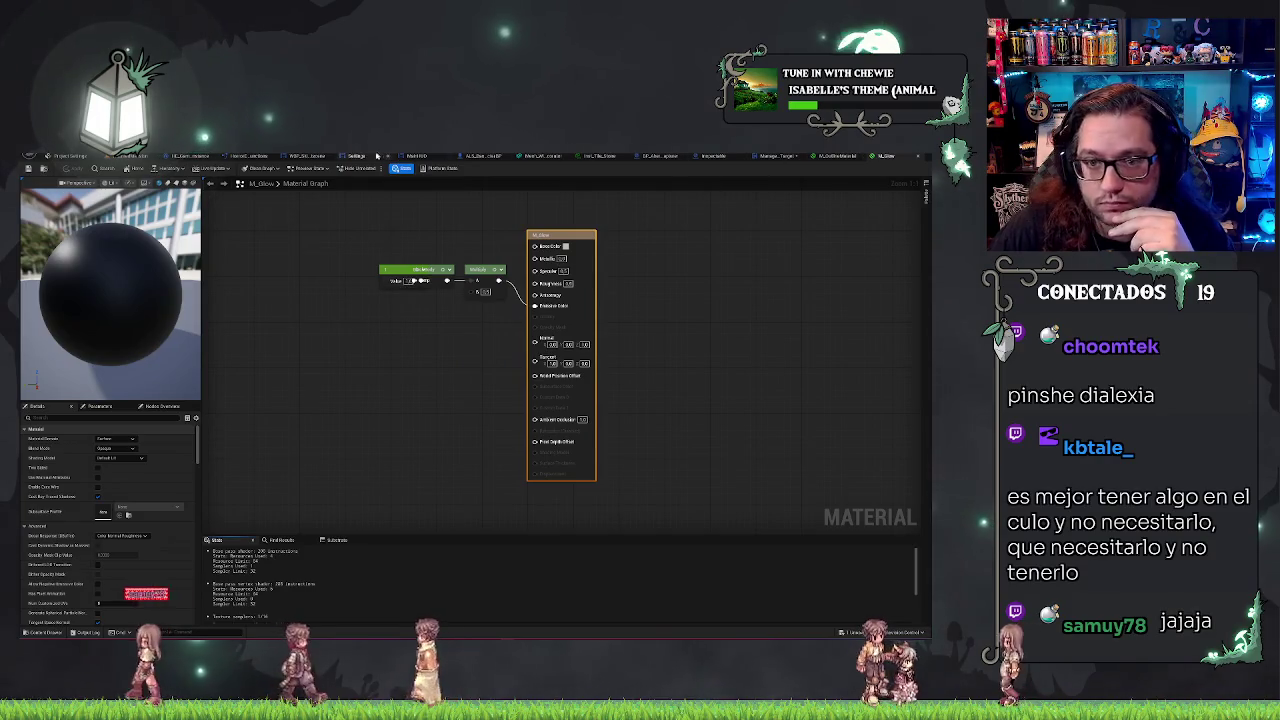
left_click(118, 157)
left_click(118, 157)
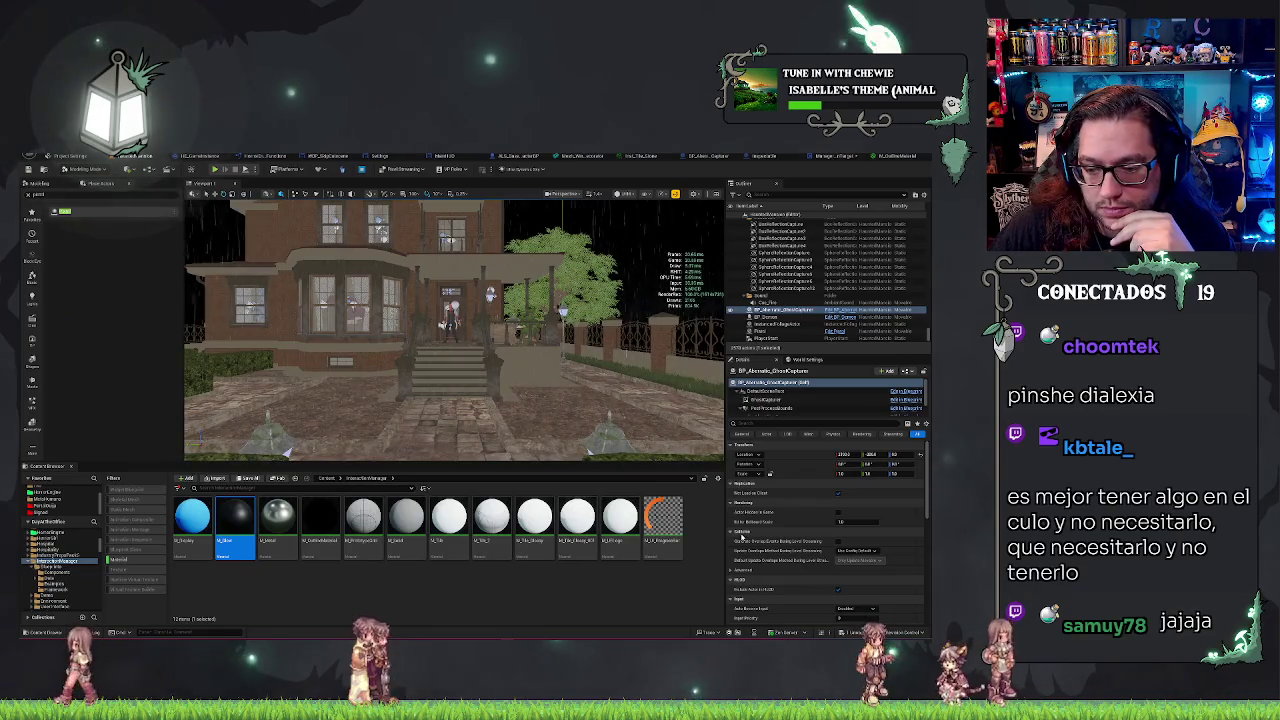
mouse_move(648, 523)
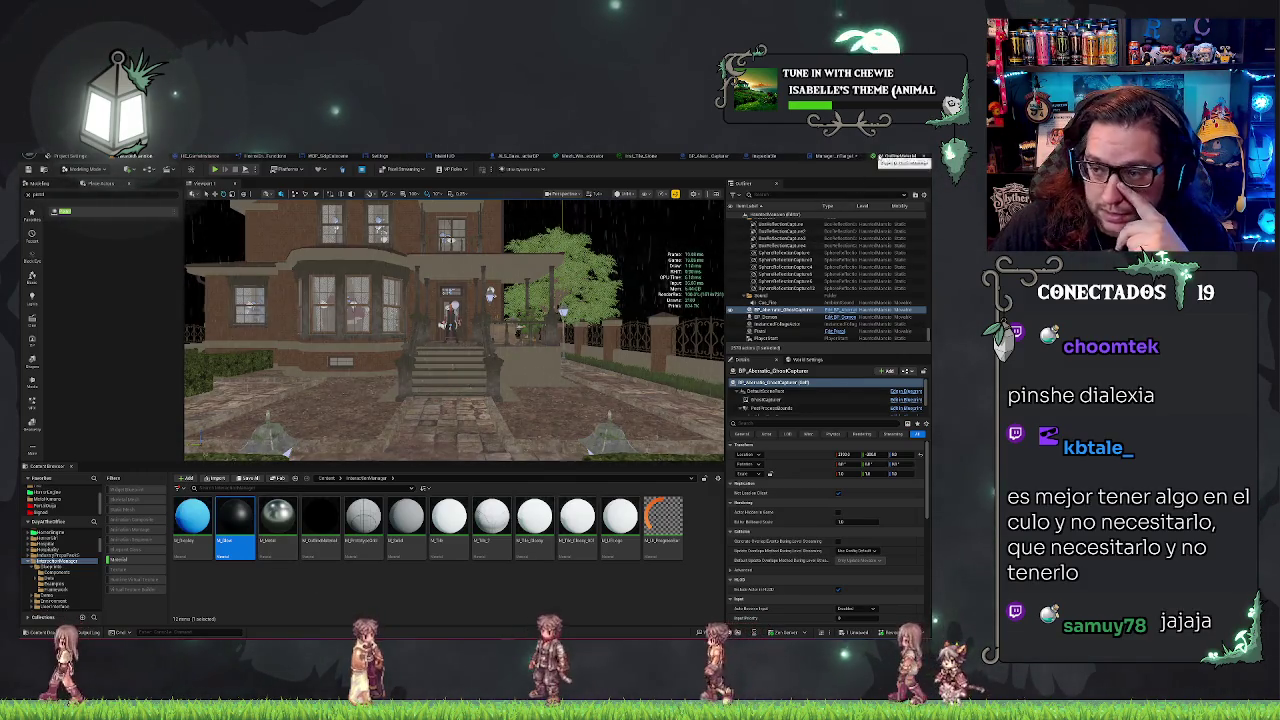
key("ctrl+Tab")
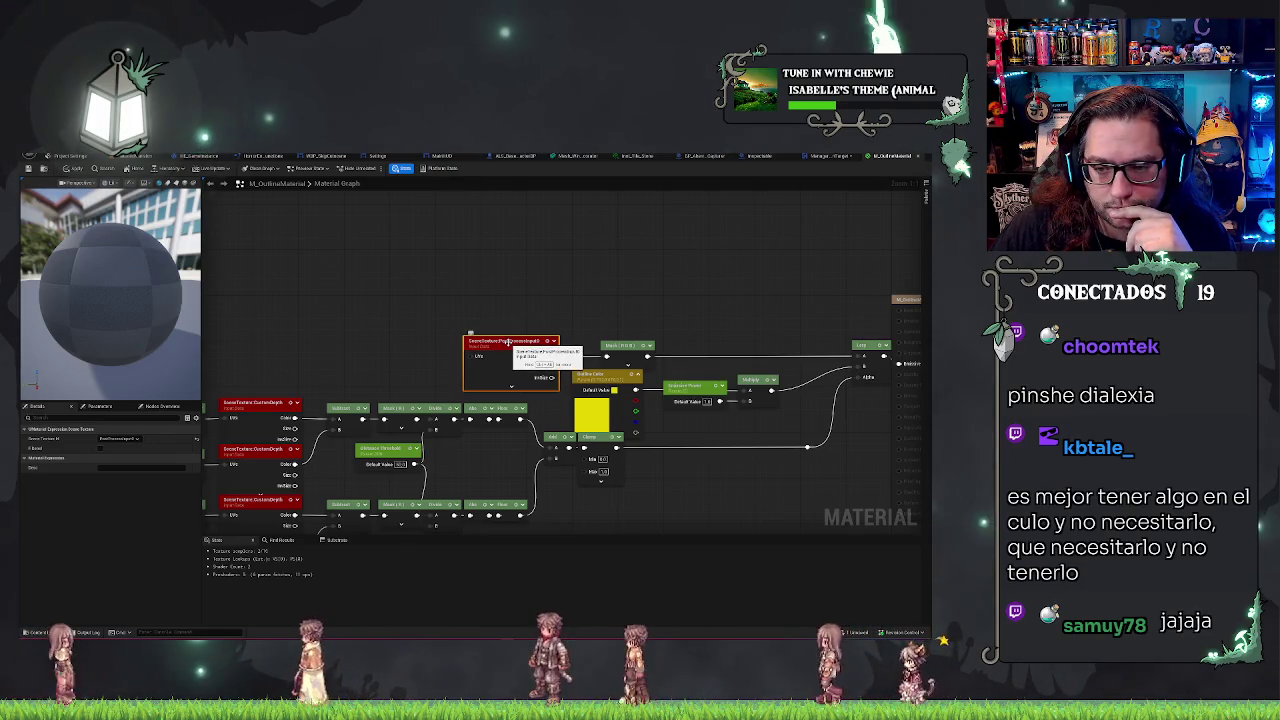
Step: Deselect the SceneTexture node and undo to restore the removed Custom Stencil scene texture node
key("Escape")
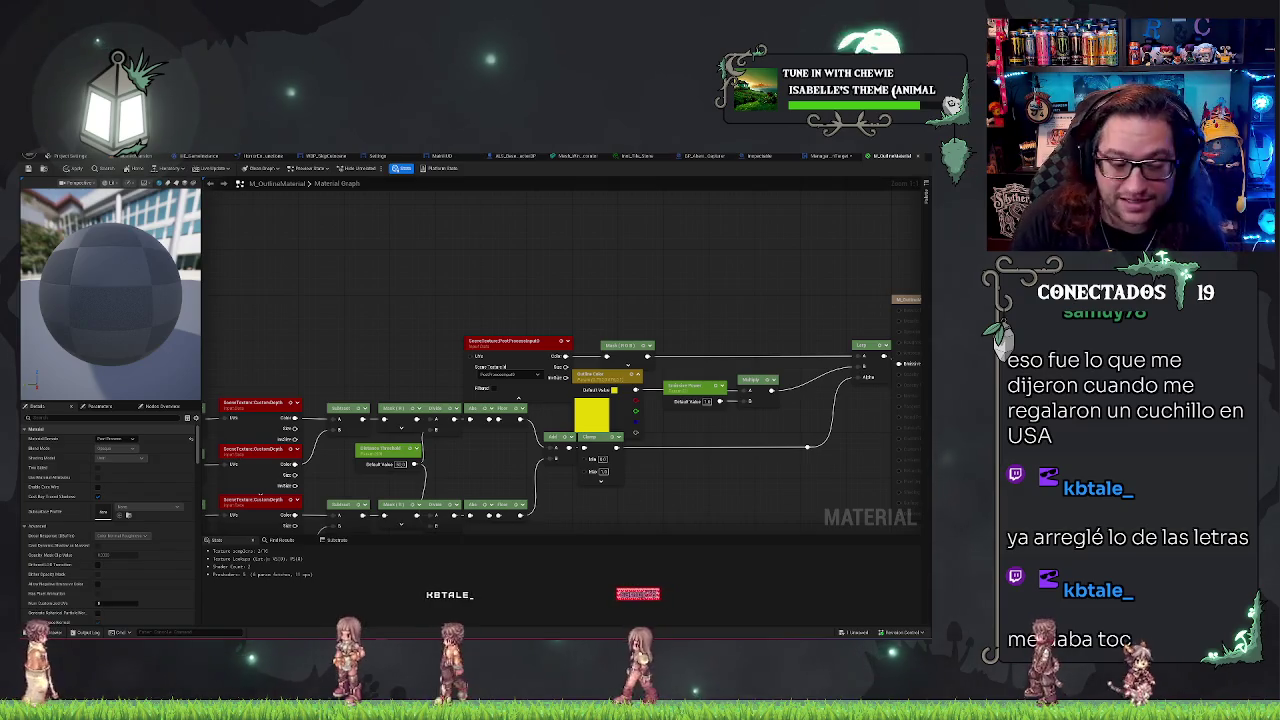
key("ctrl+z")
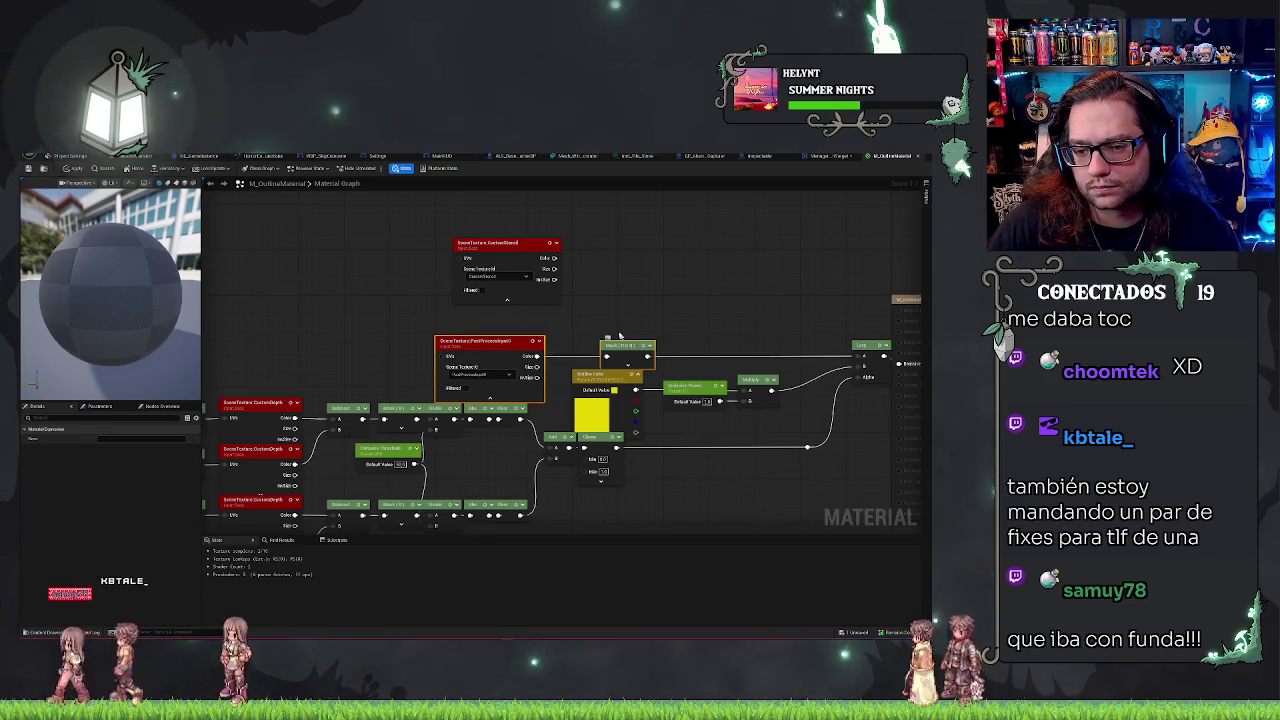
Step: Turn on Filtered for the restored SceneTexture:CustomStencil node, then go back to the level editor
left_click_drag(532, 248, 513, 259)
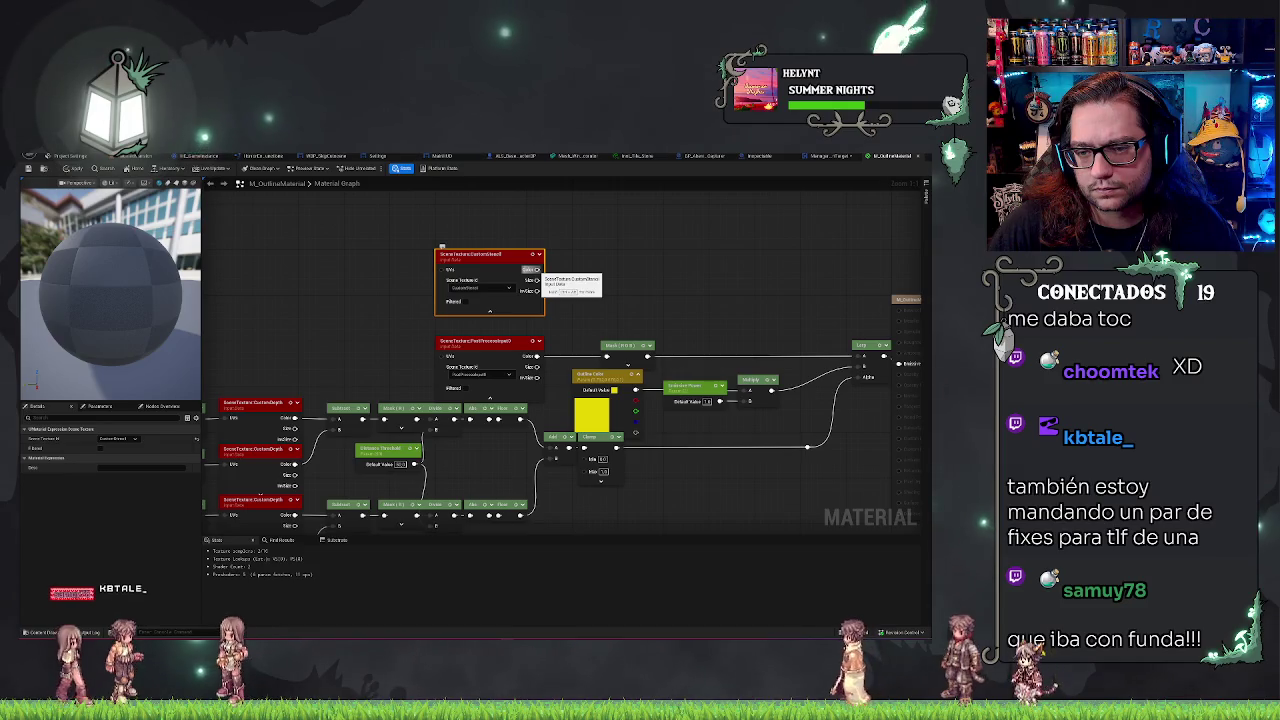
left_click_drag(369, 285, 330, 256)
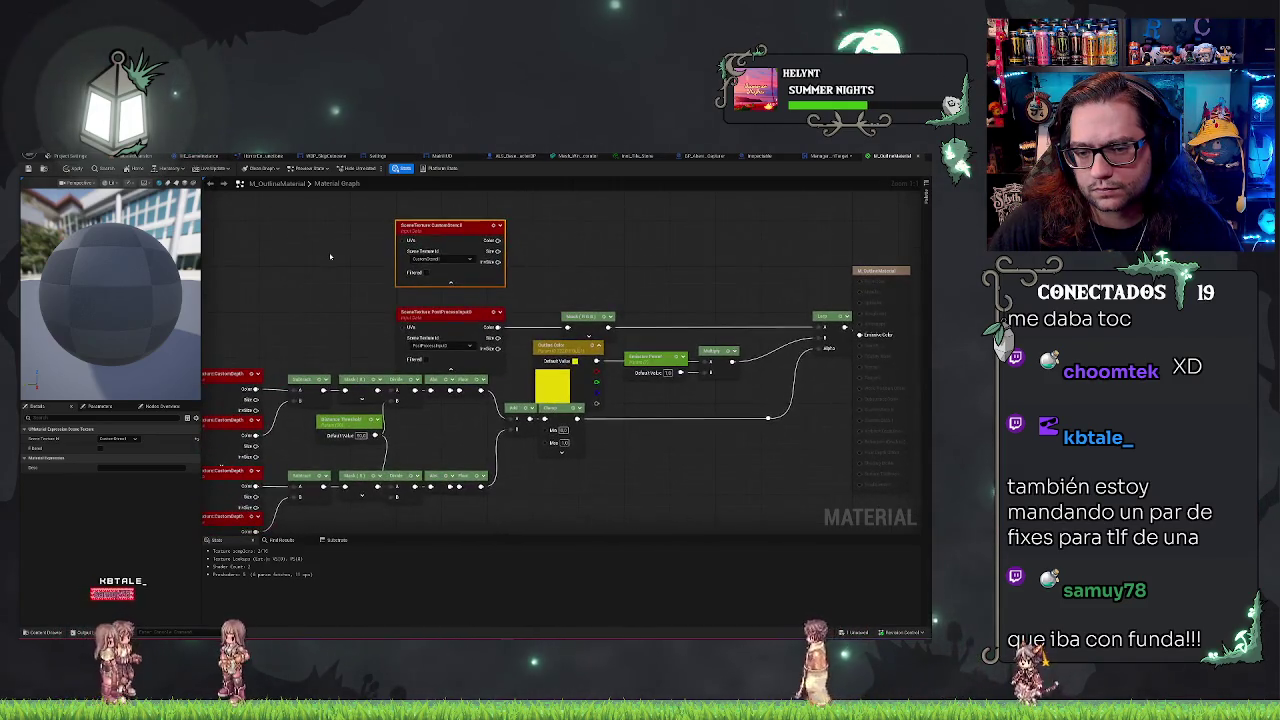
left_click(425, 273)
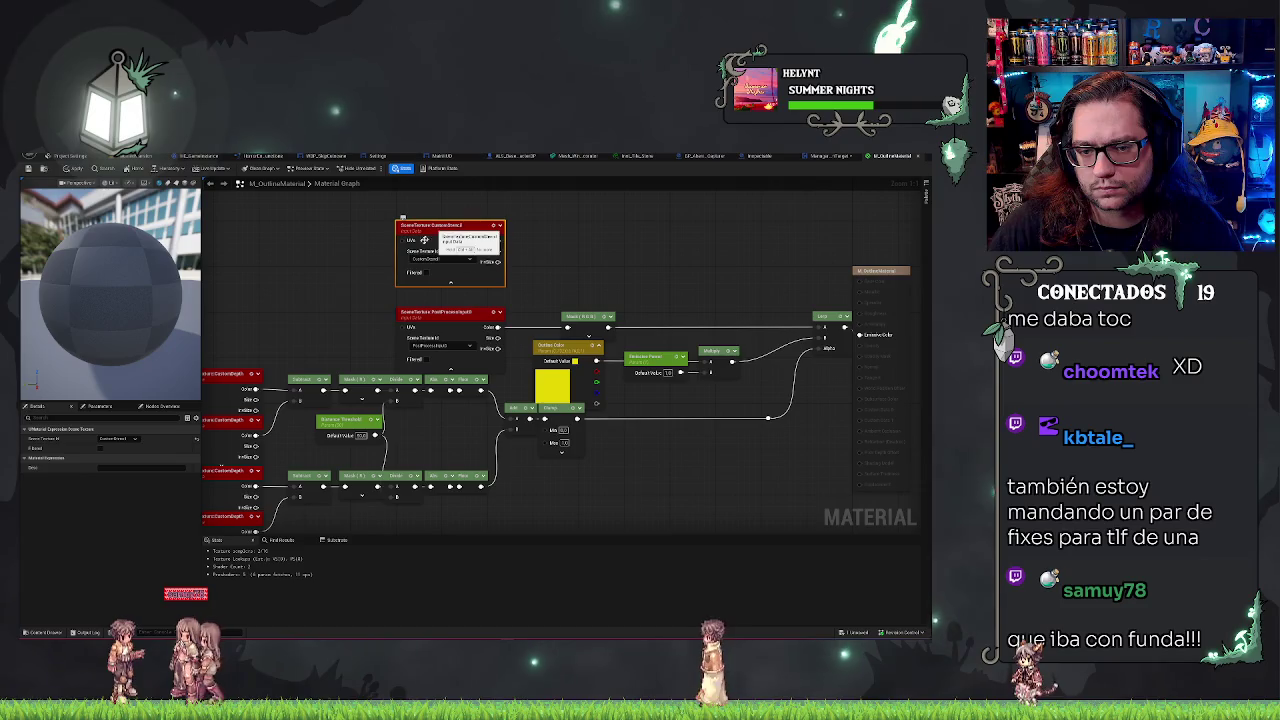
left_click_drag(349, 309, 359, 325)
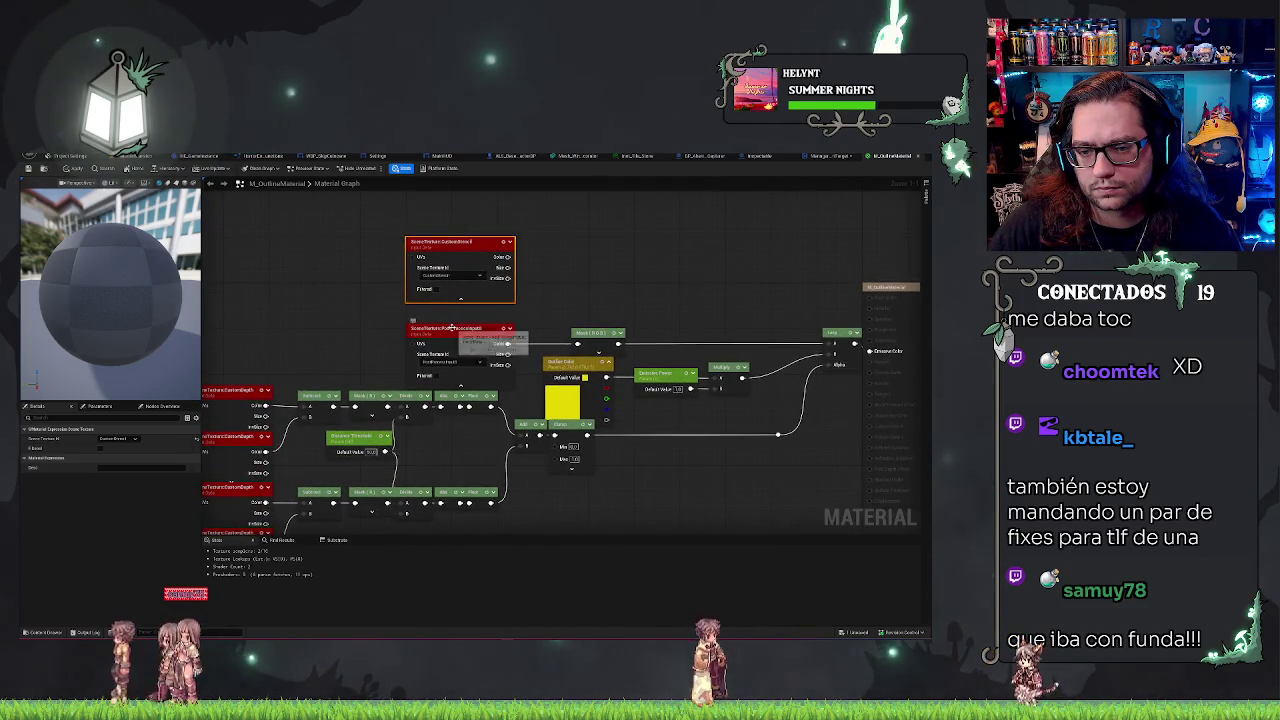
mouse_move(453, 328)
left_mouse_down()
mouse_move(440, 316)
mouse_move(566, 267)
left_mouse_up()
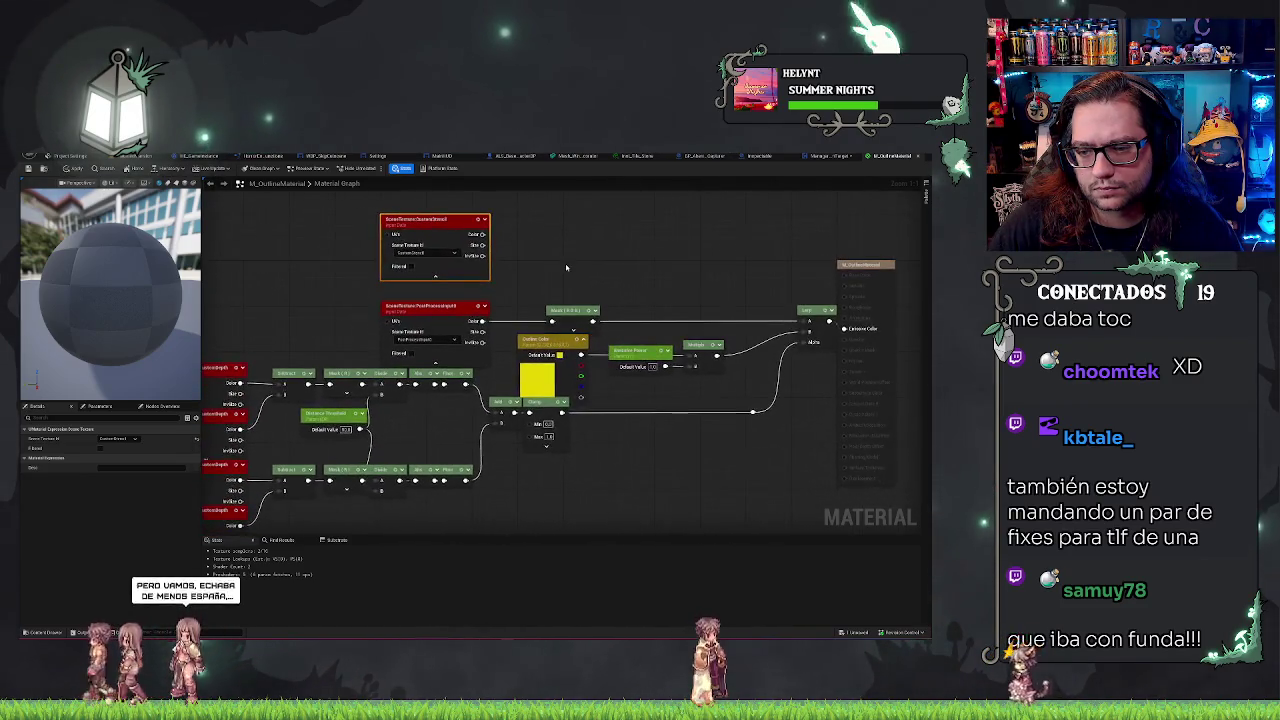
key("ctrl+Tab")
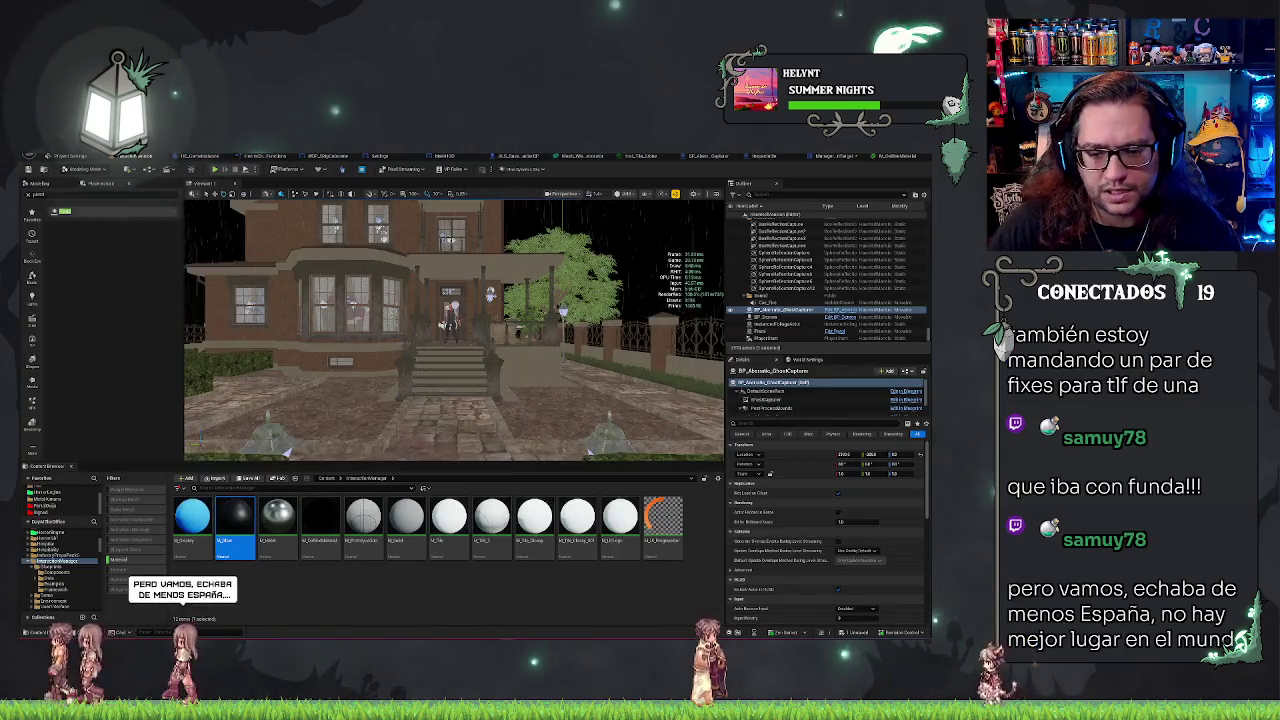
Step: Open the ghost assets folder and open the M_PP_Ghosting material for editing
scroll(52, 552, "up", 3)
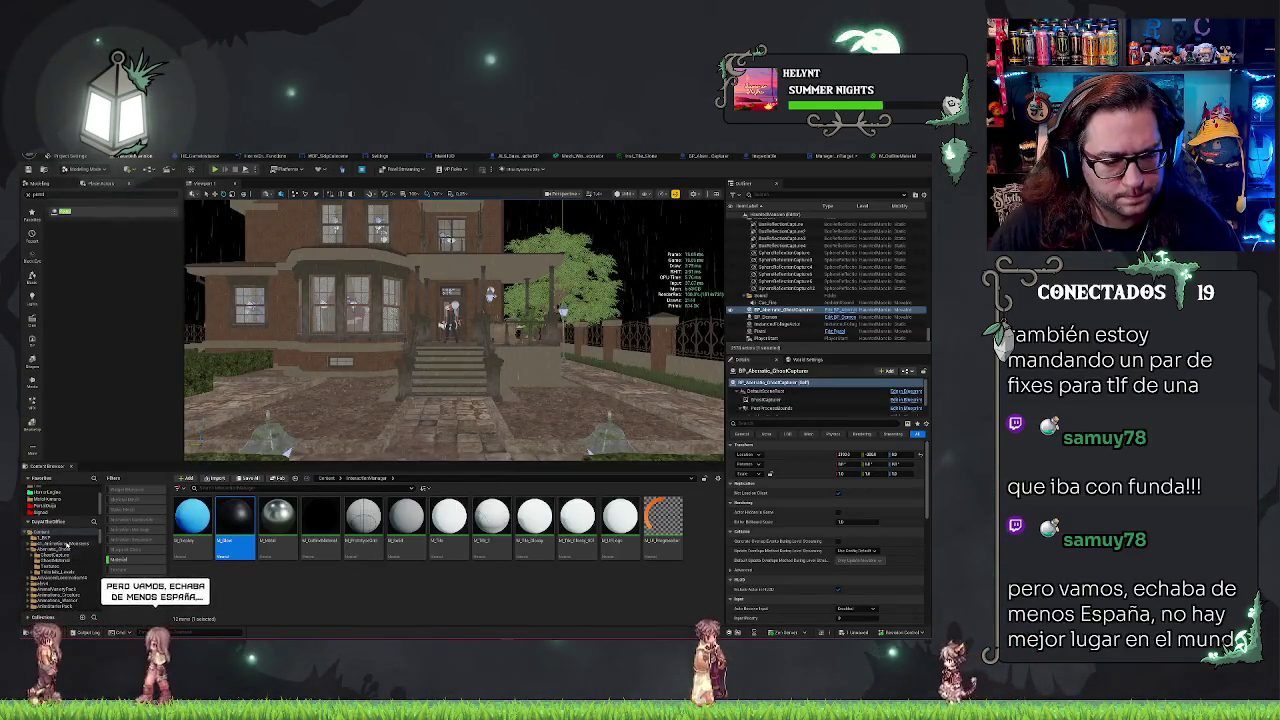
left_click(66, 548)
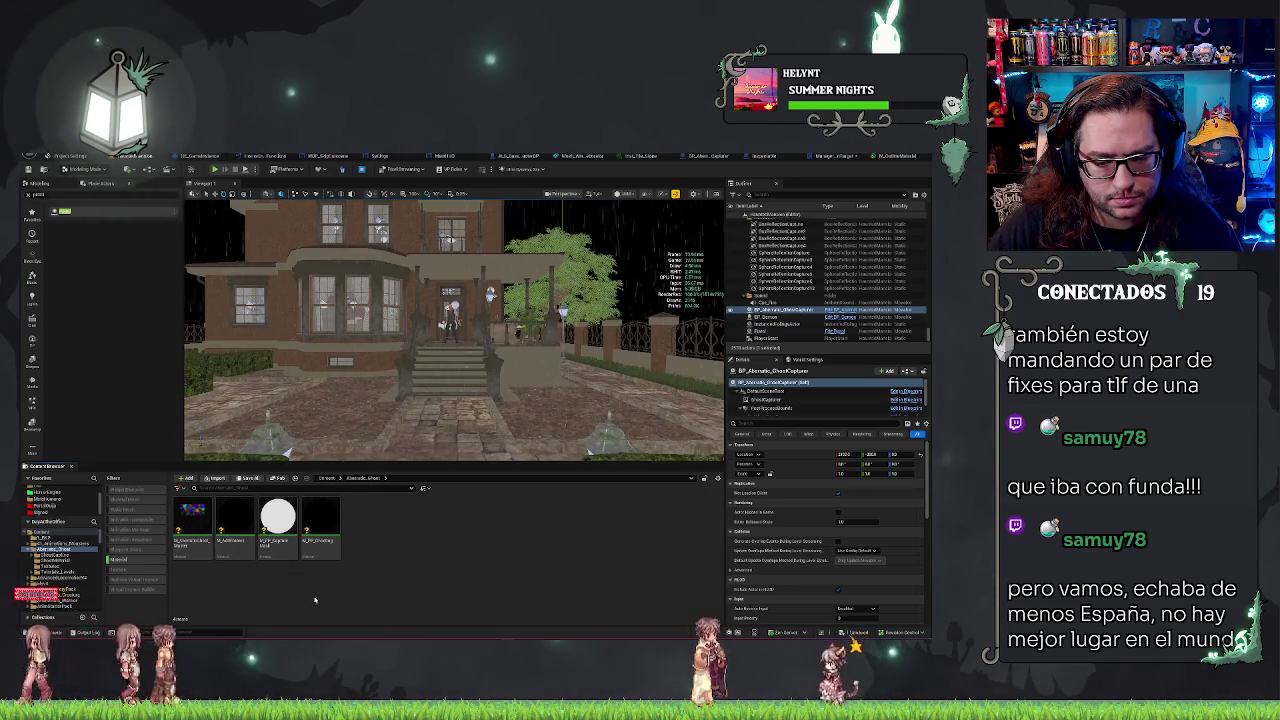
left_click(329, 545)
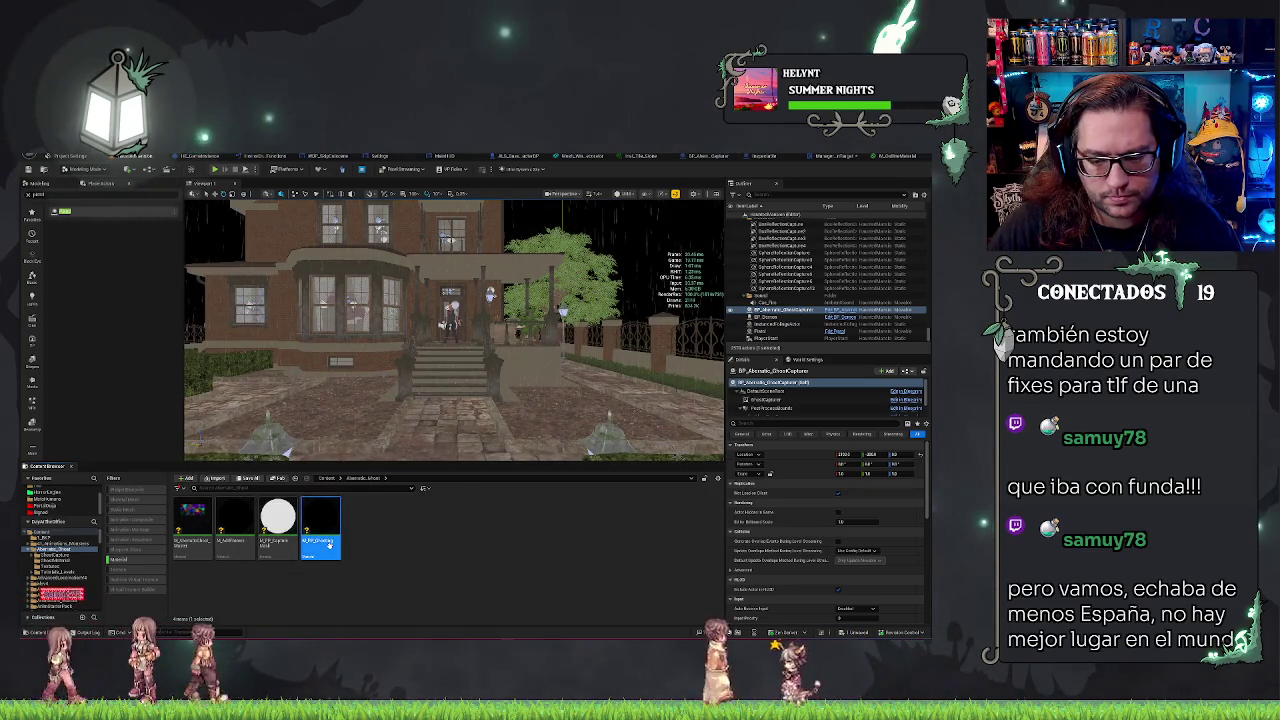
double_click(329, 545)
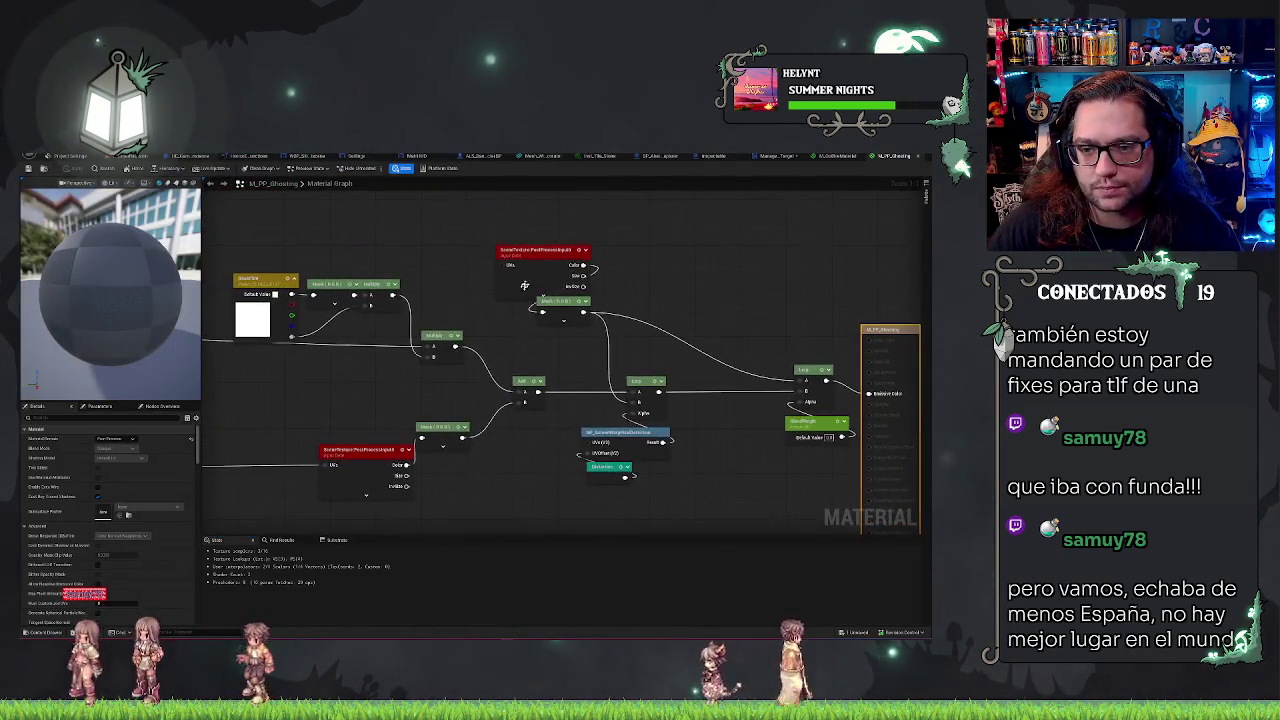
Step: Shift the SceneTexture node left and zoom out to see the whole ghosting graph
left_click_drag(533, 257, 463, 259)
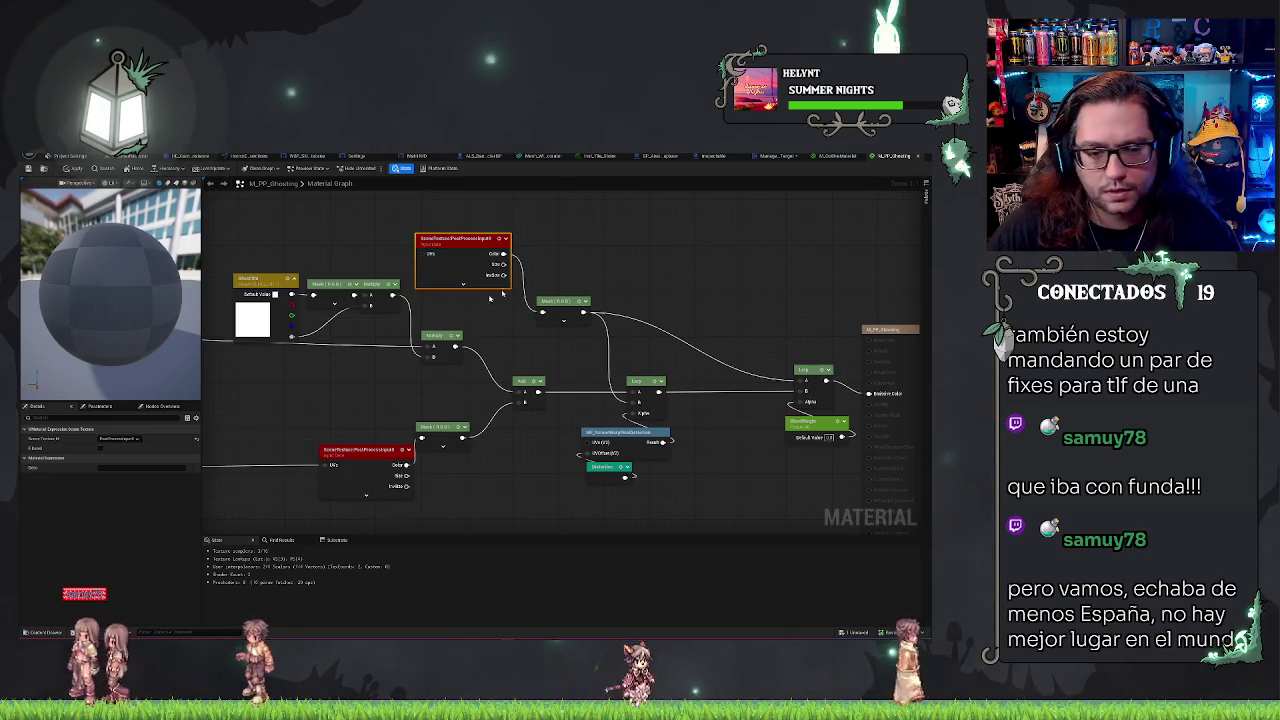
left_click_drag(350, 367, 509, 338)
scroll(509, 338, "down", 2)
left_click_drag(305, 334, 382, 383)
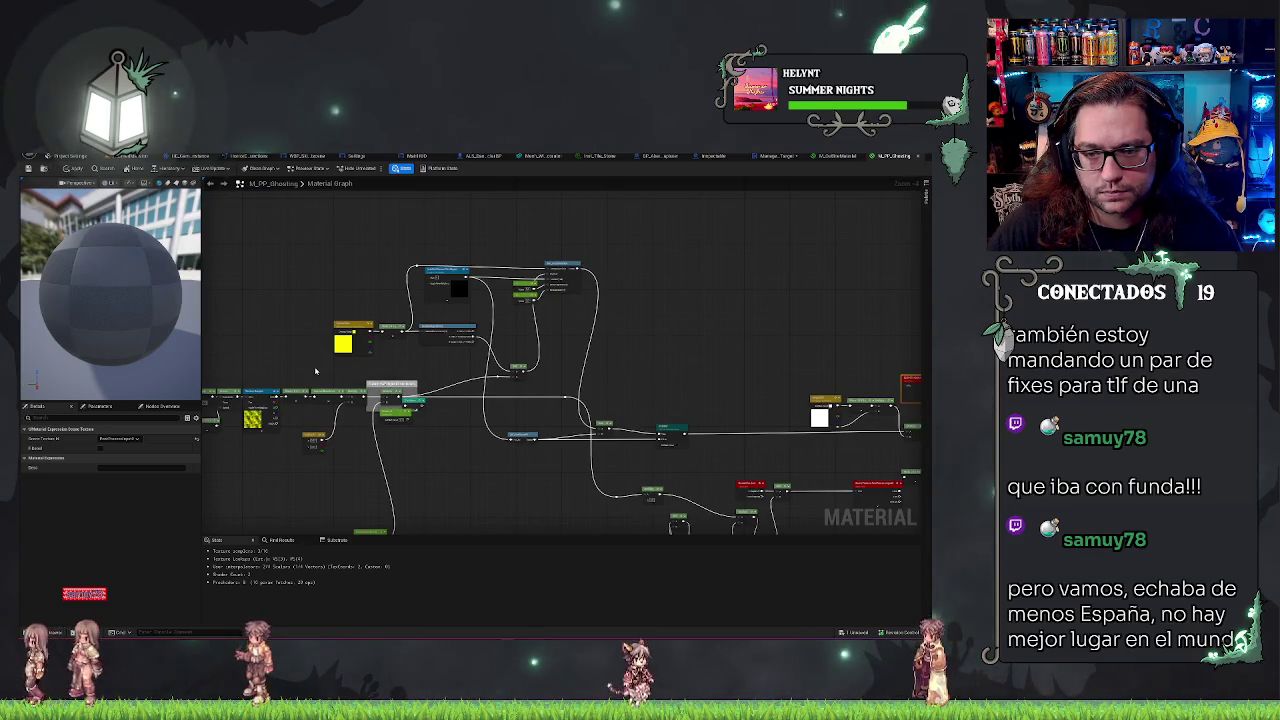
scroll(315, 371, "up", 3)
scroll(321, 303, "down", 2)
scroll(491, 346, "up", 2)
Step: Inspect the TexCoord and Direction parameter nodes, nudging Direction slightly left
left_click(483, 386)
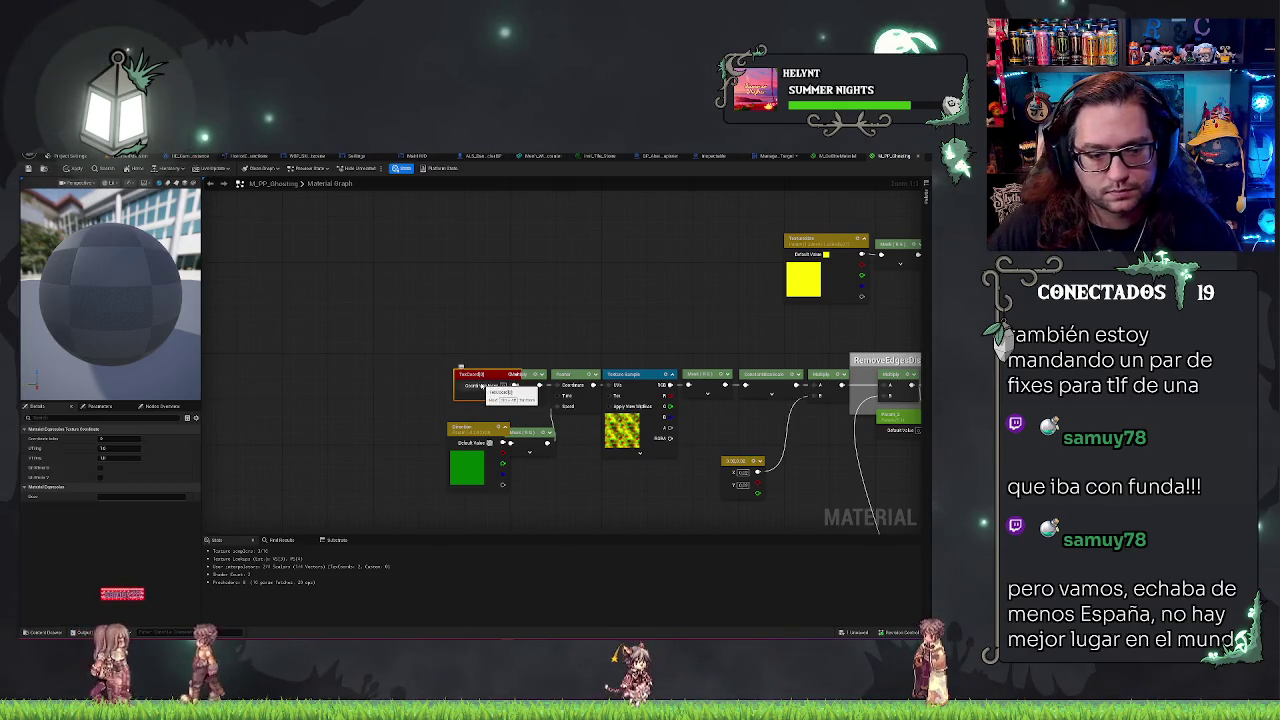
left_click(617, 323)
left_click_drag(617, 323, 558, 312)
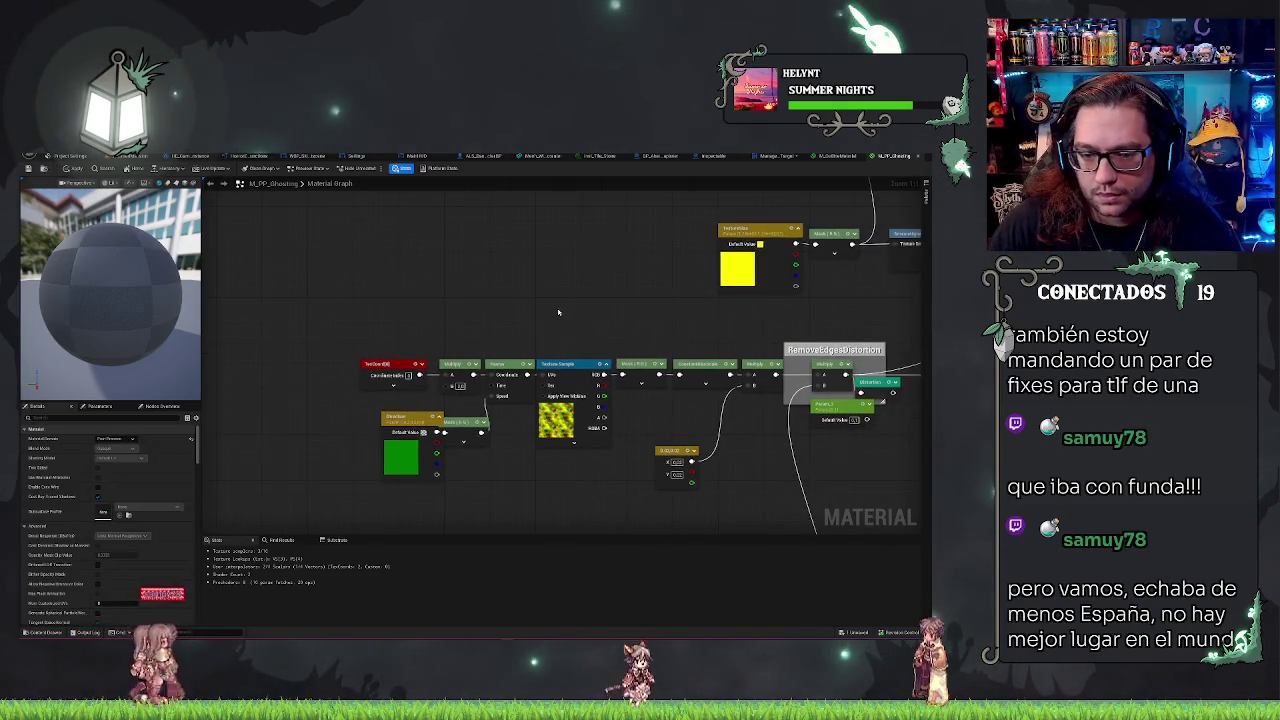
left_click_drag(418, 420, 400, 419)
left_click(903, 466)
mouse_move(903, 466)
left_mouse_down()
mouse_move(603, 449)
mouse_move(703, 437)
mouse_move(680, 329)
mouse_move(354, 290)
mouse_move(517, 334)
mouse_move(509, 403)
left_mouse_up()
Step: Follow the node chain to the material output and select the lower red SceneTexture node
scroll(713, 335, "down", 1)
scroll(713, 335, "up", 2)
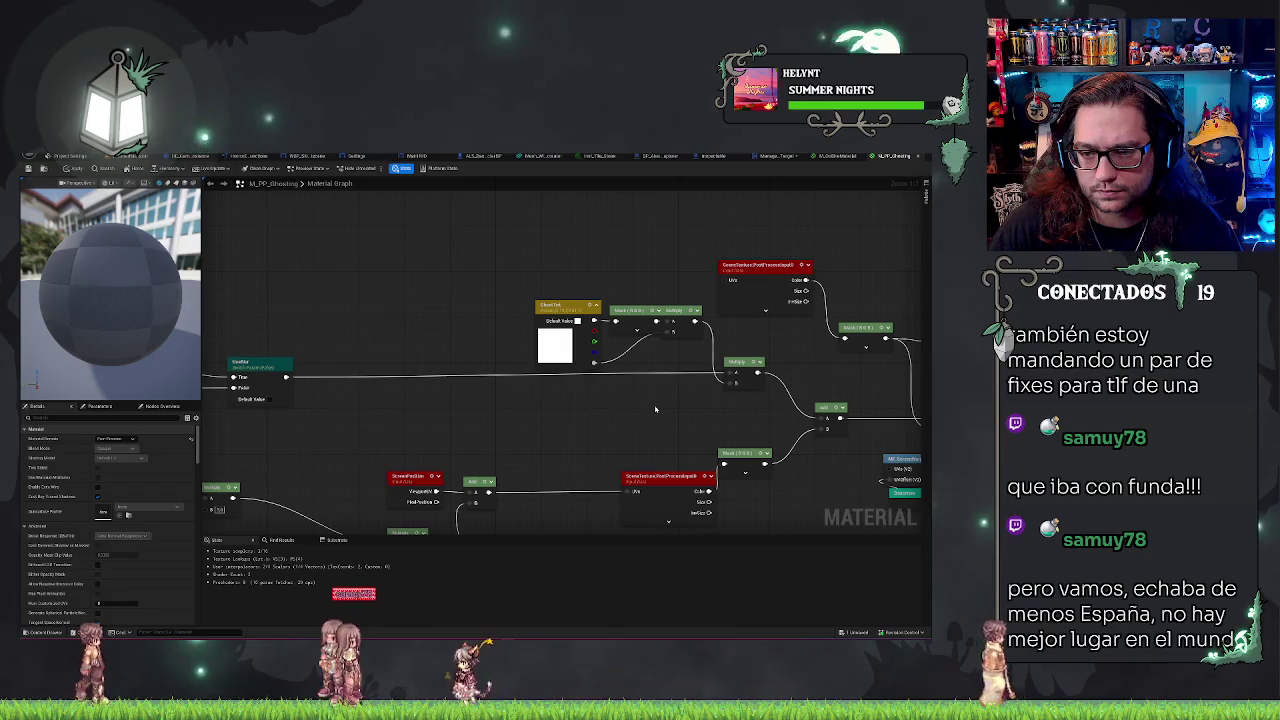
mouse_move(654, 406)
left_mouse_down()
mouse_move(571, 403)
mouse_move(365, 351)
left_mouse_up()
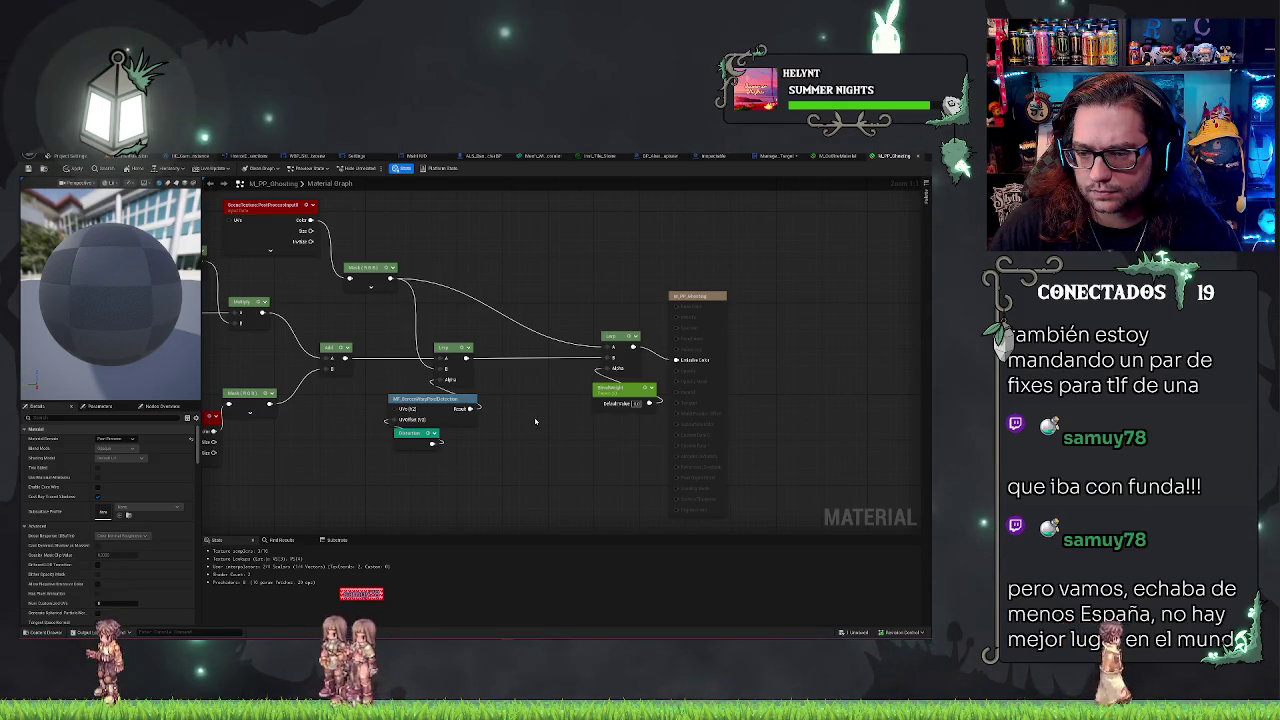
left_click_drag(371, 219, 433, 250)
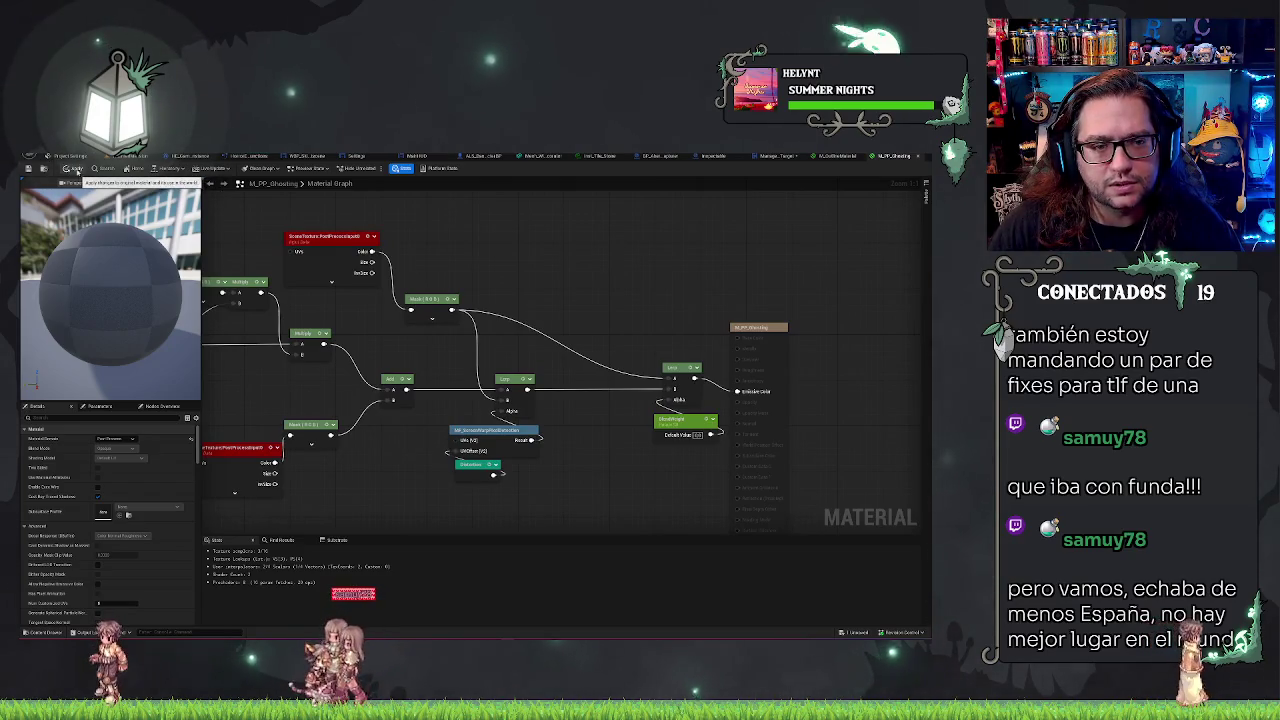
mouse_move(578, 288)
left_mouse_down()
mouse_move(651, 377)
mouse_move(560, 250)
mouse_move(498, 300)
mouse_move(521, 293)
left_mouse_up()
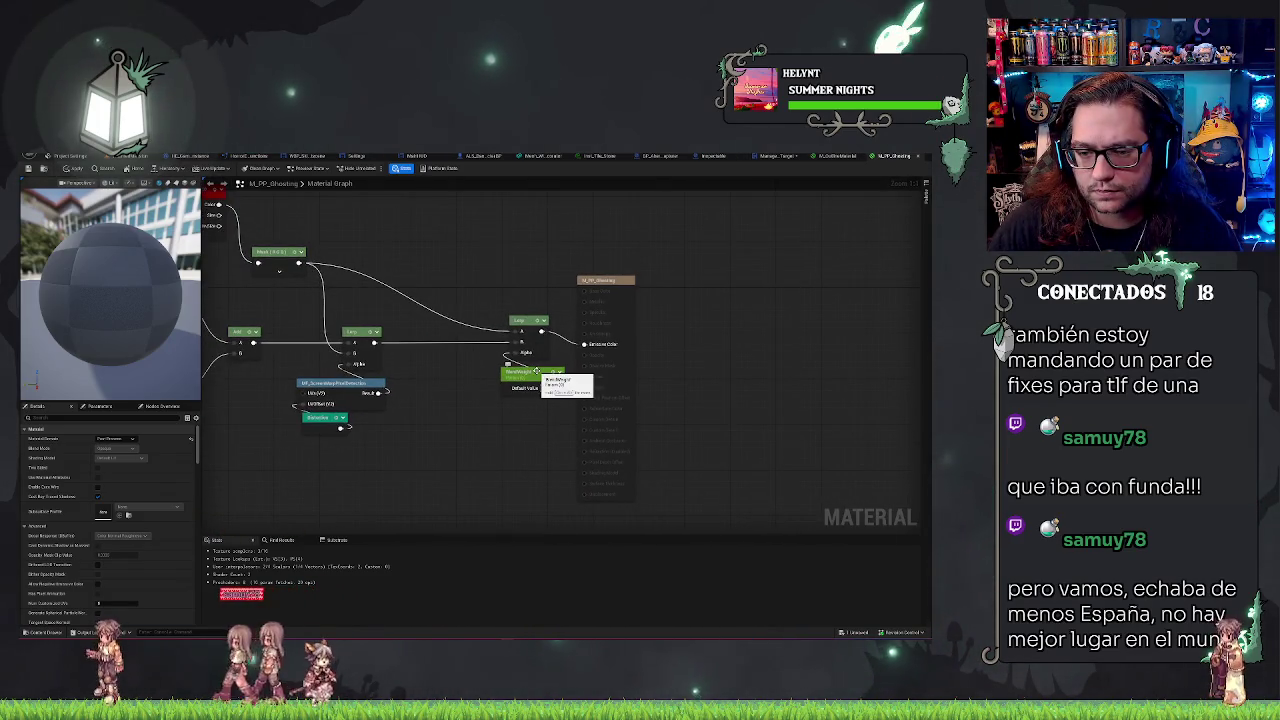
mouse_move(476, 400)
left_mouse_down()
mouse_move(697, 410)
mouse_move(784, 504)
left_mouse_up()
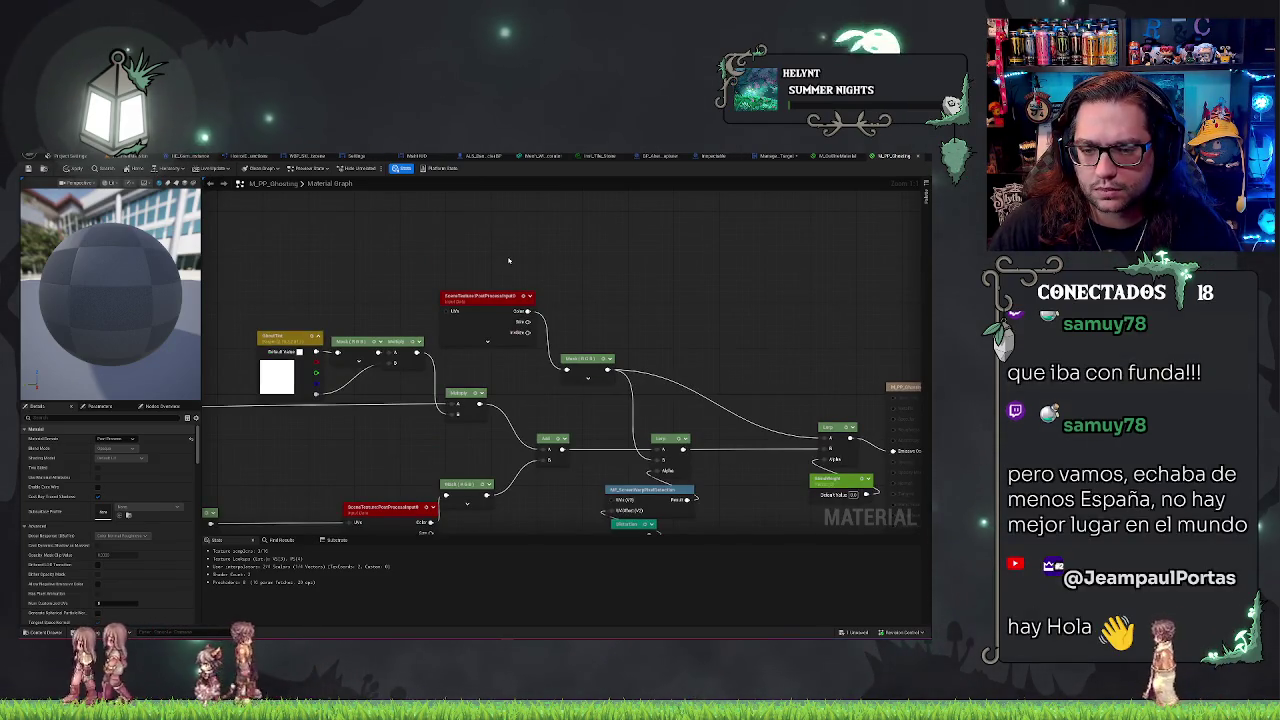
left_click_drag(508, 260, 512, 259)
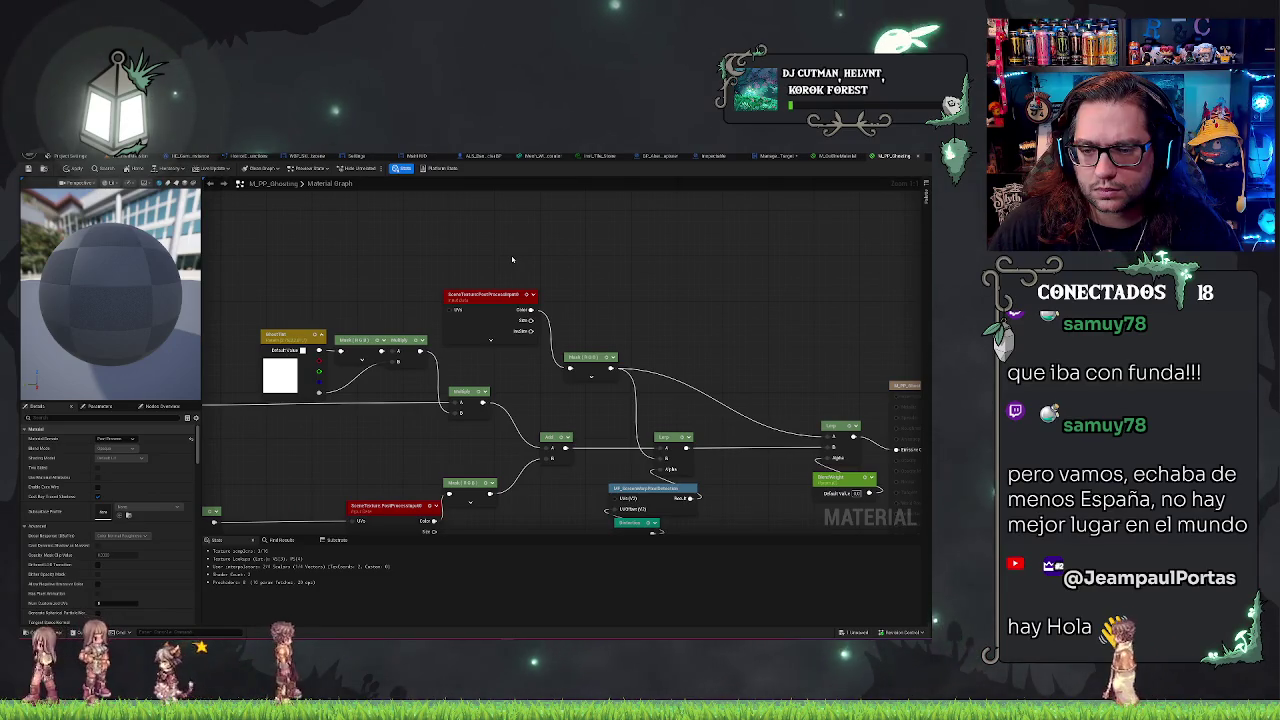
mouse_move(512, 268)
left_mouse_down()
mouse_move(601, 352)
mouse_move(634, 281)
mouse_move(733, 214)
left_mouse_up()
left_click(540, 405)
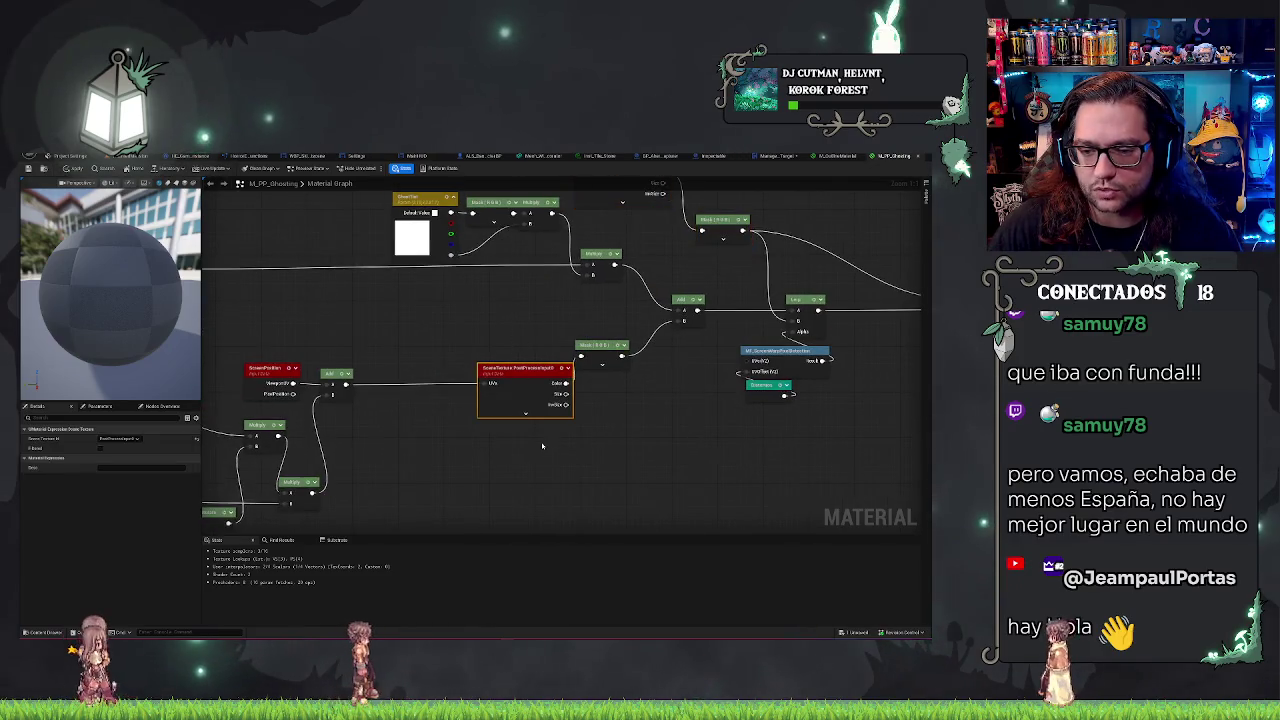
left_click(526, 411)
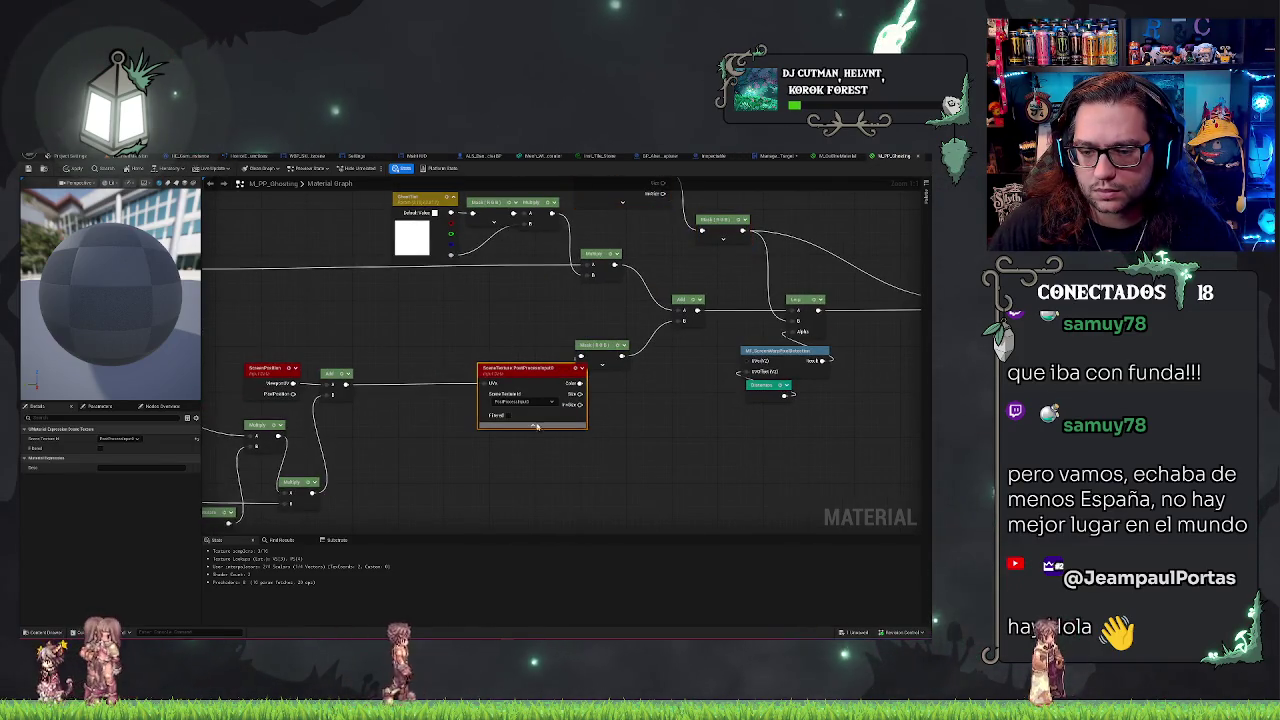
left_click(270, 372)
left_click_drag(375, 342, 559, 332)
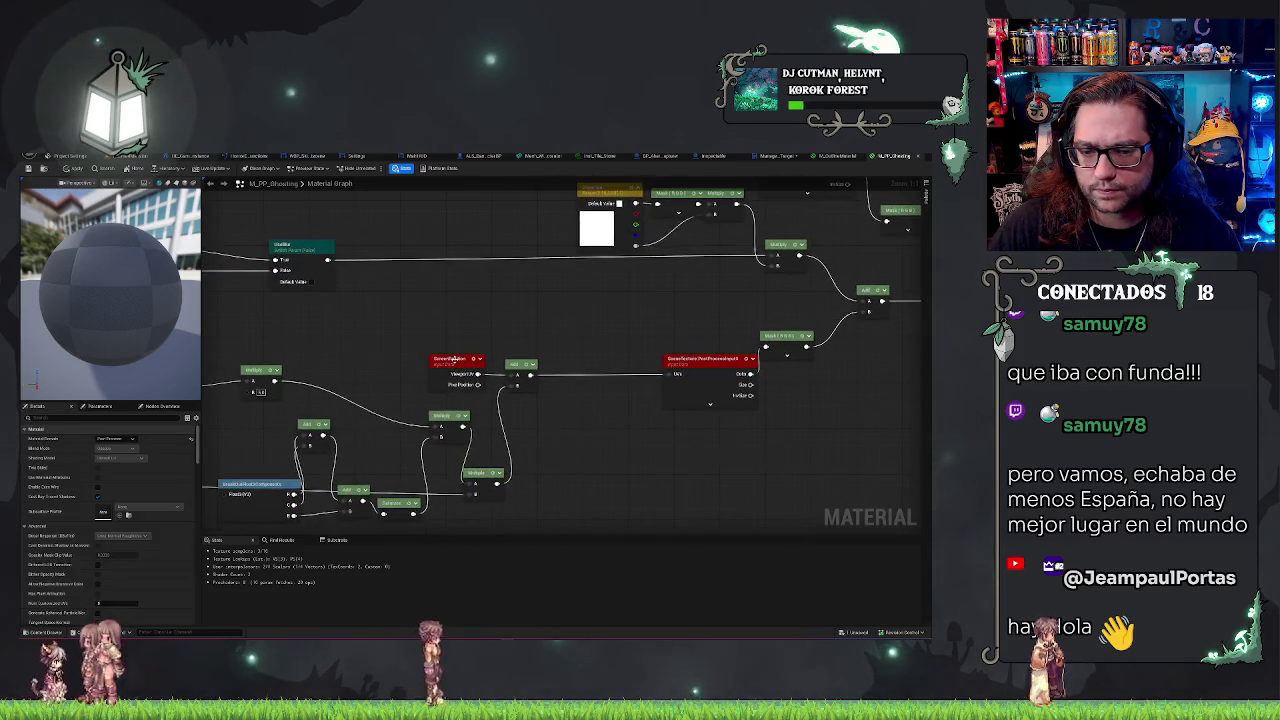
mouse_move(463, 319)
left_mouse_down()
mouse_move(558, 311)
mouse_move(661, 509)
left_mouse_up()
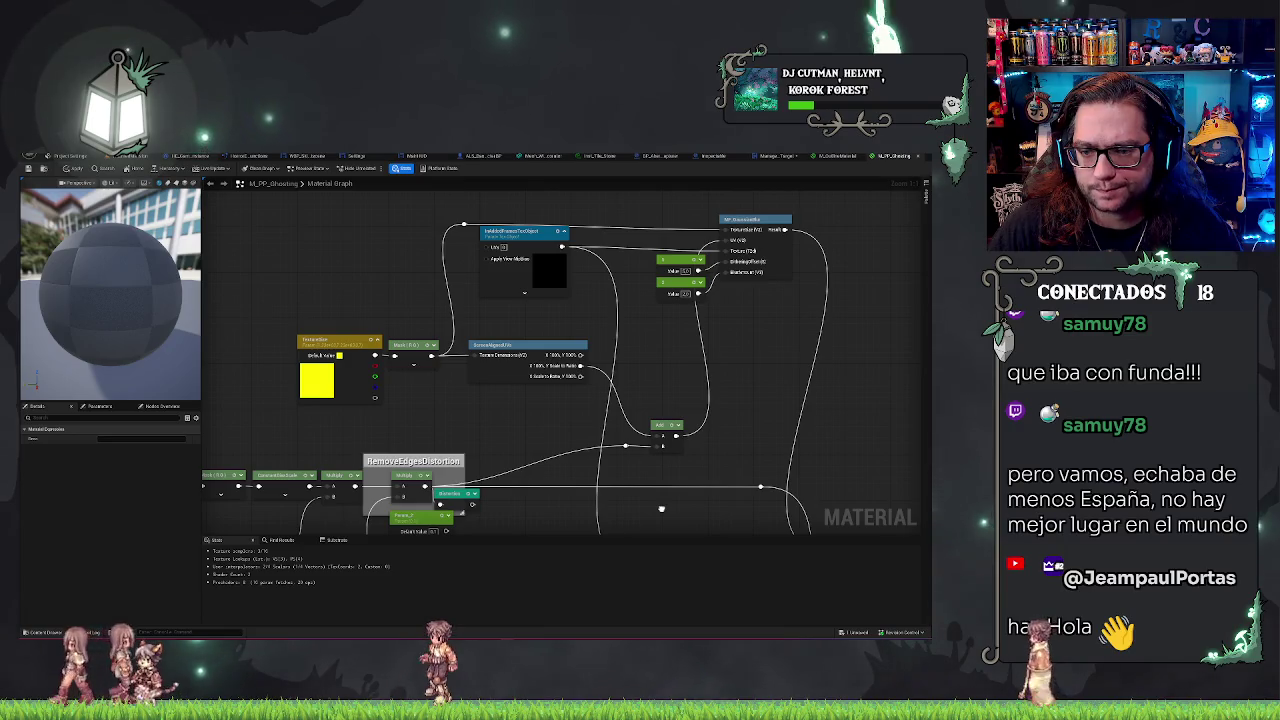
mouse_move(661, 509)
left_mouse_down()
mouse_move(641, 503)
mouse_move(633, 424)
mouse_move(499, 356)
mouse_move(437, 456)
left_mouse_up()
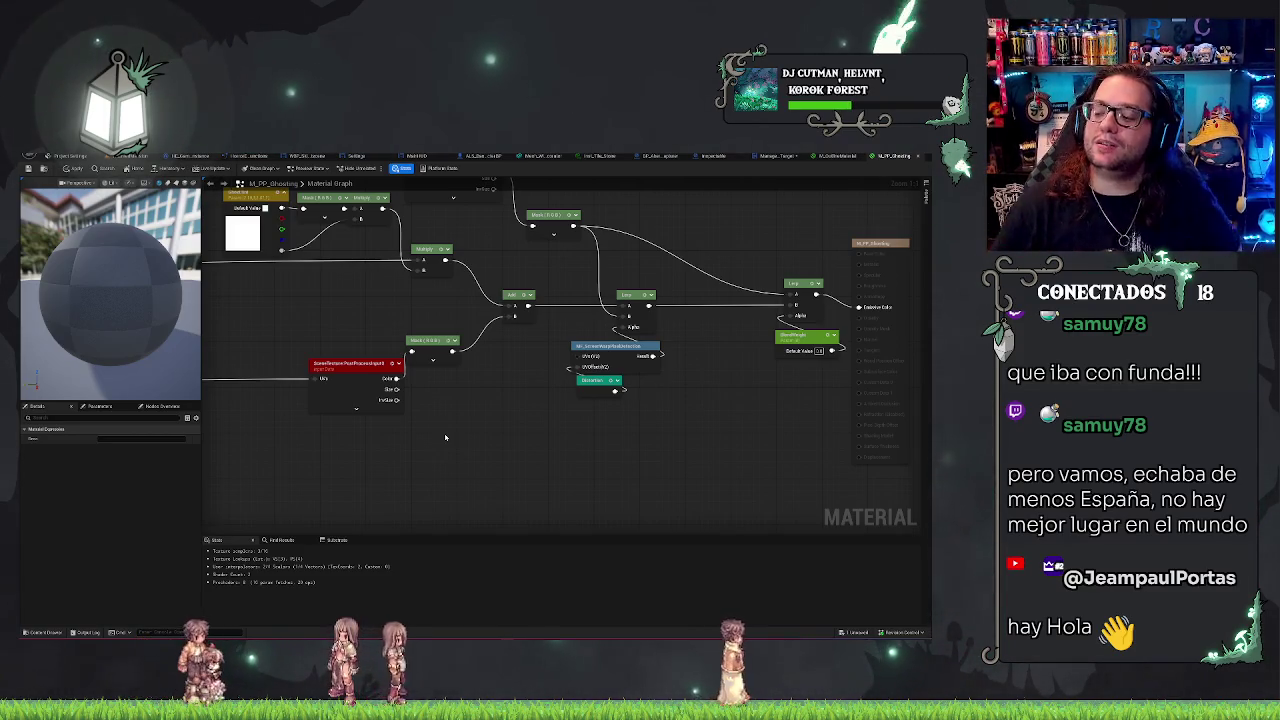
mouse_move(816, 388)
left_mouse_down()
mouse_move(558, 424)
mouse_move(567, 470)
mouse_move(526, 304)
mouse_move(645, 304)
left_mouse_up()
left_click(558, 424)
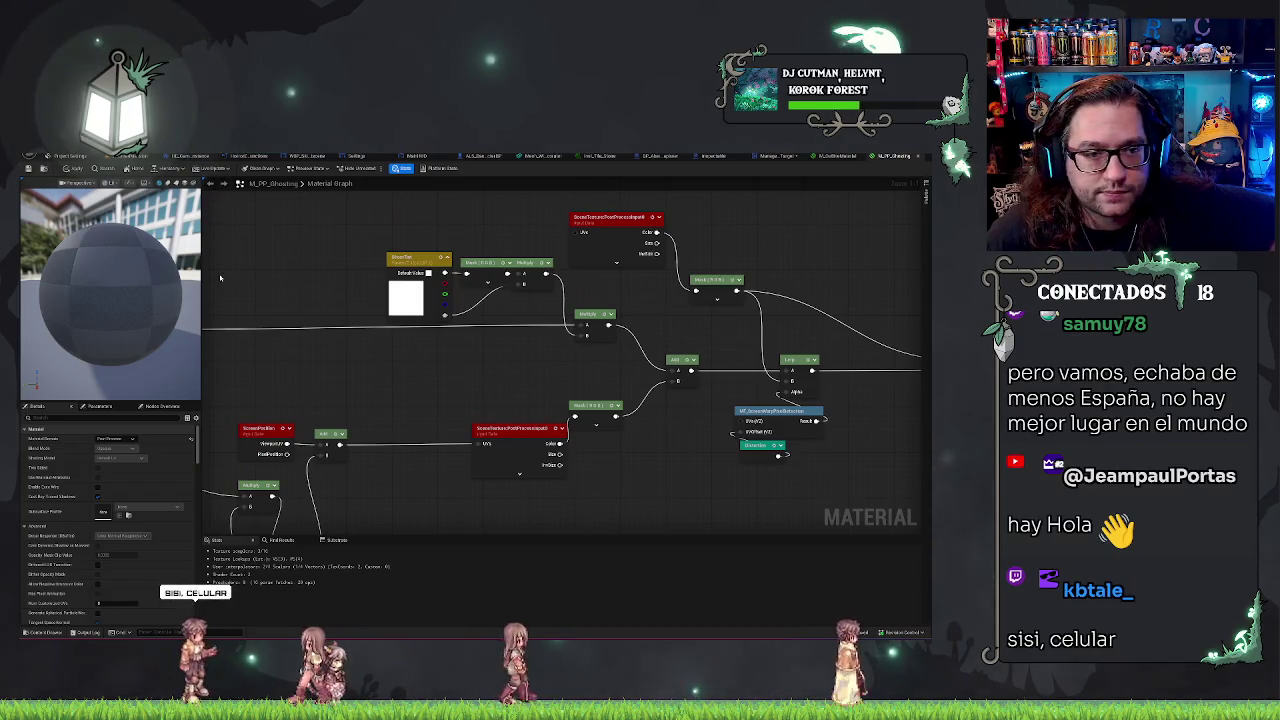
scroll(356, 275, "down", 3)
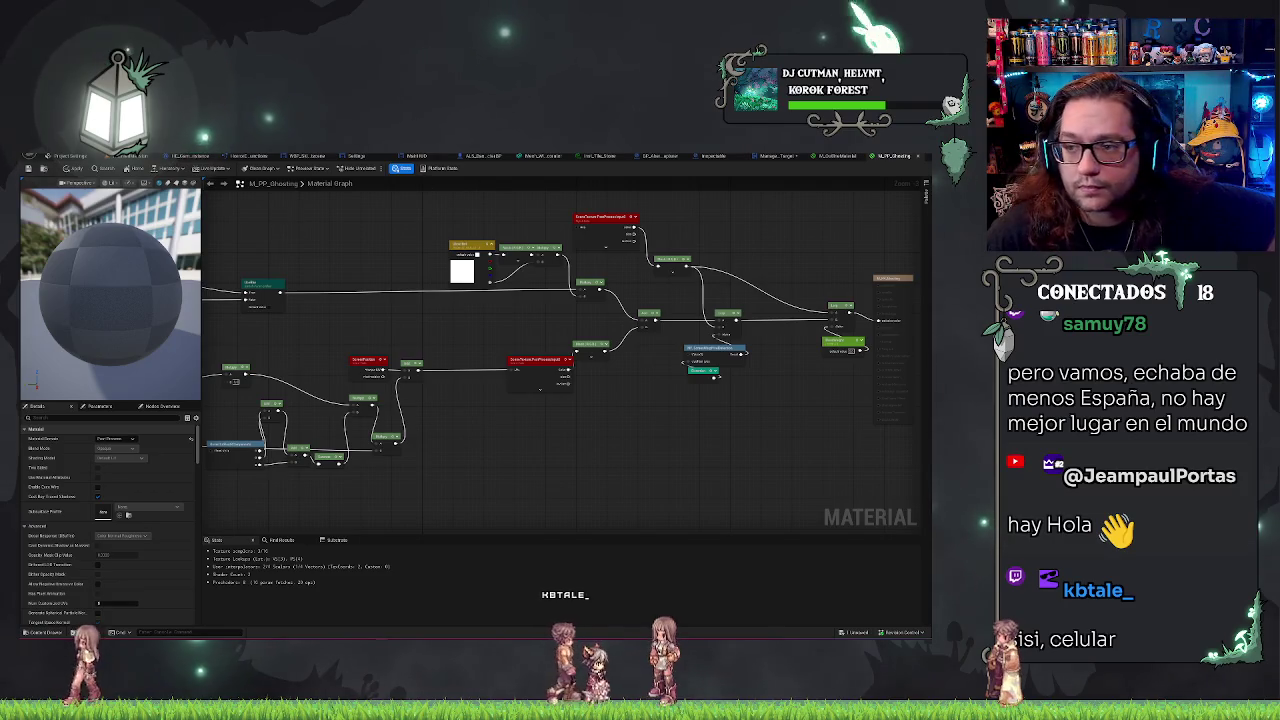
left_click(760, 157)
mouse_move(600, 229)
left_mouse_down()
mouse_move(674, 246)
mouse_move(512, 248)
left_mouse_up()
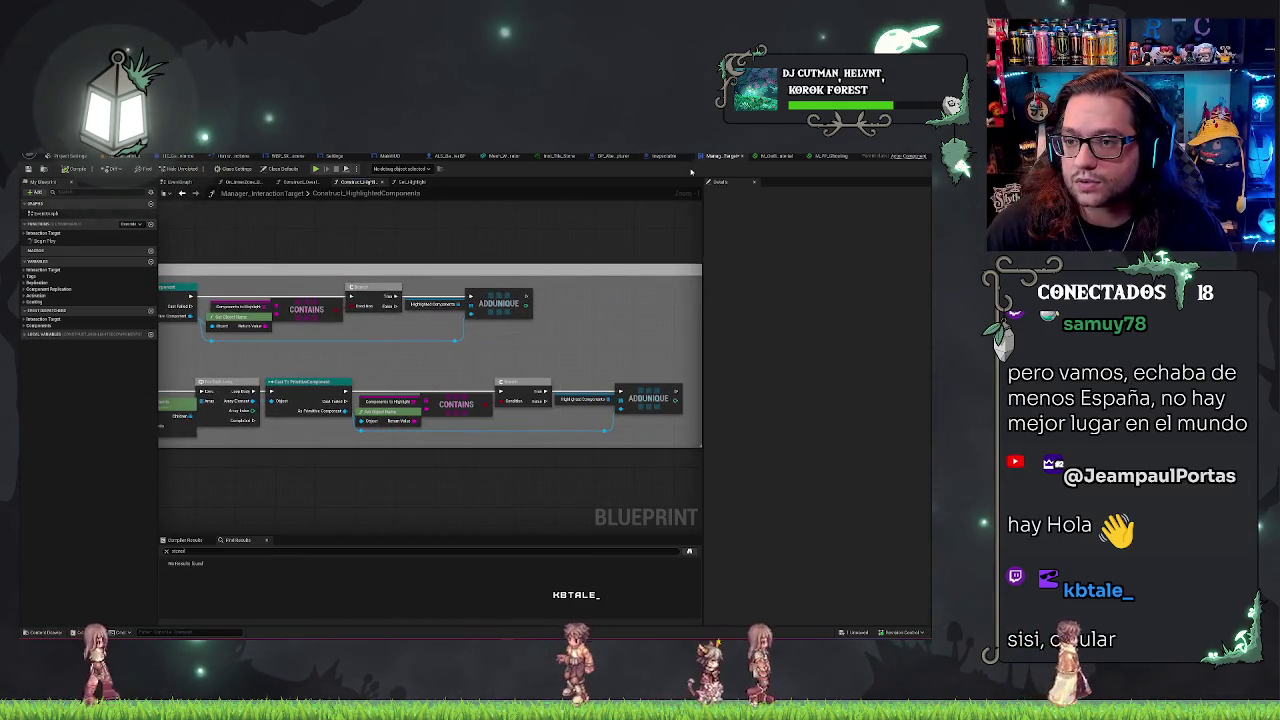
left_click(612, 157)
scroll(556, 267, "up", 3)
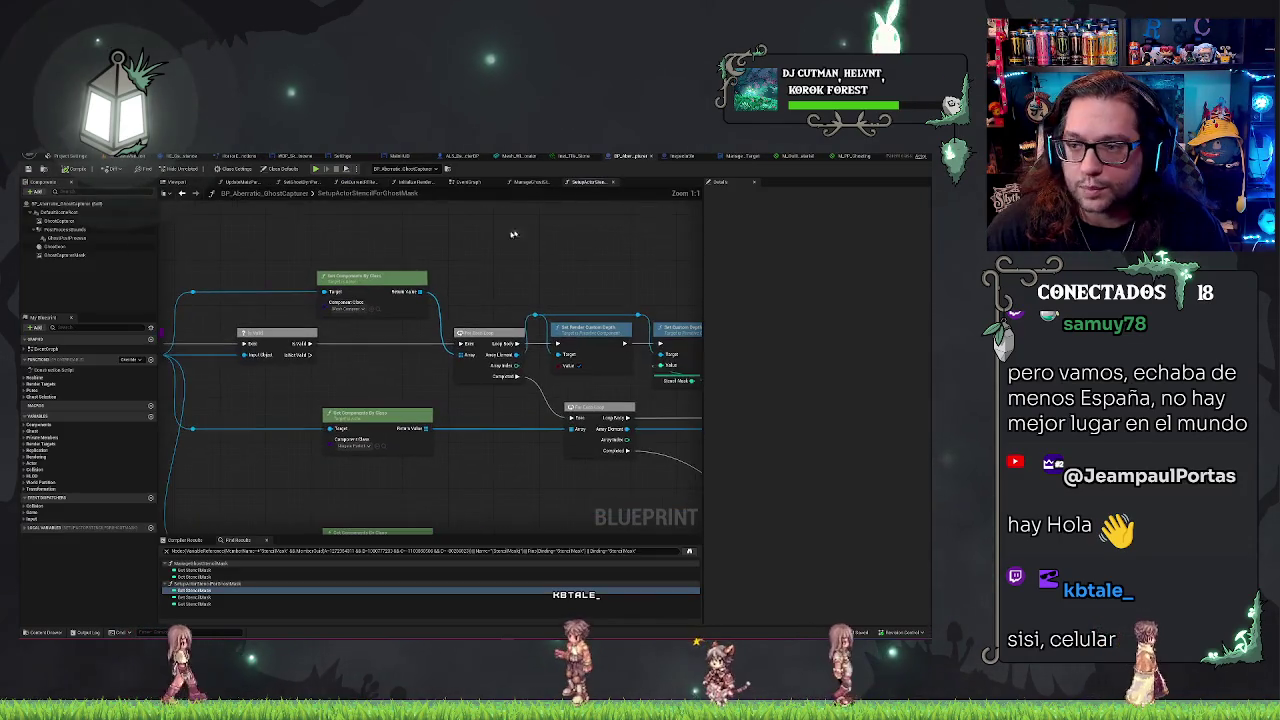
left_click(798, 156)
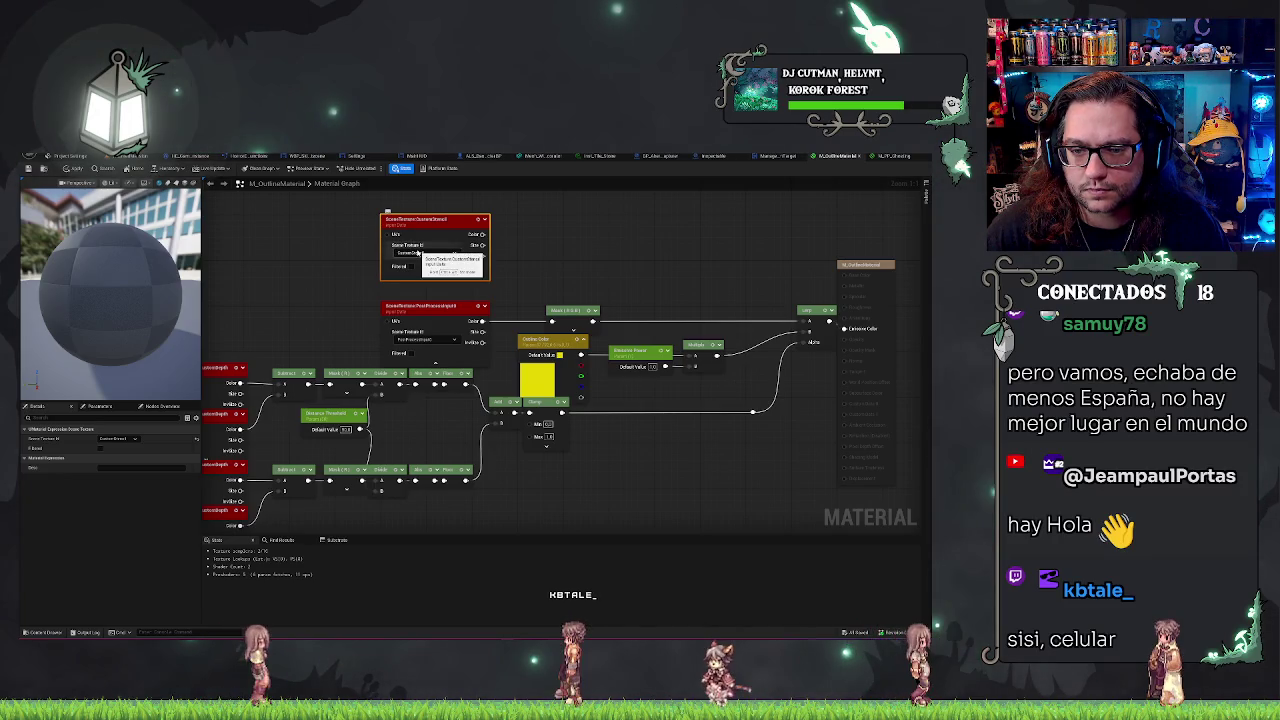
left_click(520, 270)
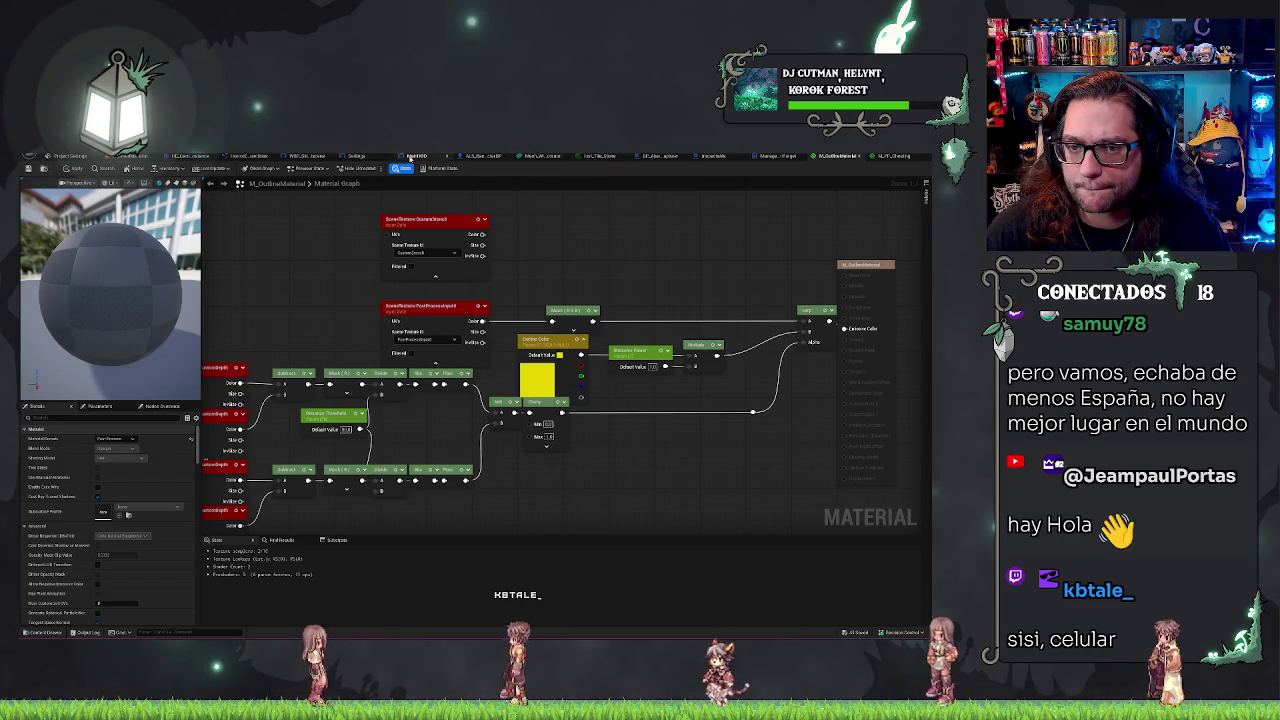
left_click(410, 158)
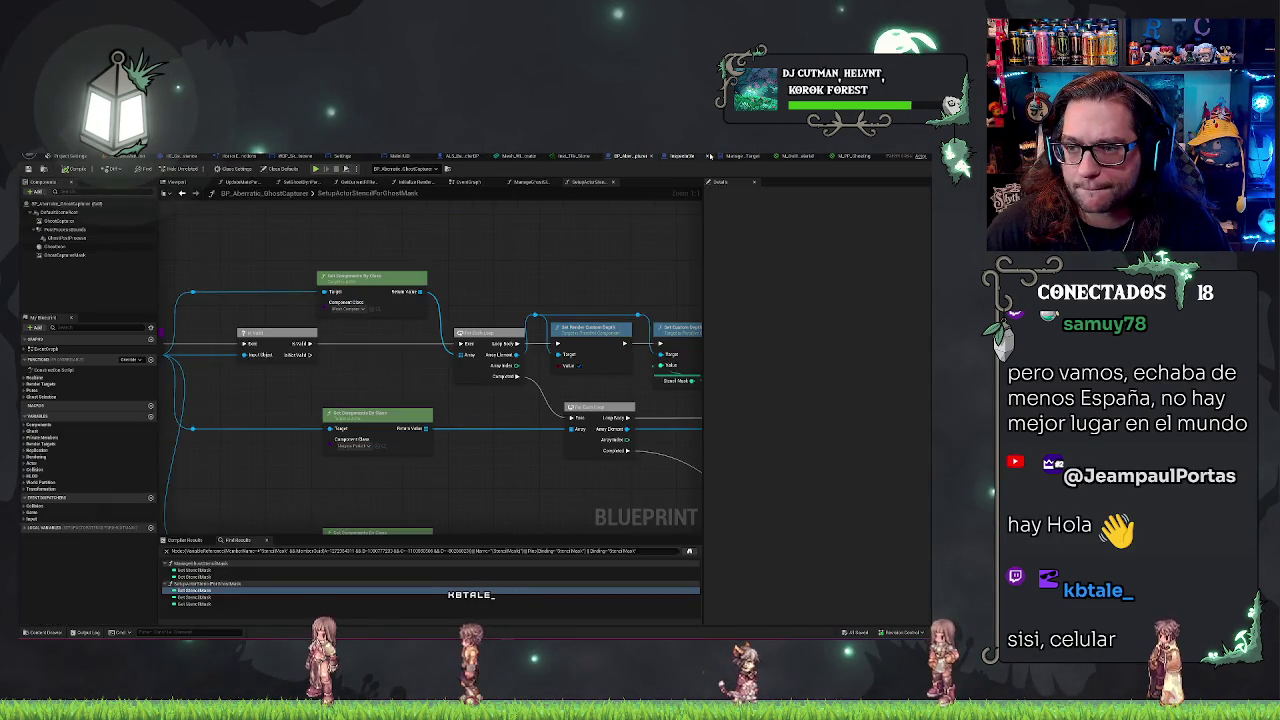
left_click(712, 157)
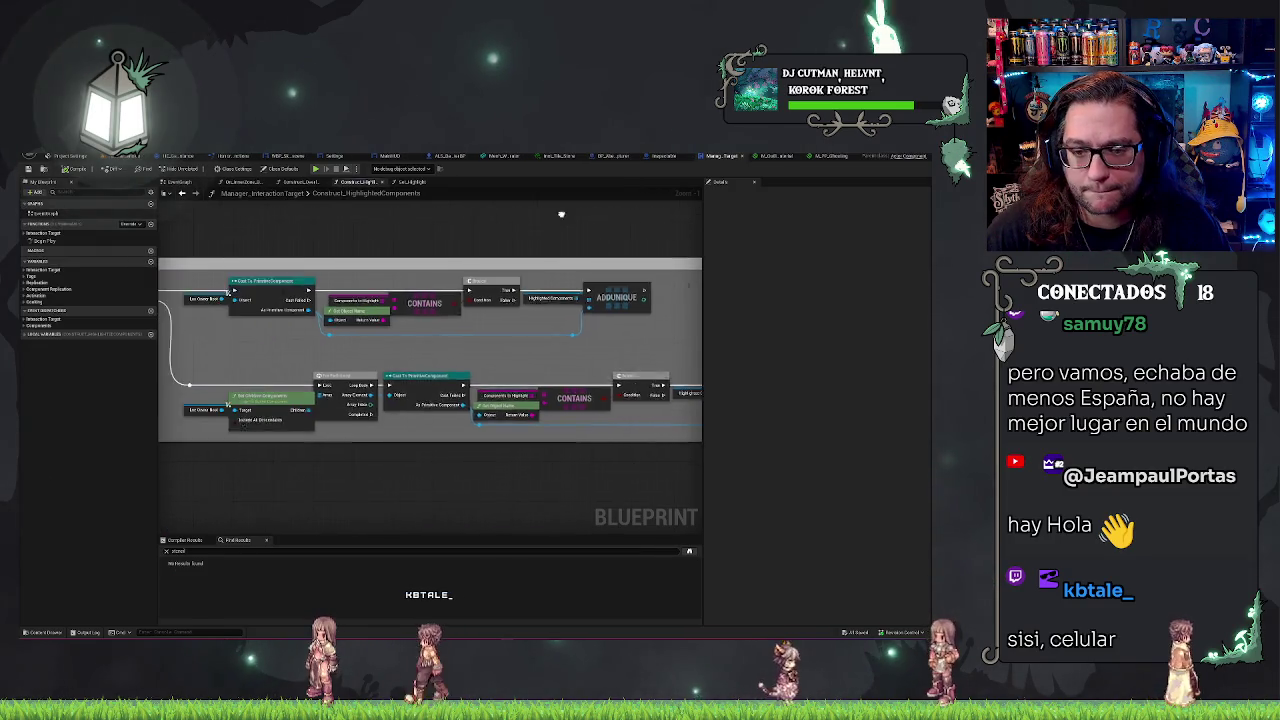
key("ctrl+Tab")
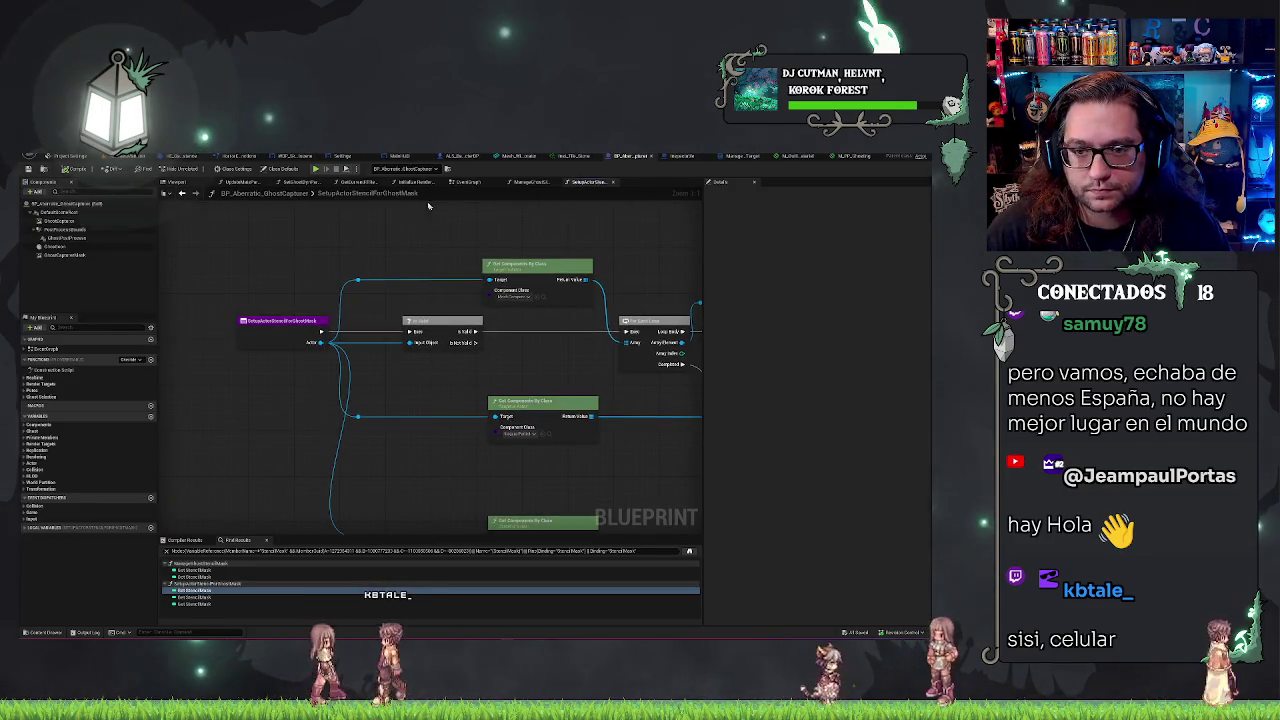
key("ctrl+Tab")
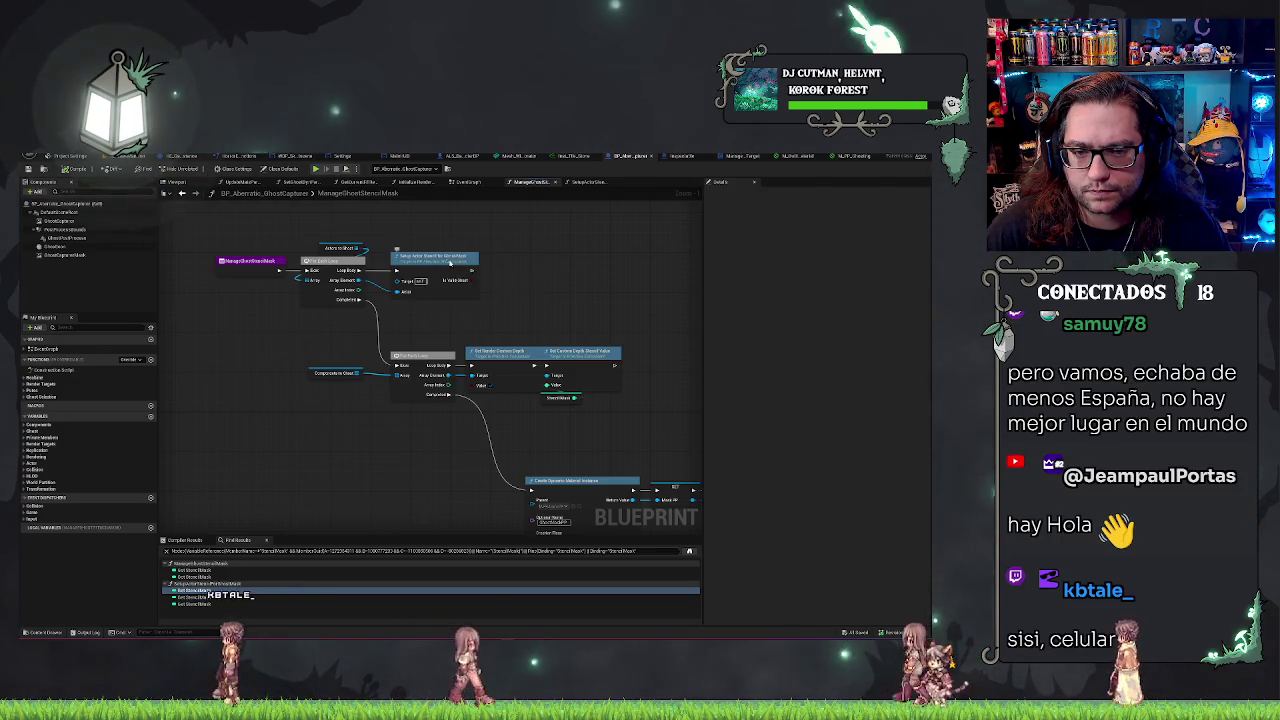
Step: Look through SetupActorStencilForGhostMask's custom depth and stencil nodes, then return to the level editor
double_click(449, 262)
left_click_drag(474, 246, 306, 239)
left_click_drag(492, 358, 262, 343)
left_click(536, 368)
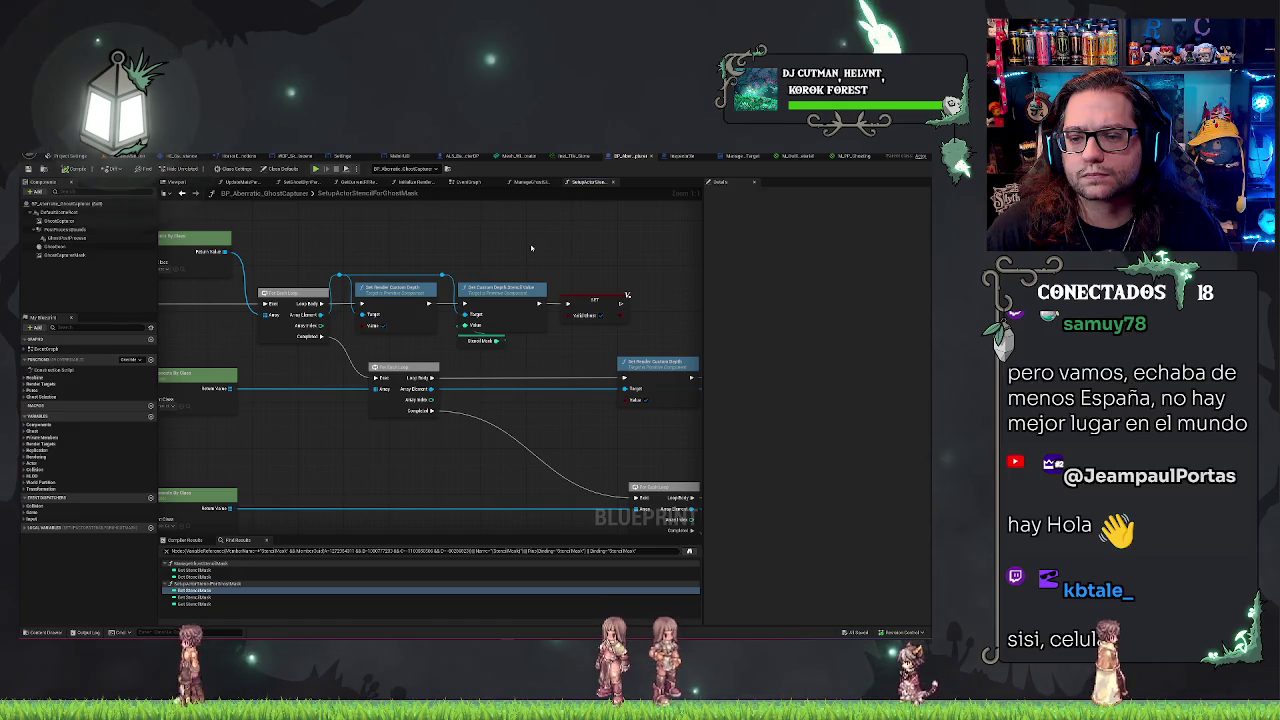
left_click_drag(531, 248, 366, 236)
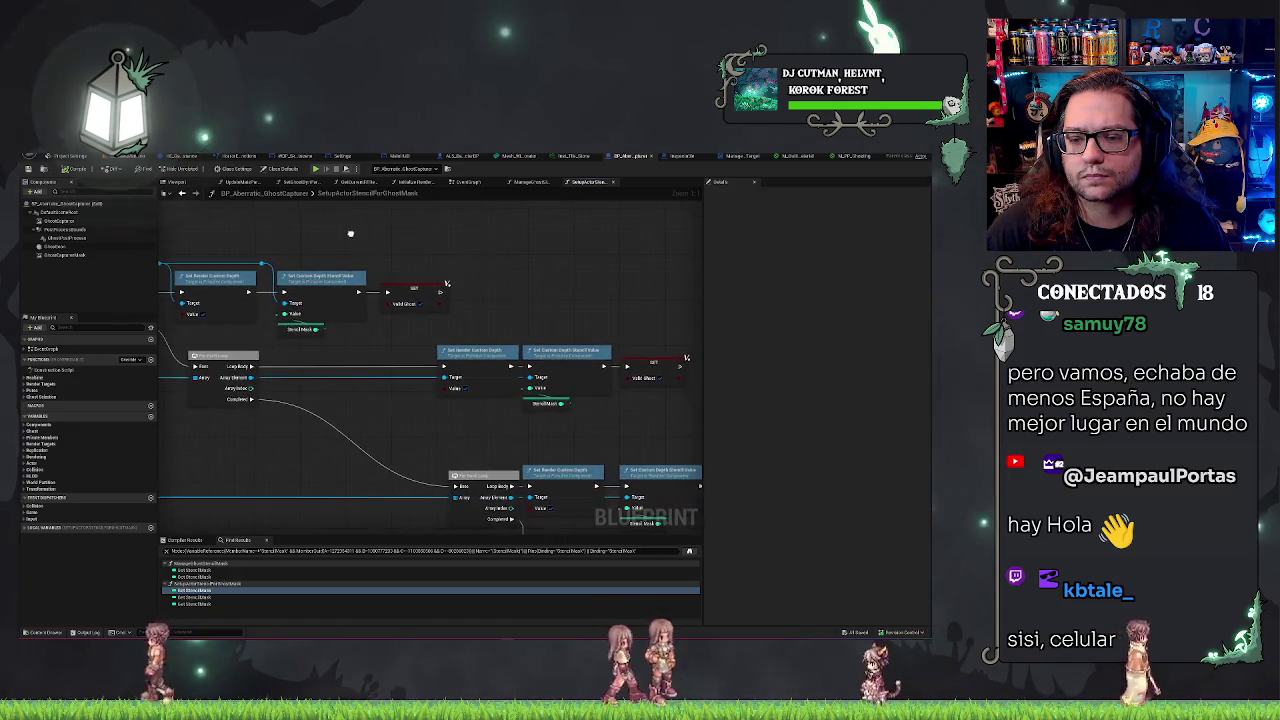
left_click_drag(526, 288, 365, 240)
left_click_drag(585, 359, 565, 268)
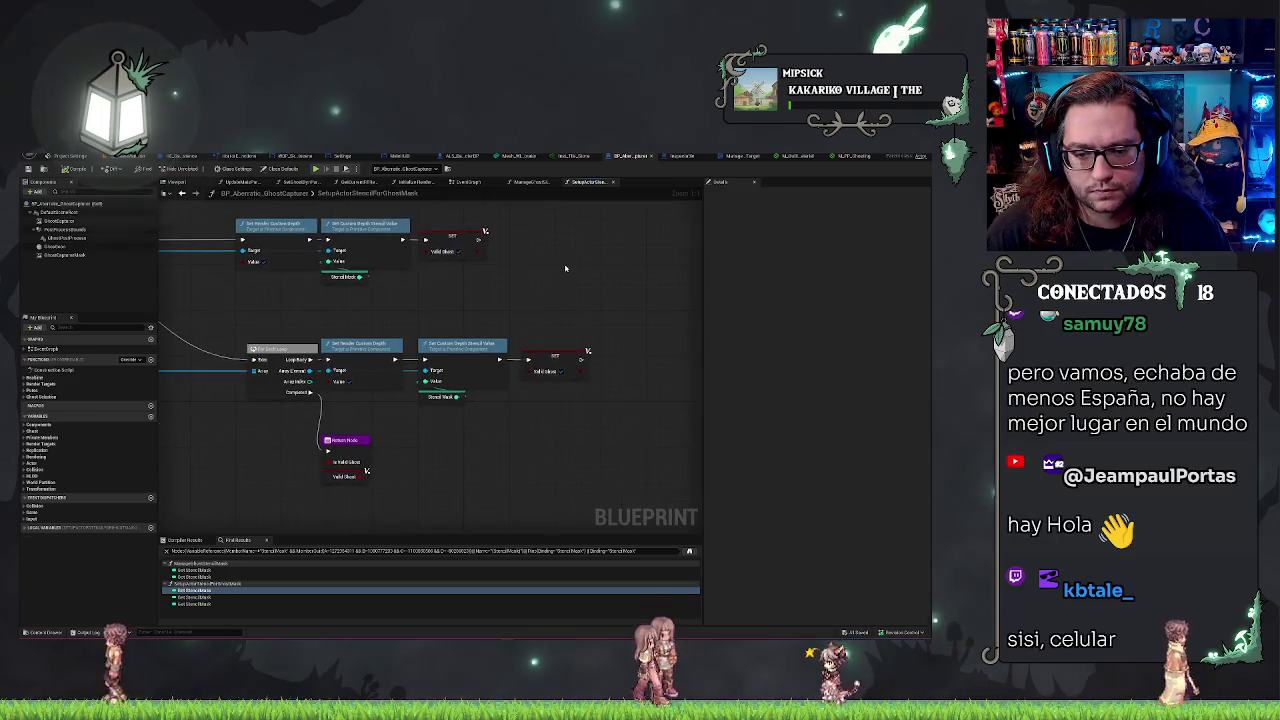
left_click_drag(400, 279, 537, 303)
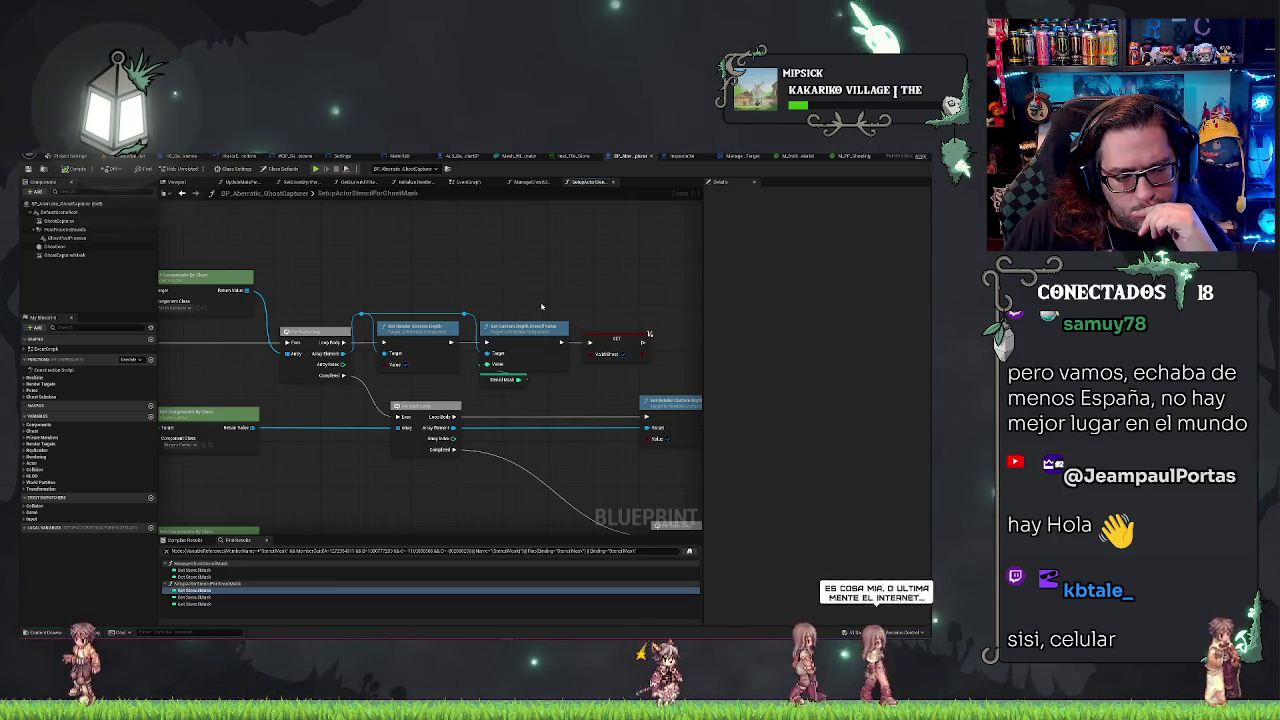
left_click(108, 157)
Step: Focus on the selected actor and move the viewport to face the house's front porch
key("f")
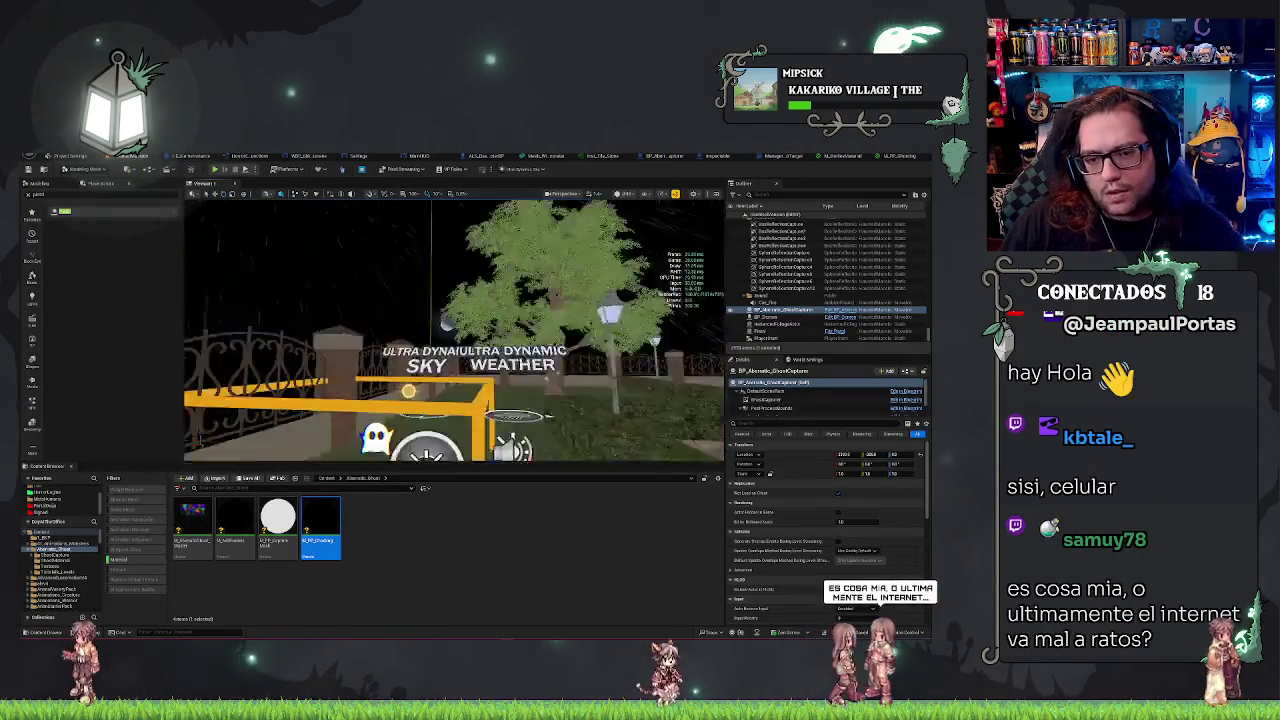
left_click_drag(463, 453, 380, 446)
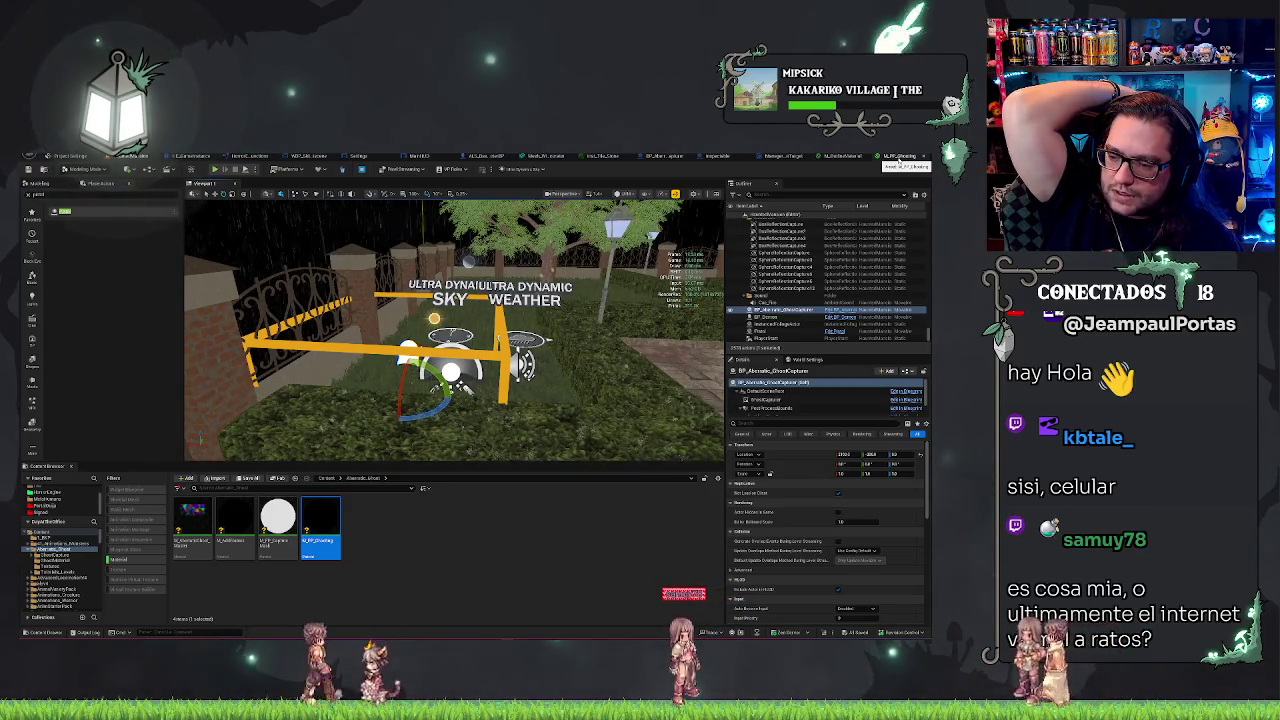
left_click_drag(450, 380, 390, 405)
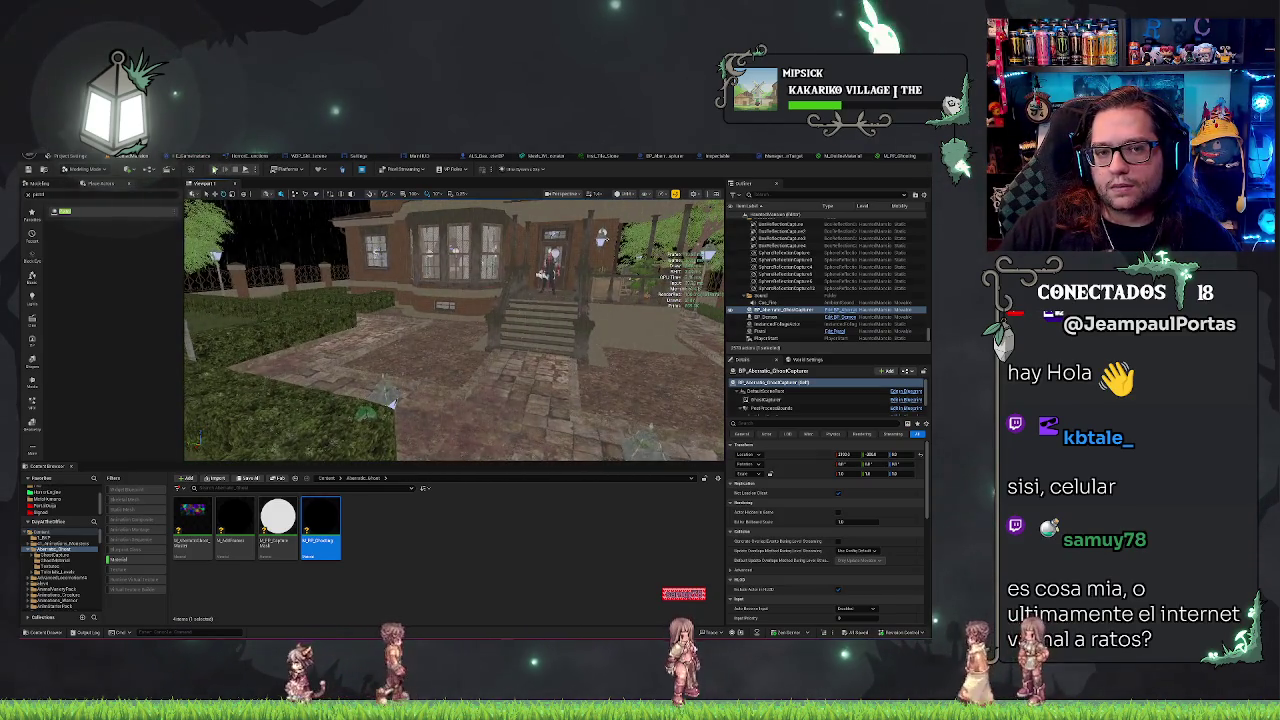
key("alt+p")
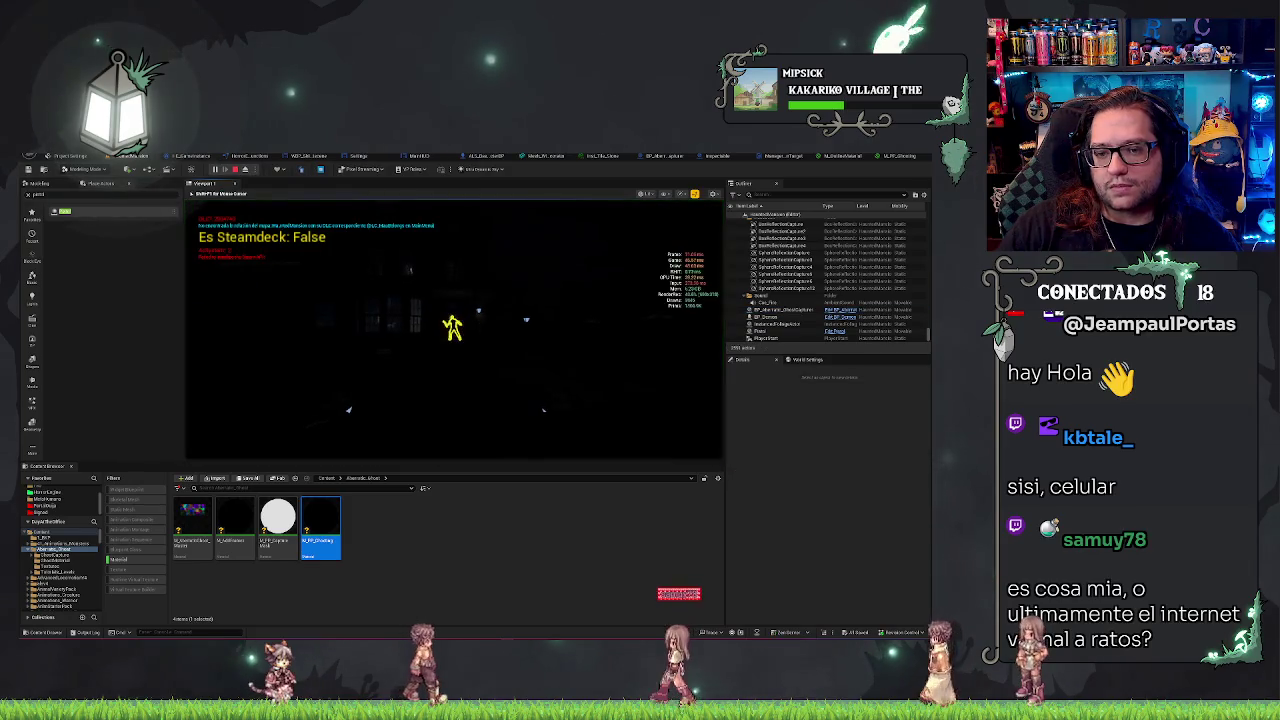
key("w")
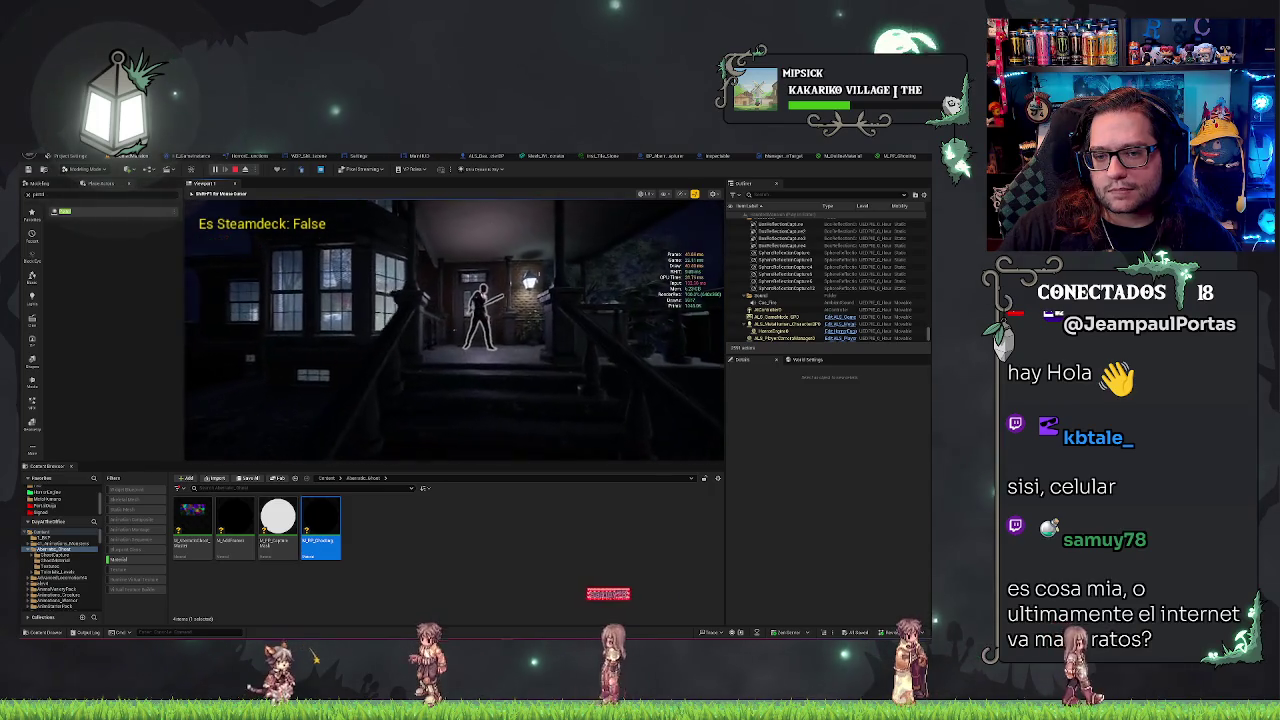
key("w")
key("w")
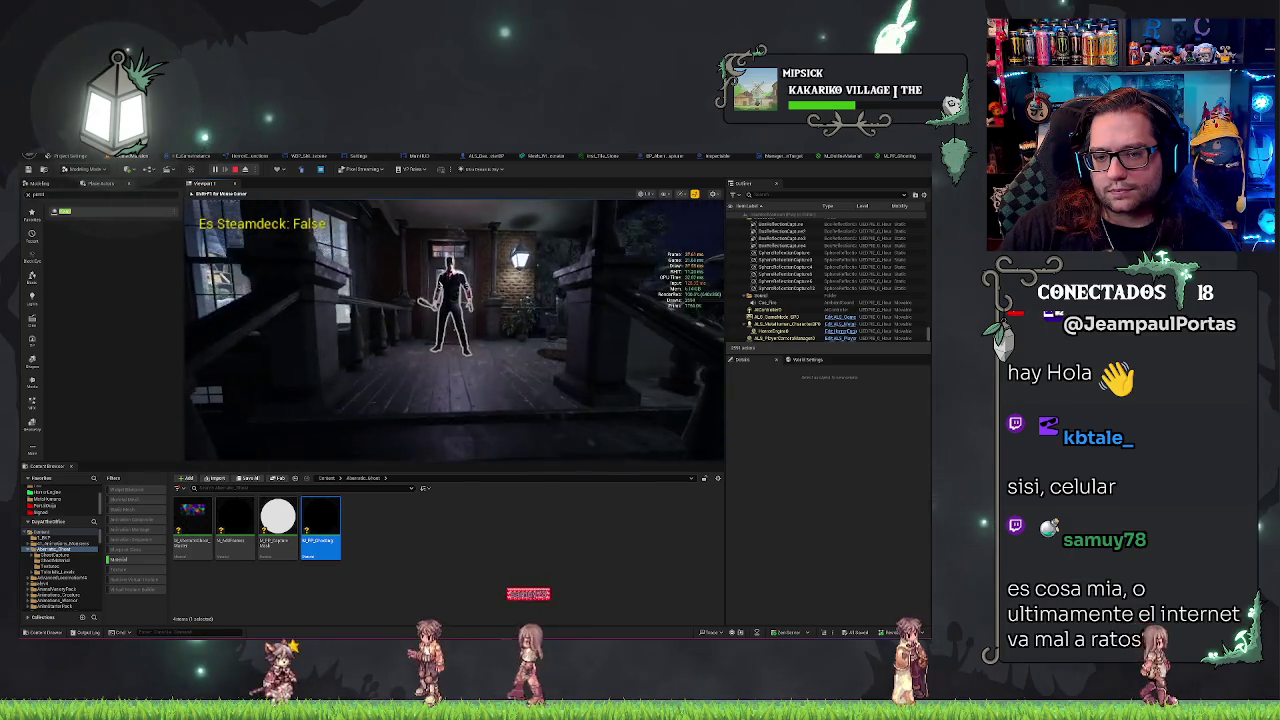
key("w")
key("w")
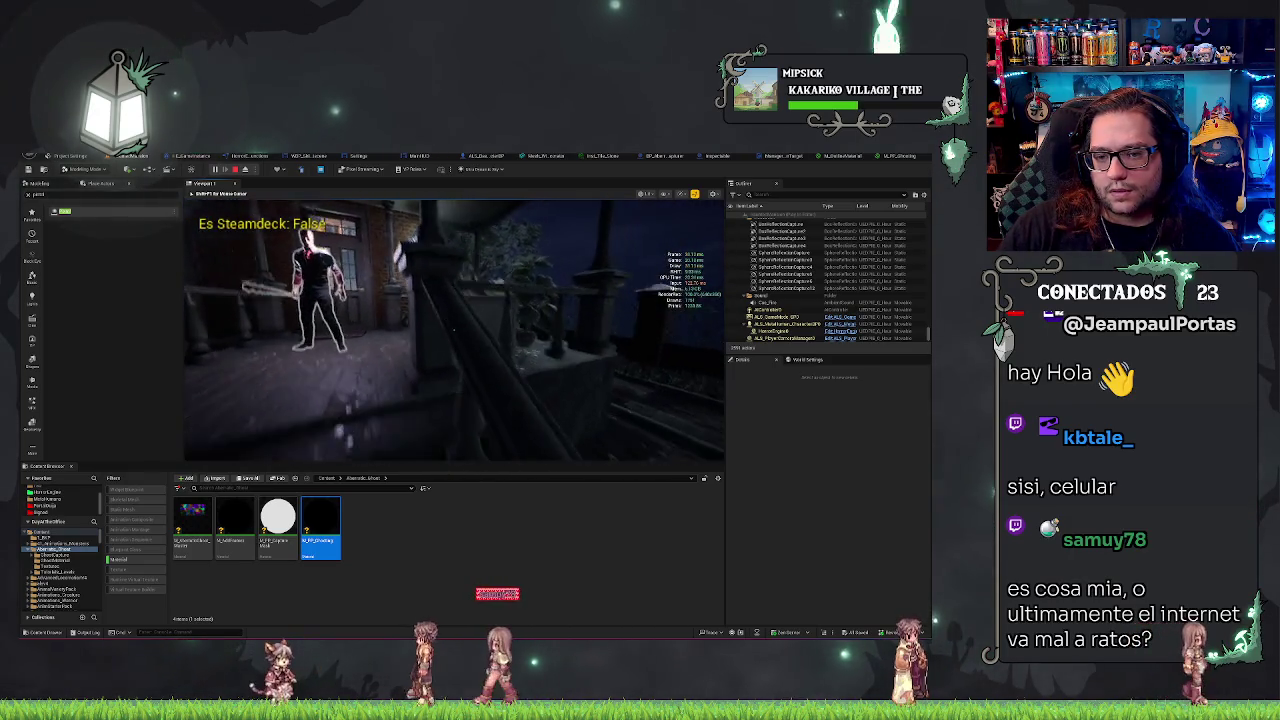
key("w")
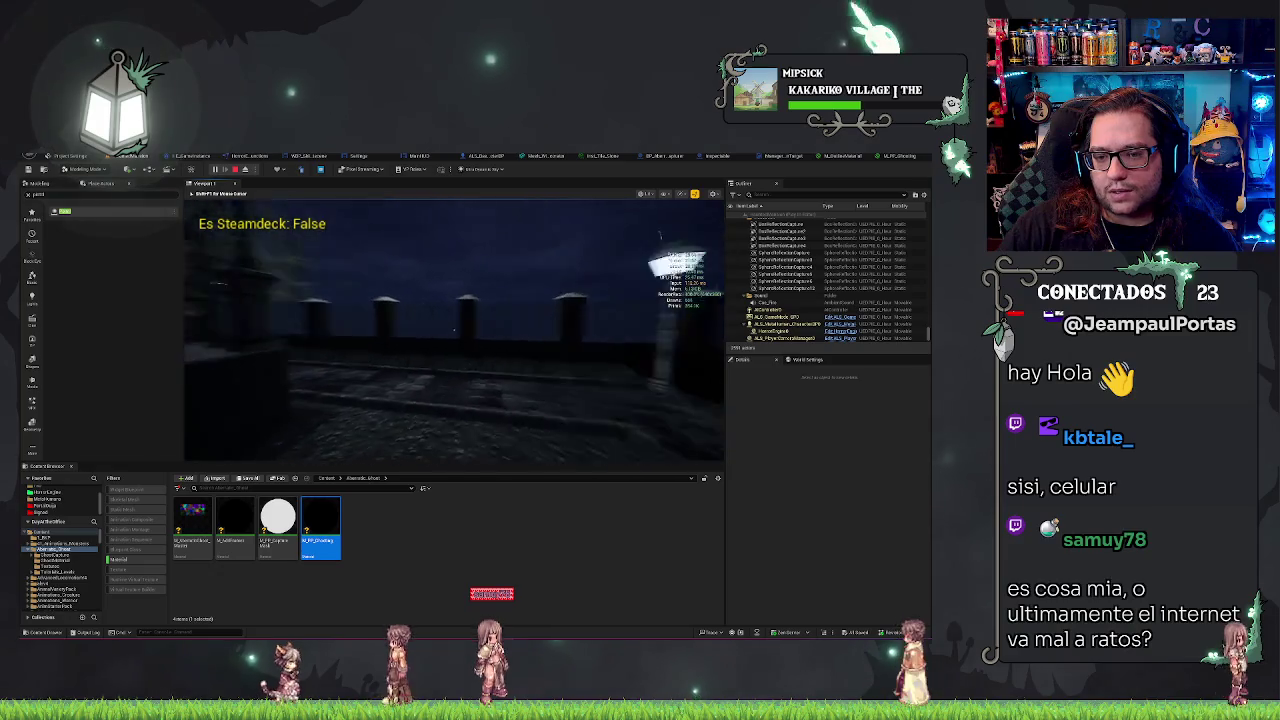
key("w")
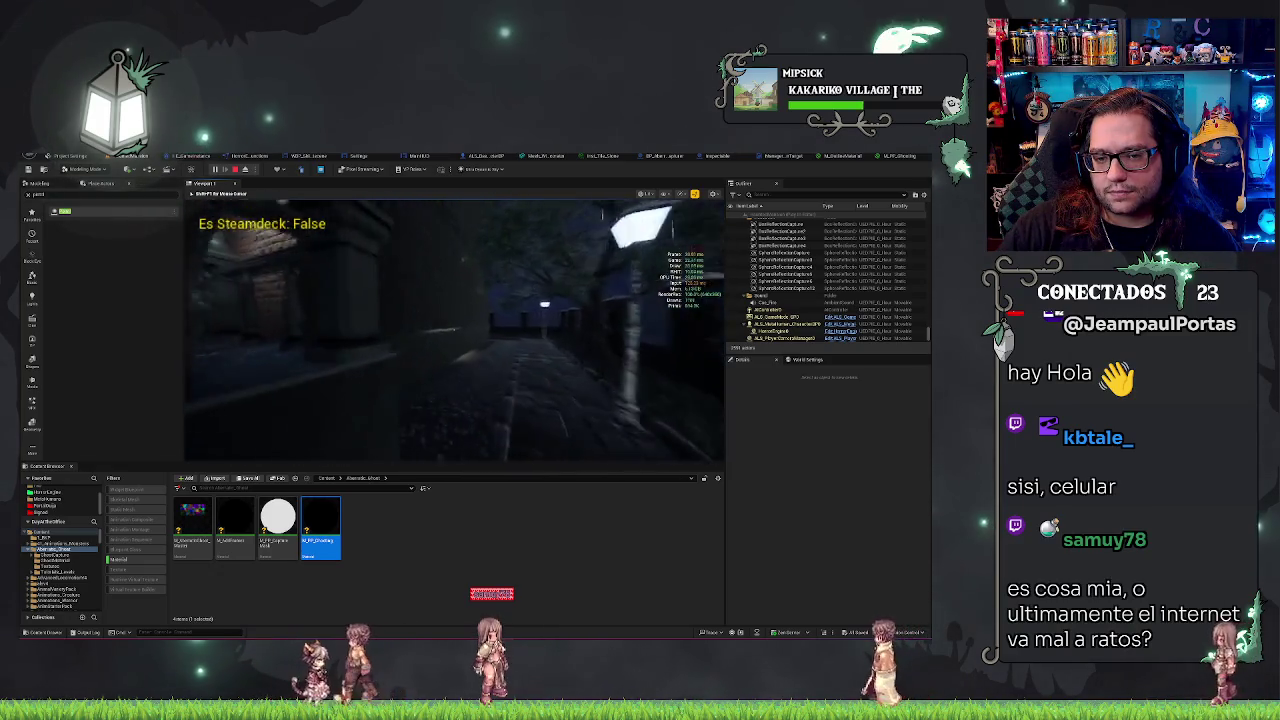
key("w")
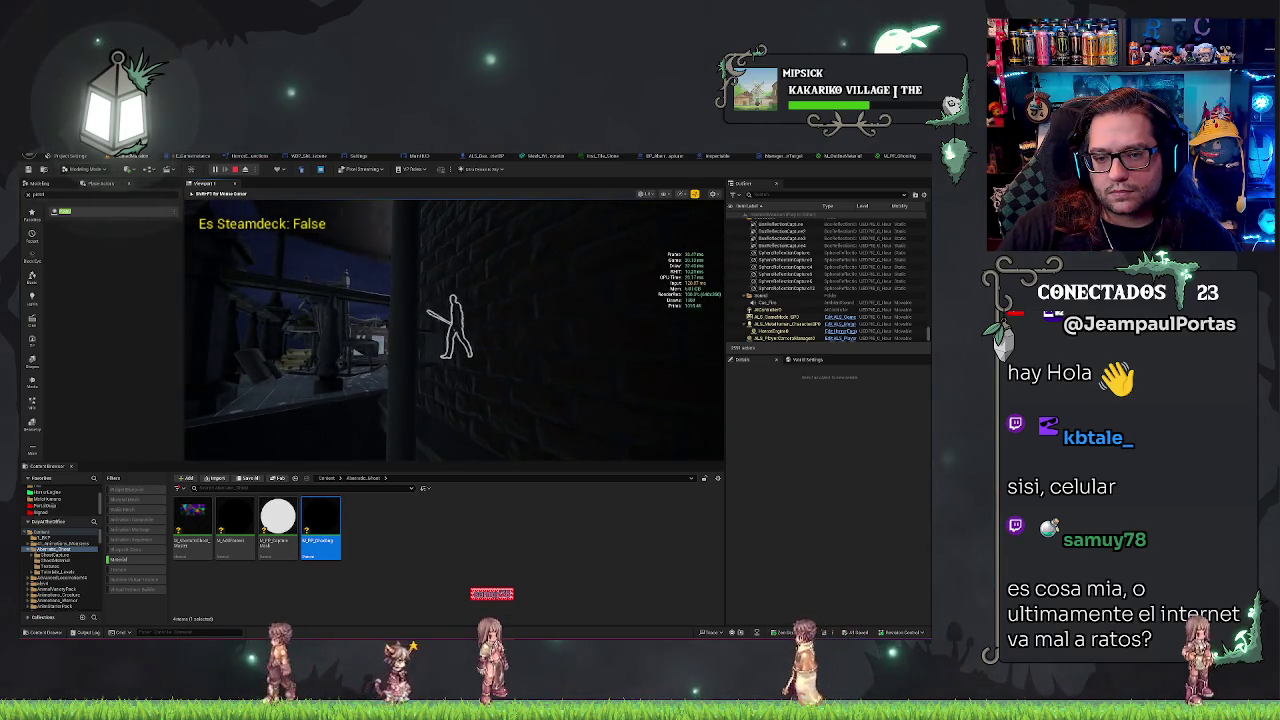
key("w")
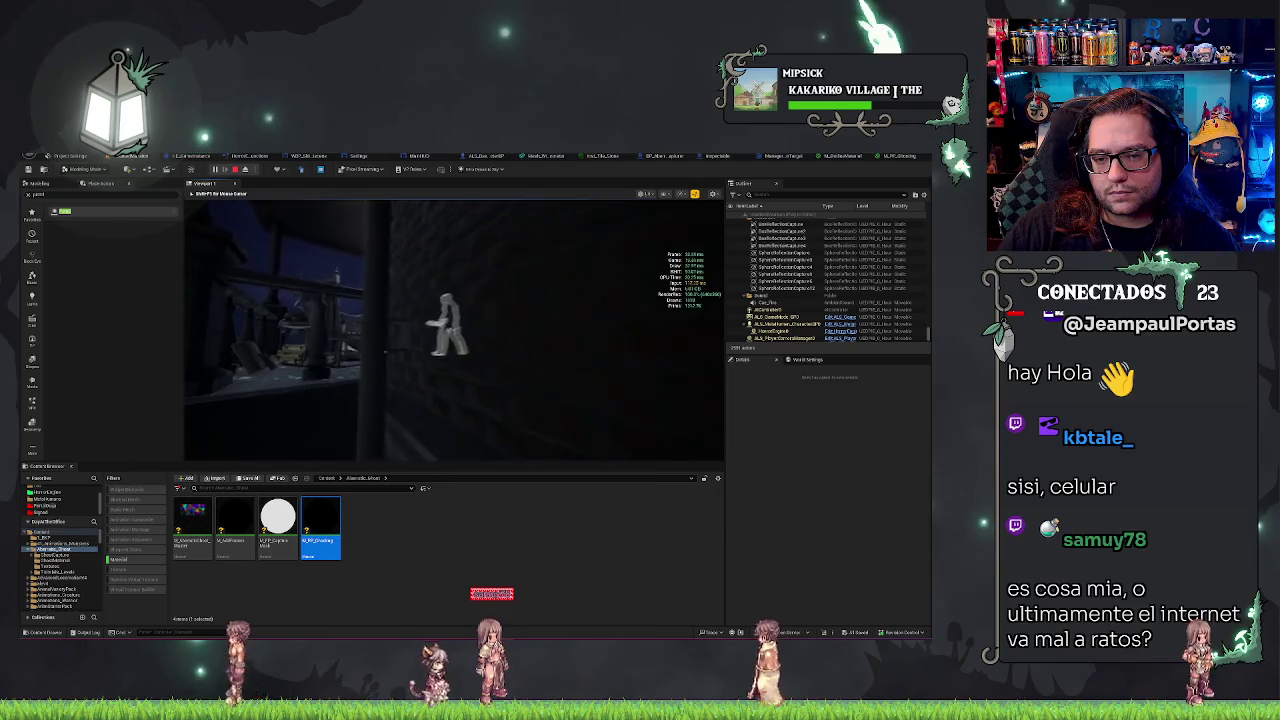
key("w")
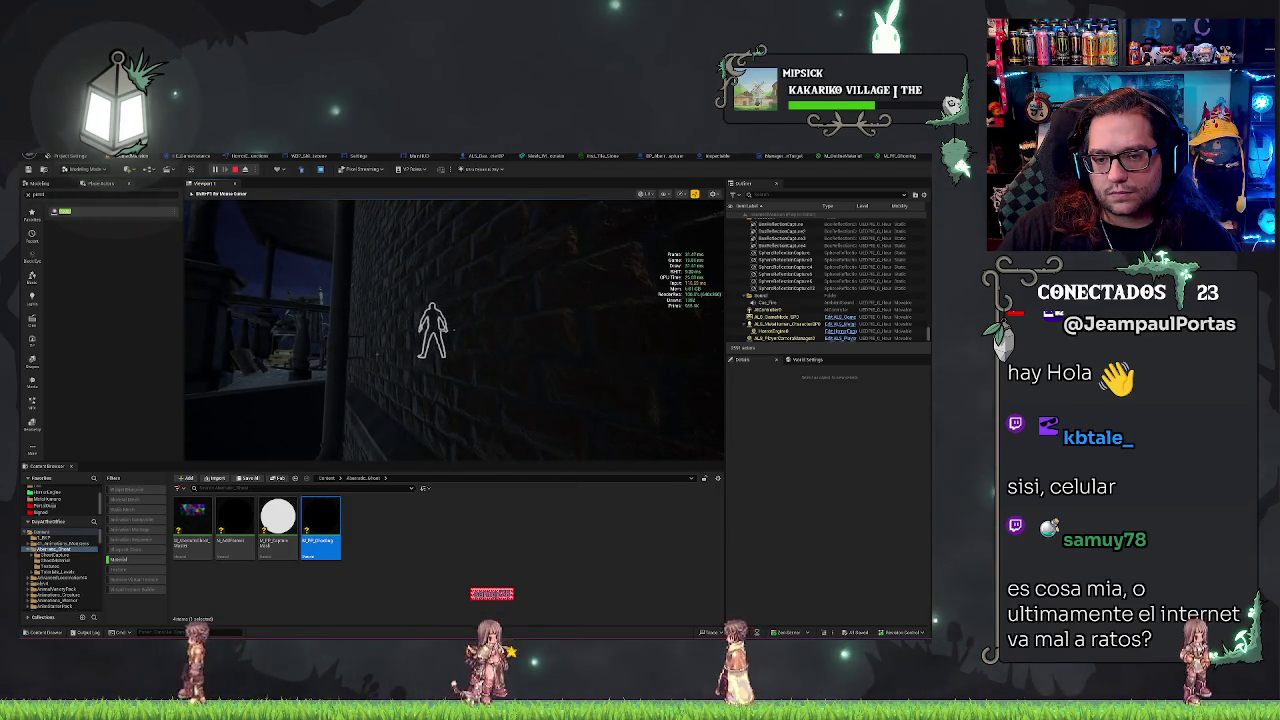
key("d")
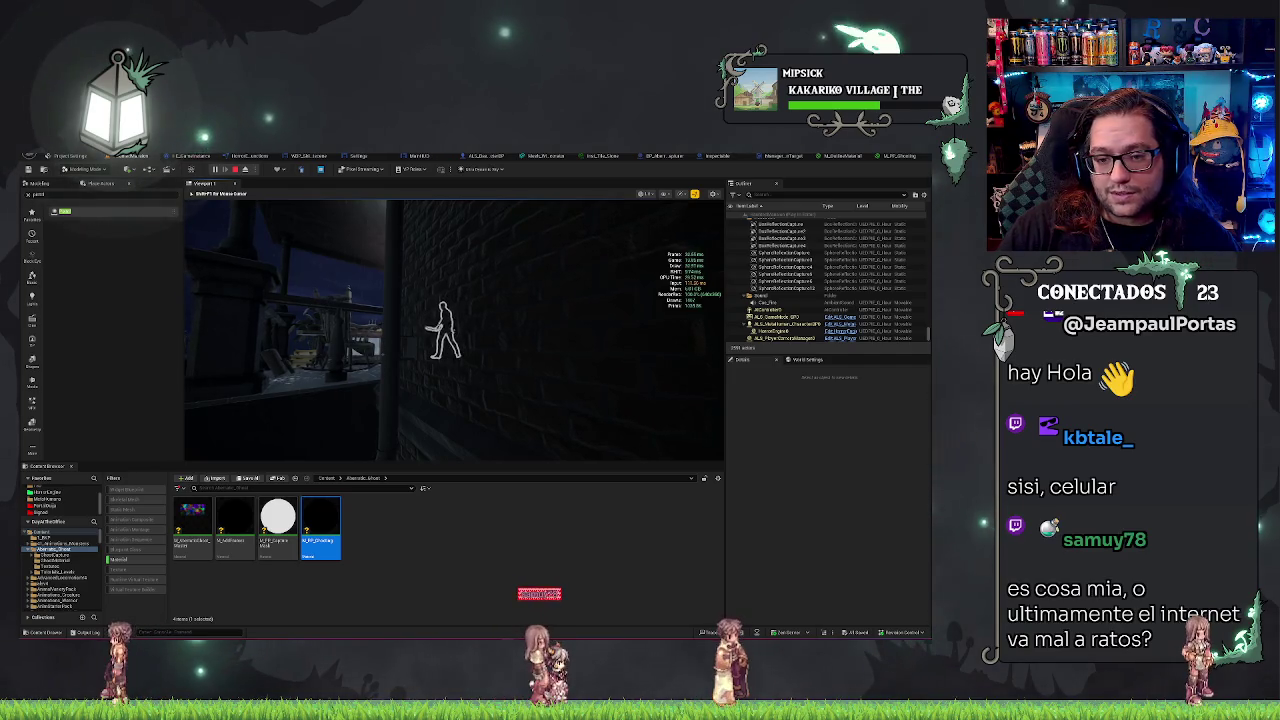
key("s")
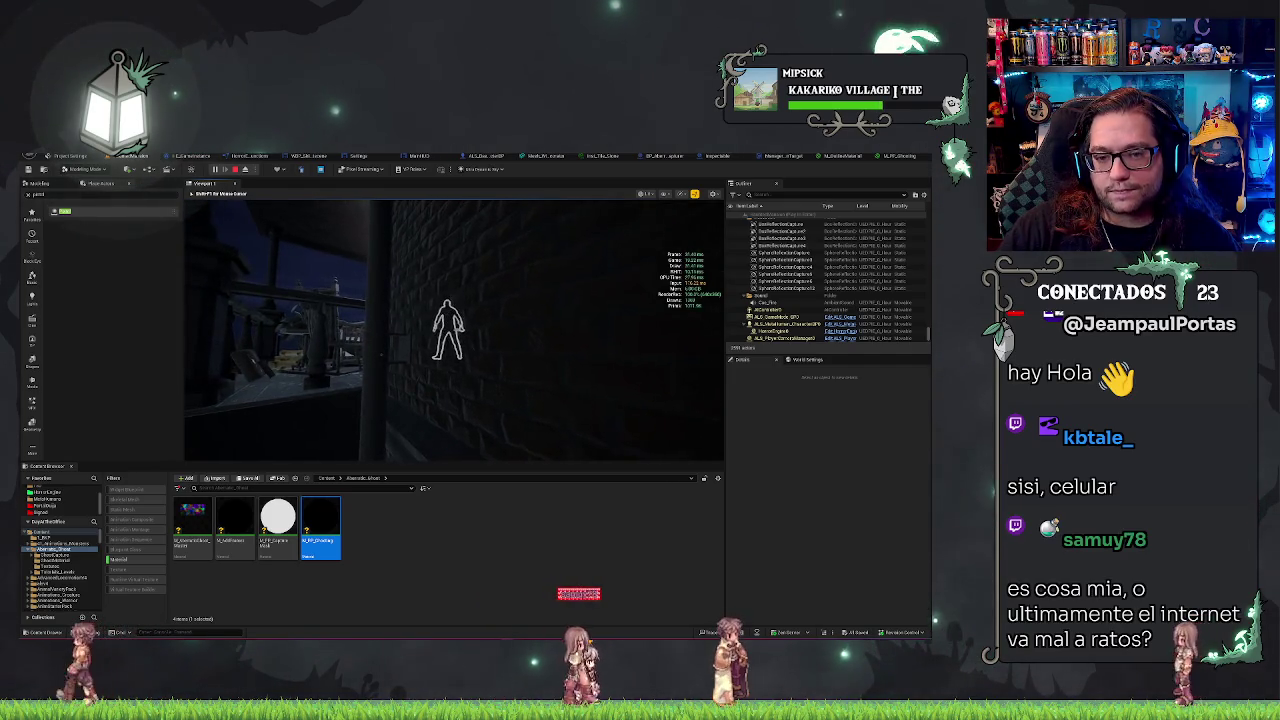
key("w")
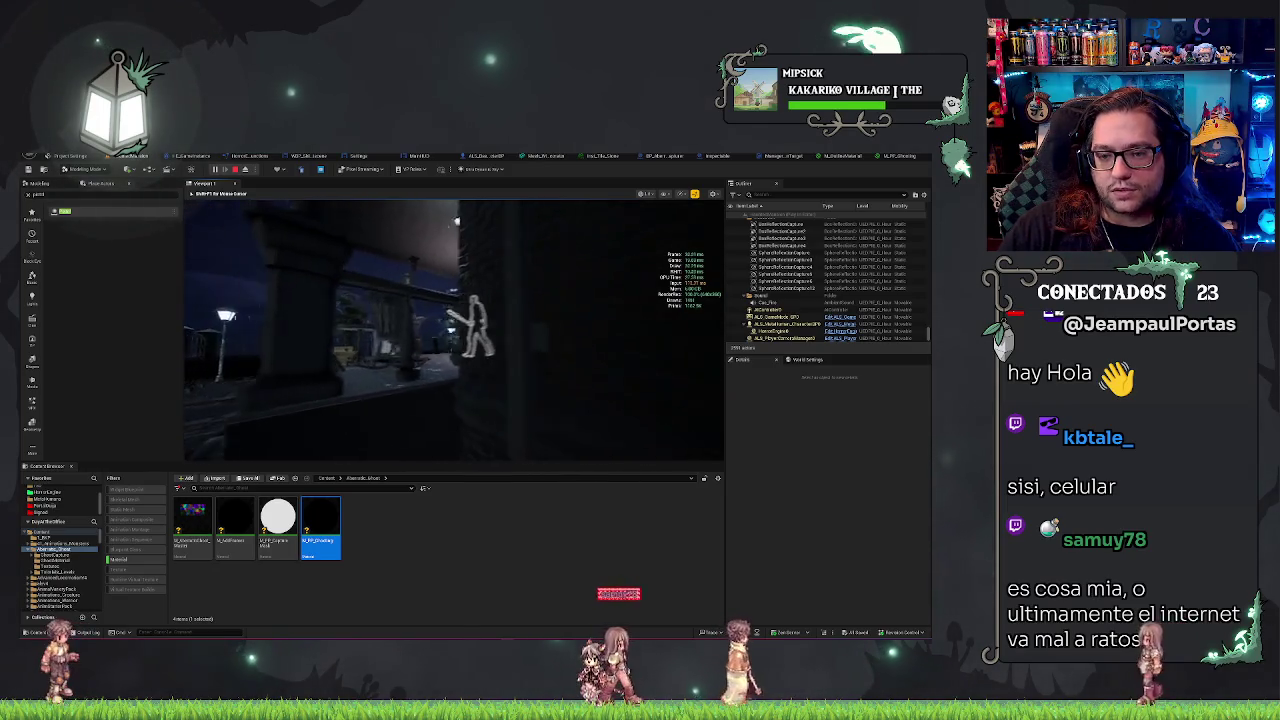
key("Escape")
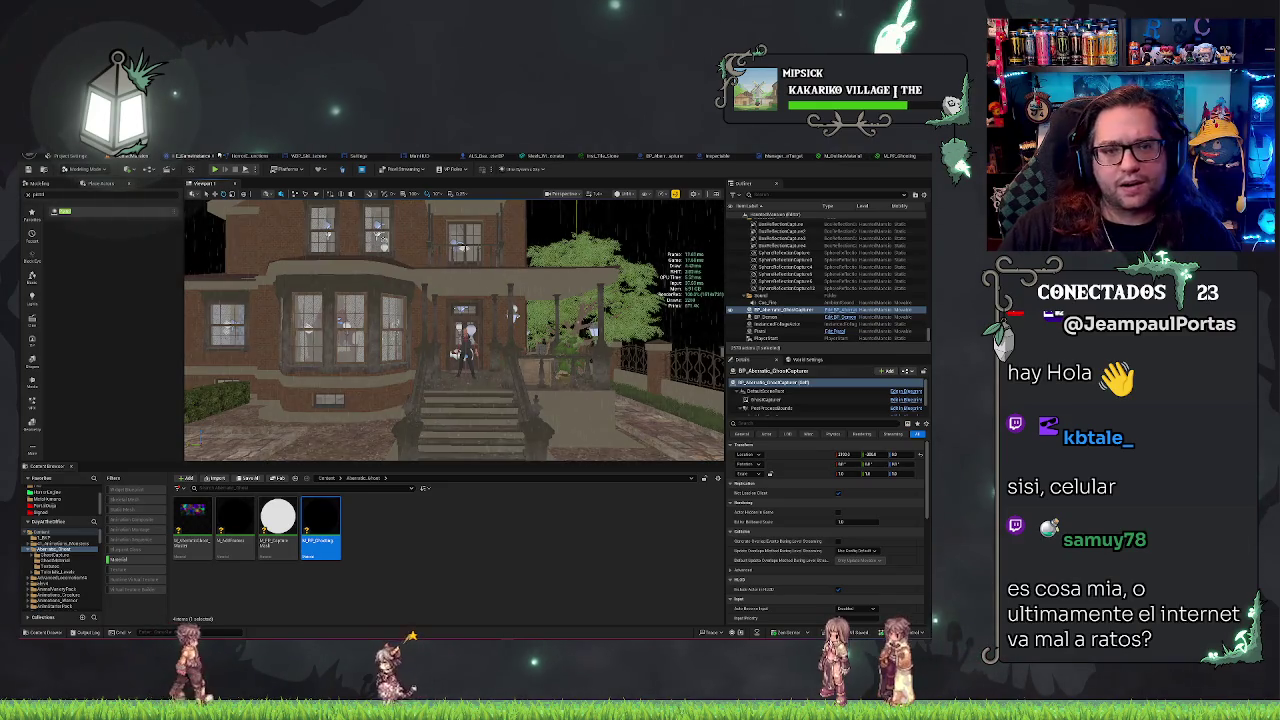
Step: Switch through the open blueprints to the ghost capturer and view its stencil setup logic
left_click(480, 157)
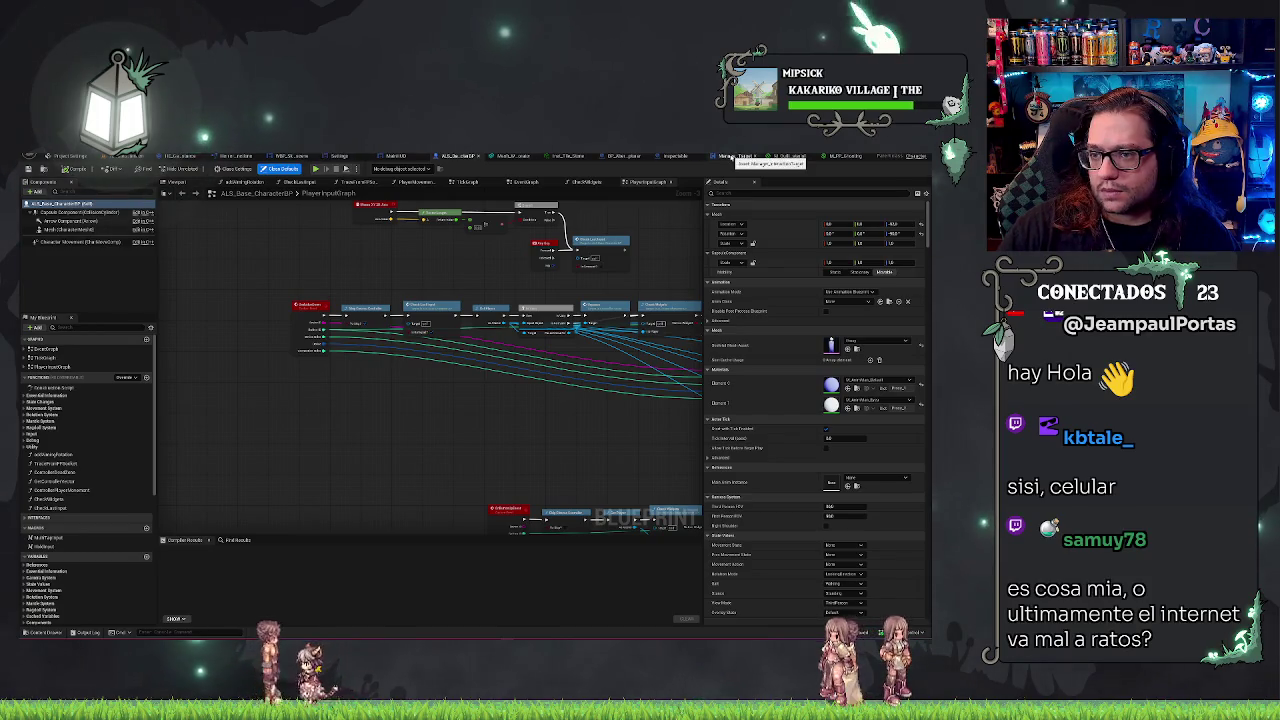
left_click(742, 157)
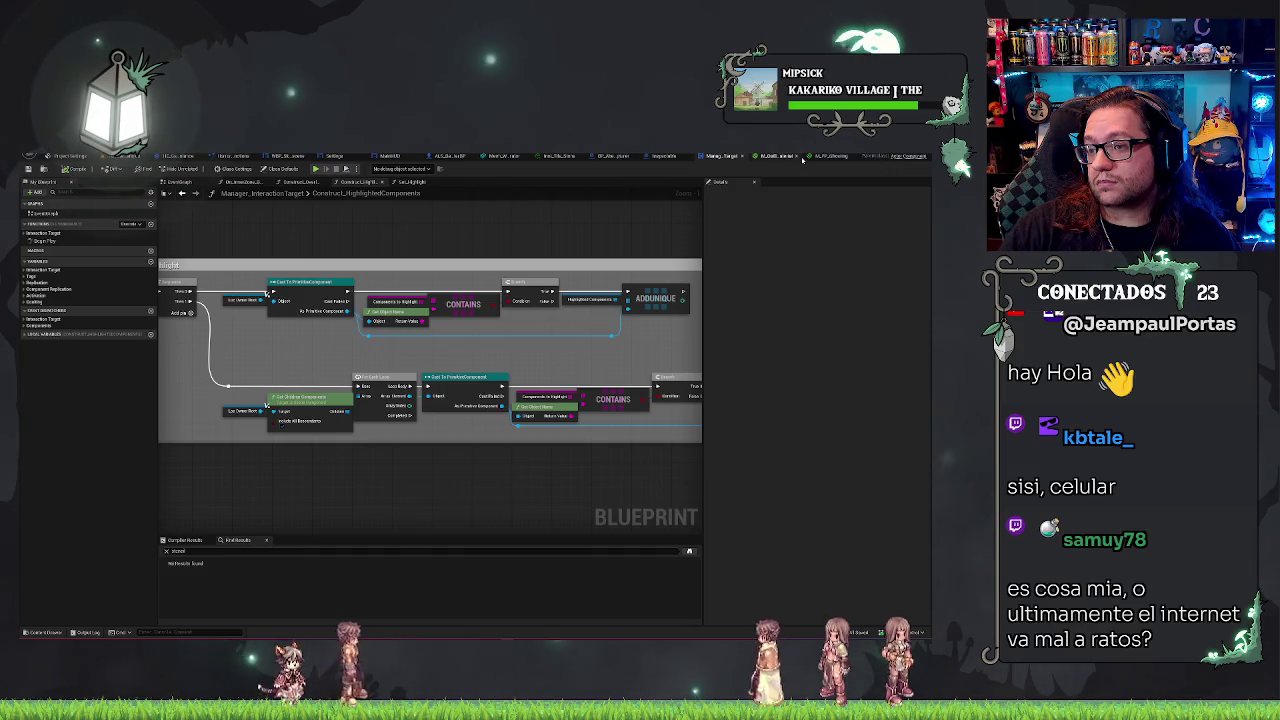
left_click(585, 157)
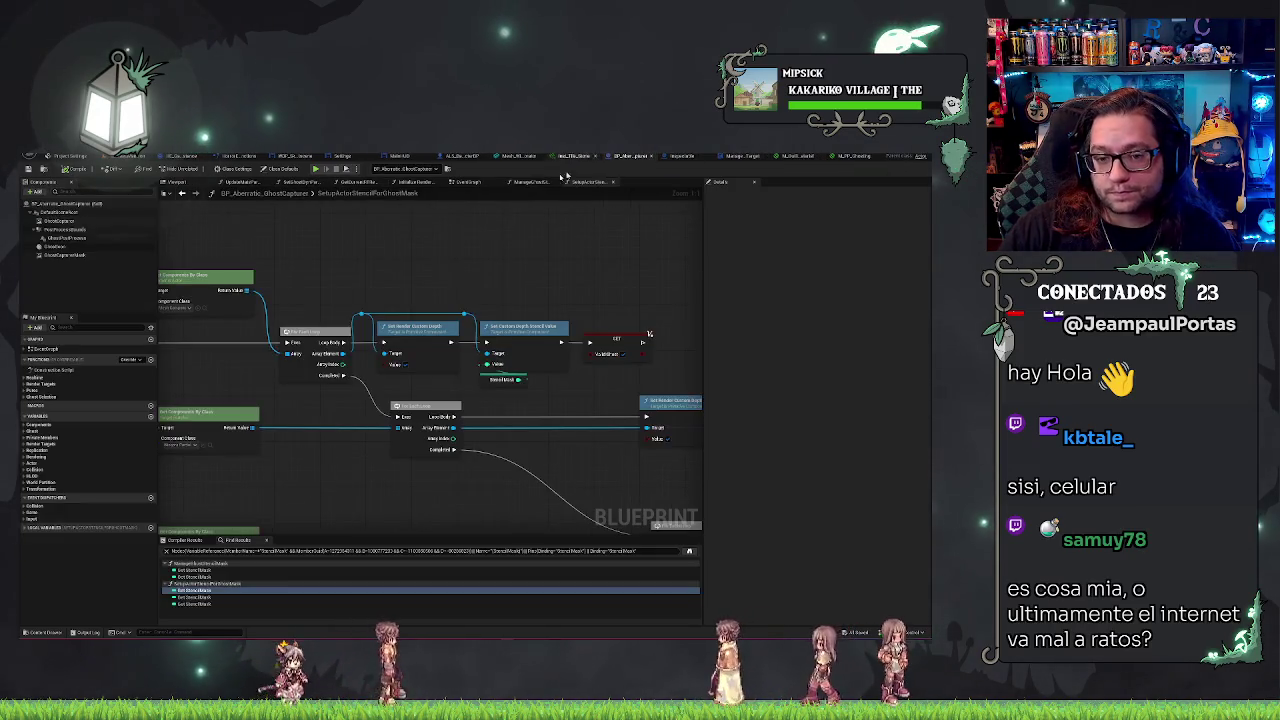
left_click_drag(424, 261, 658, 256)
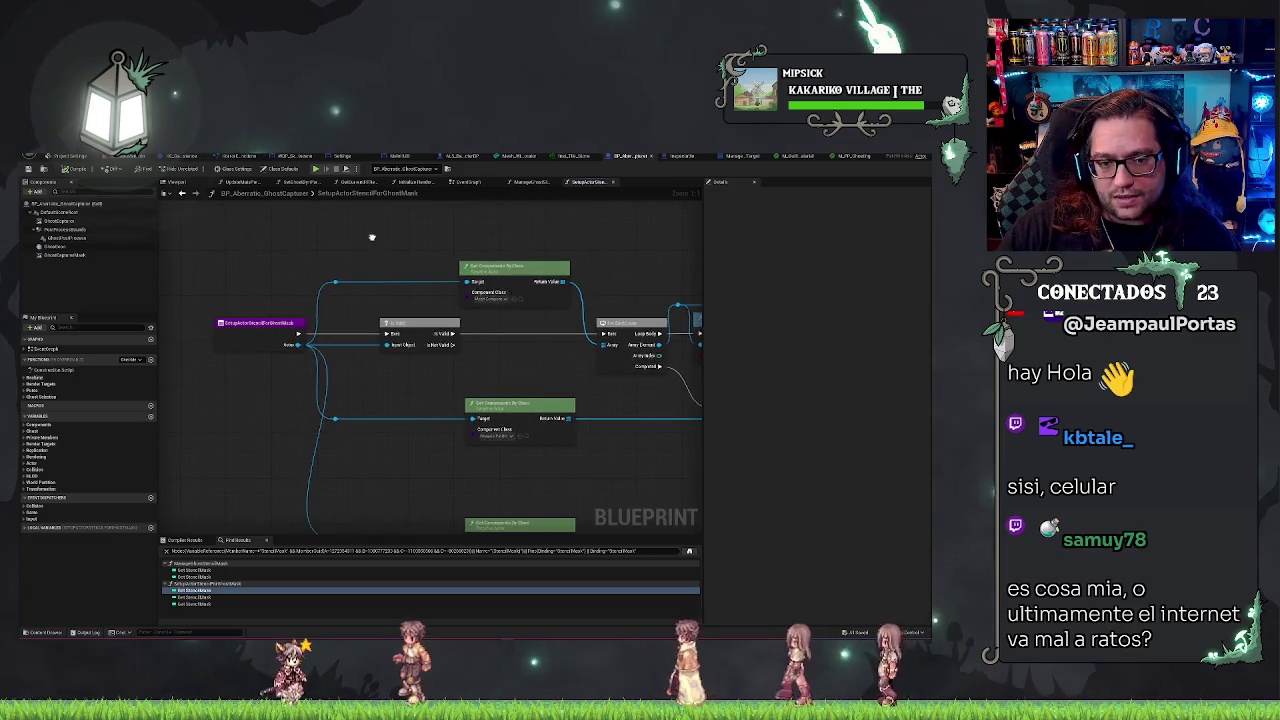
left_click_drag(371, 237, 262, 237)
Step: Inspect the Manage Actors to Ghost and Manage Ghost Stencil Mask nodes in the EventGraph, then return to the level
left_click(460, 183)
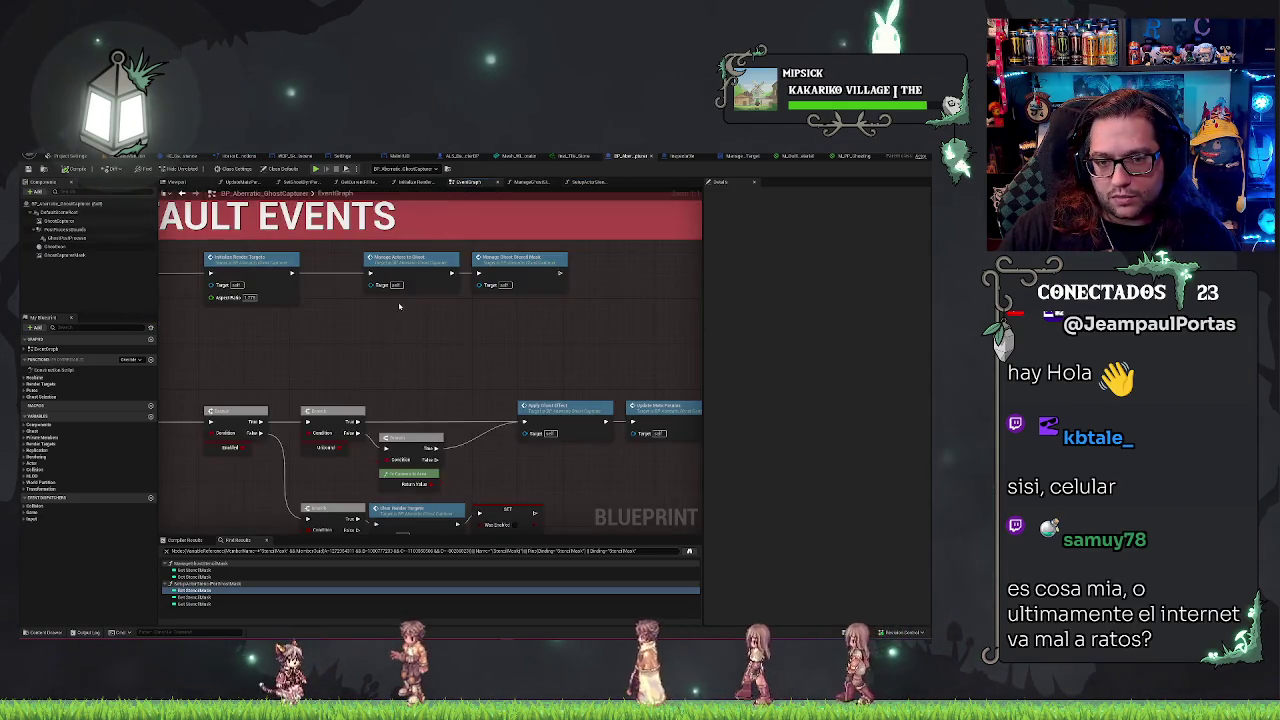
left_click(522, 282)
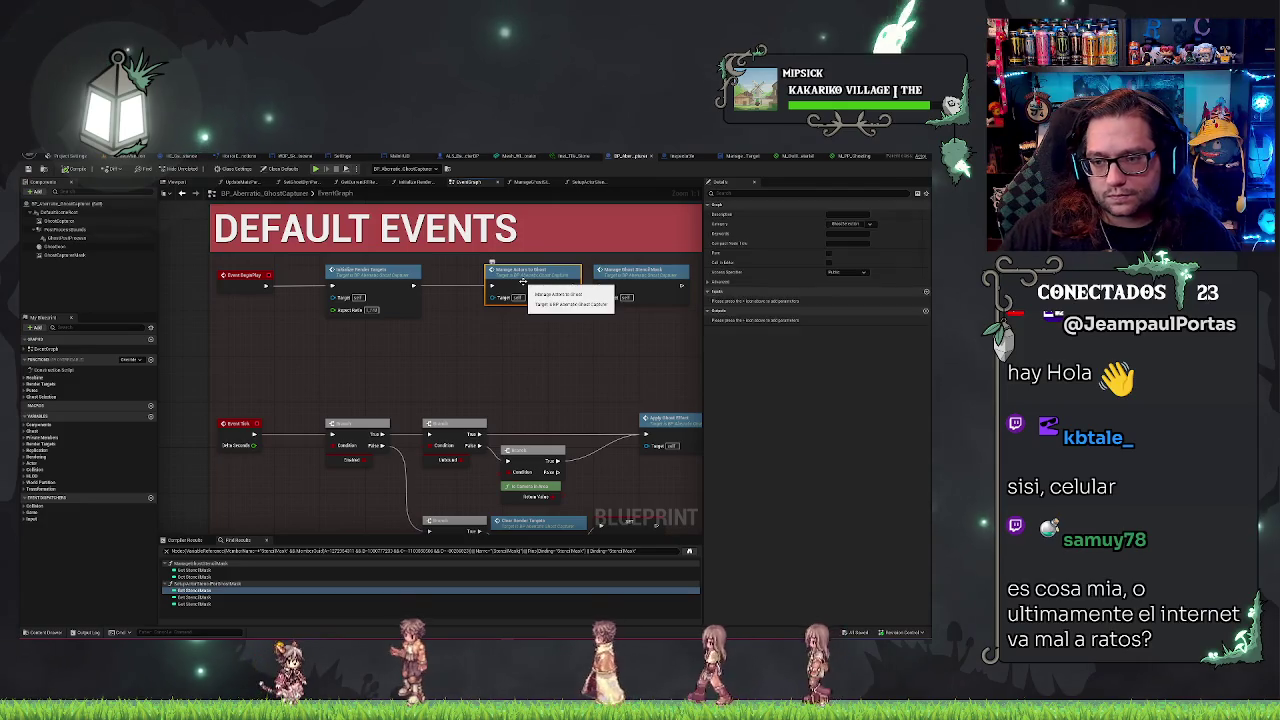
left_click_drag(522, 282, 492, 282)
left_click(631, 270)
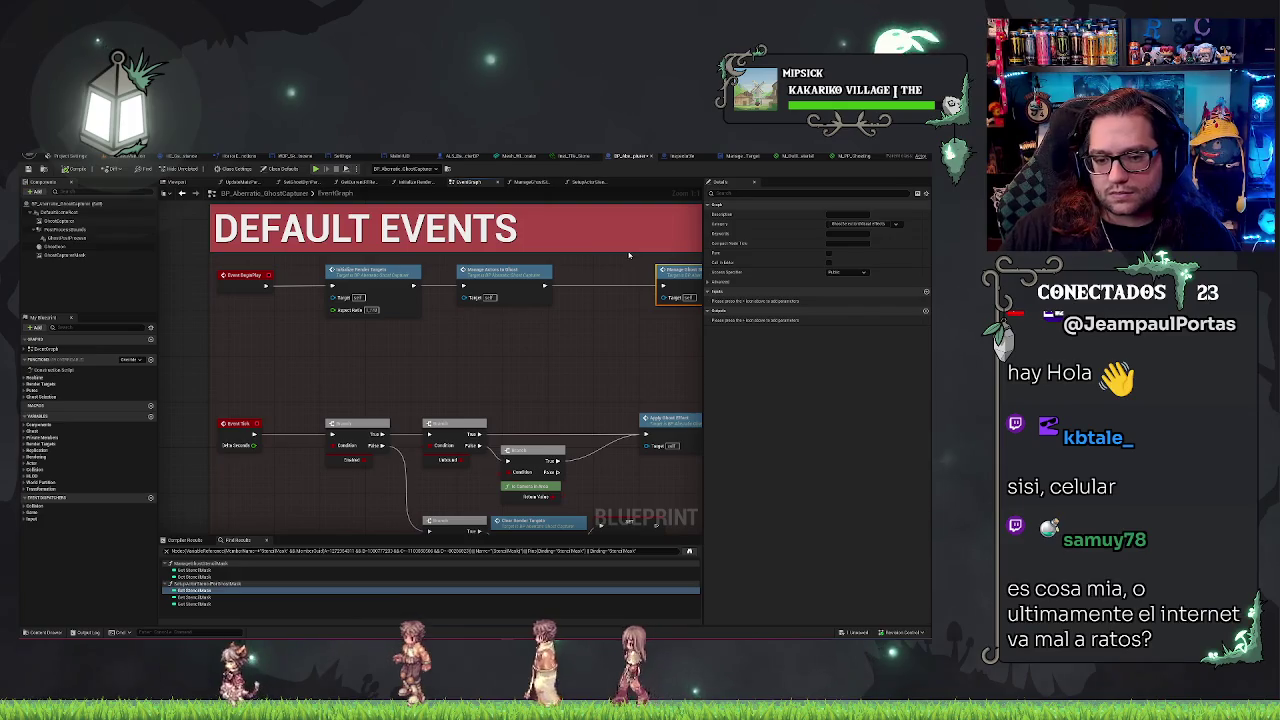
left_click(498, 292)
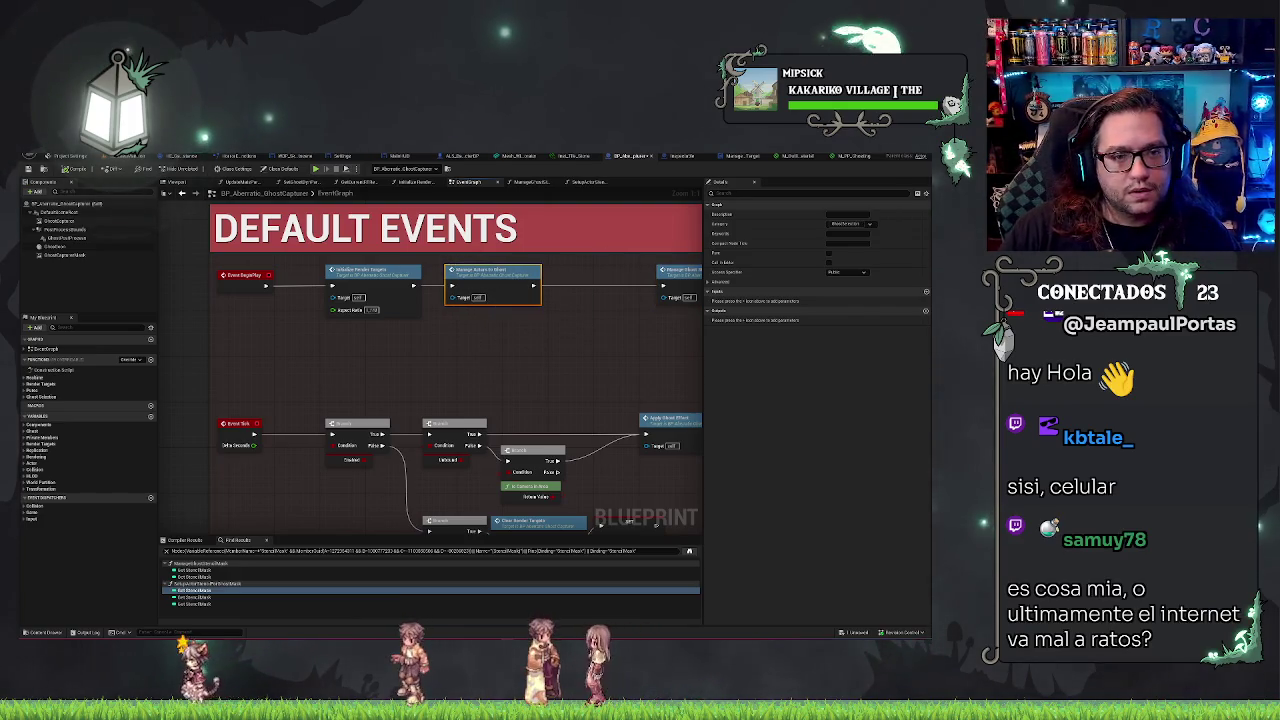
left_click(122, 157)
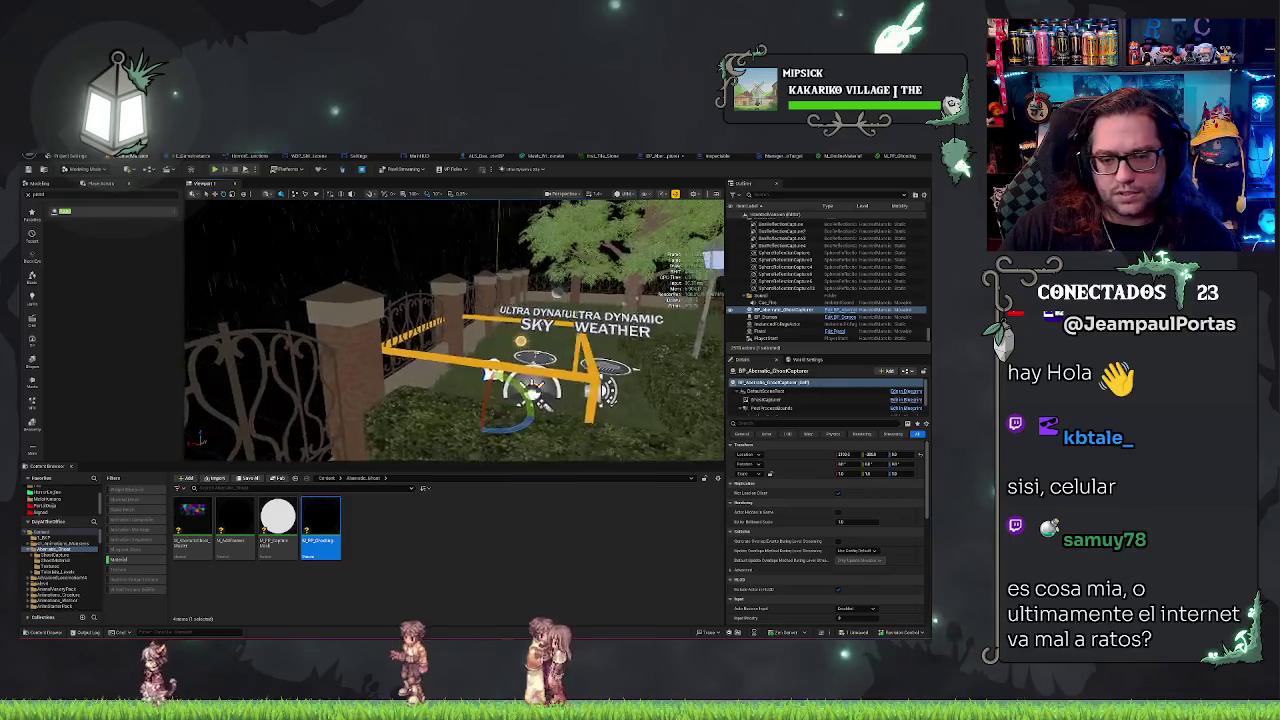
Step: Review the Post Process and Capture Settings sections in Details, then switch to the M_PP_Shooting graph
scroll(841, 563, "down", 5)
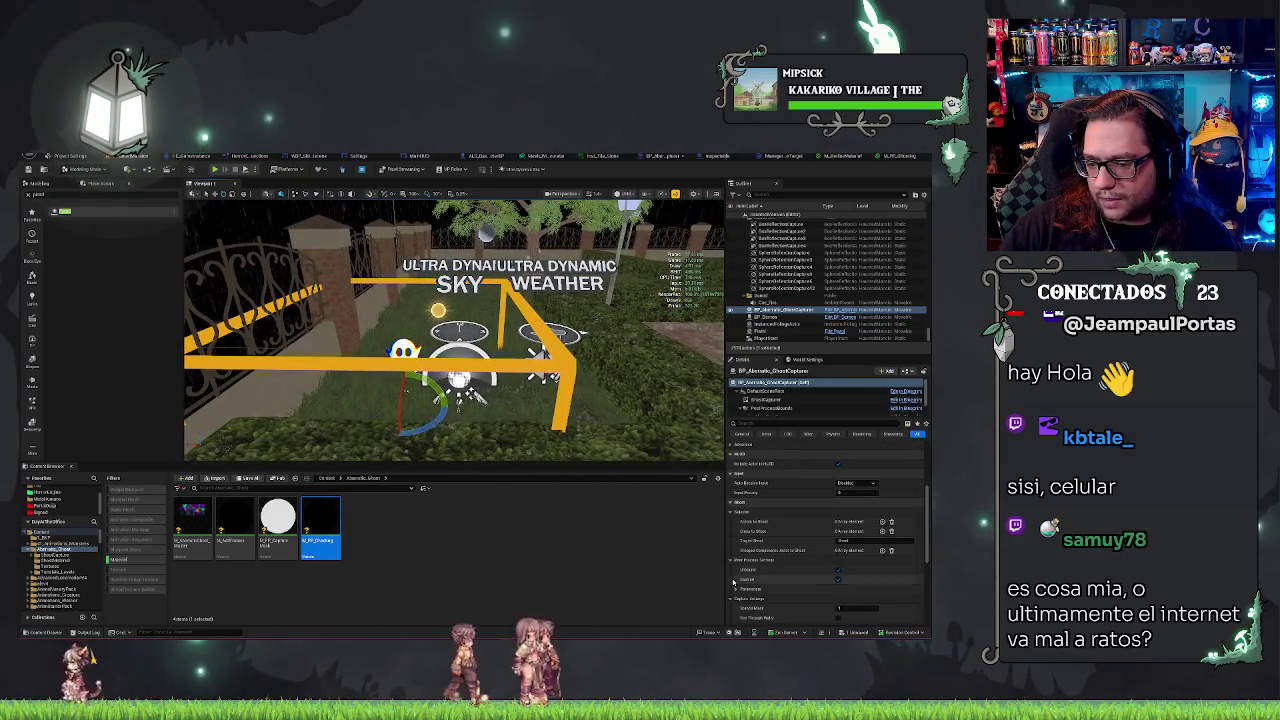
scroll(757, 549, "down", 2)
scroll(814, 523, "up", 3)
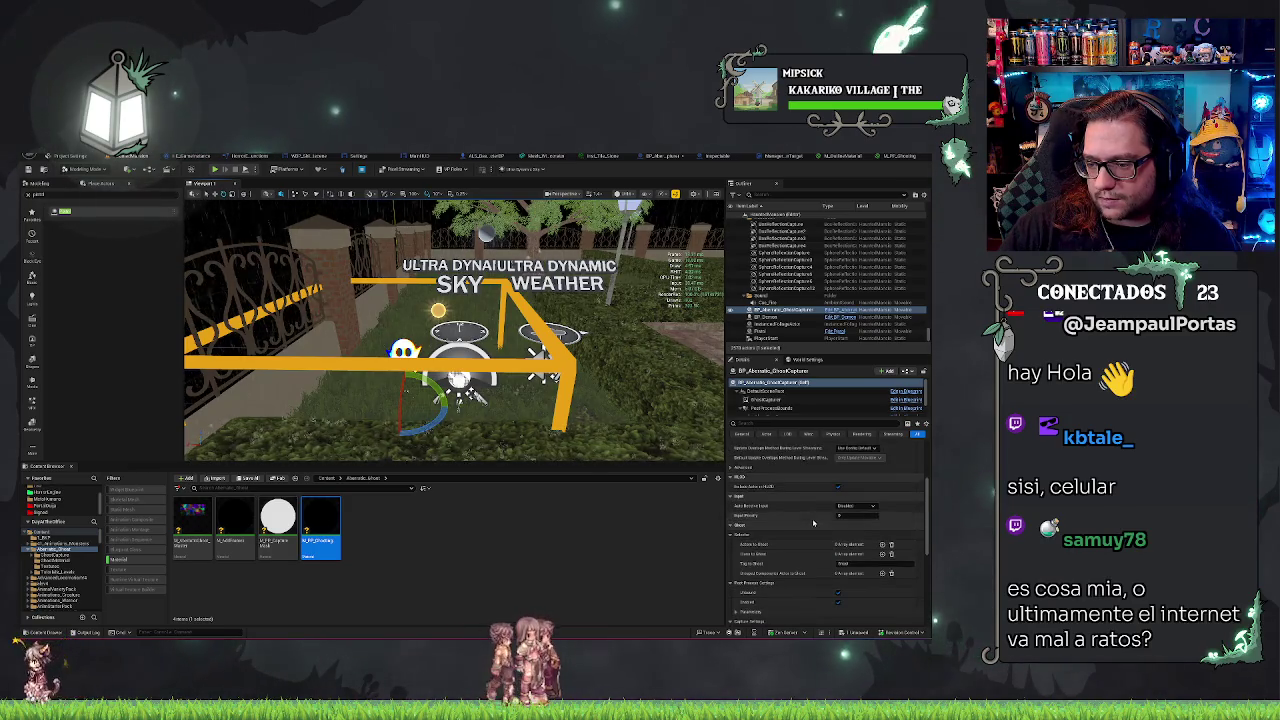
scroll(750, 550, "down", 2)
scroll(736, 565, "down", 2)
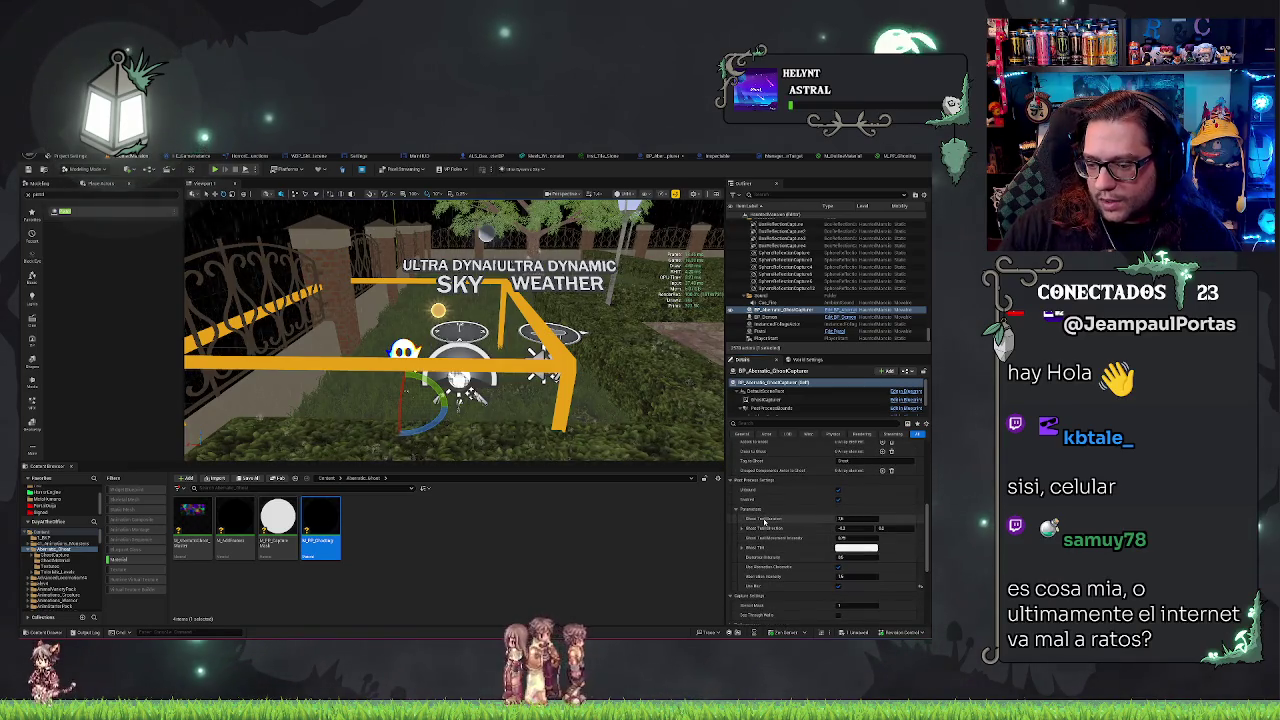
scroll(765, 521, "down", 2)
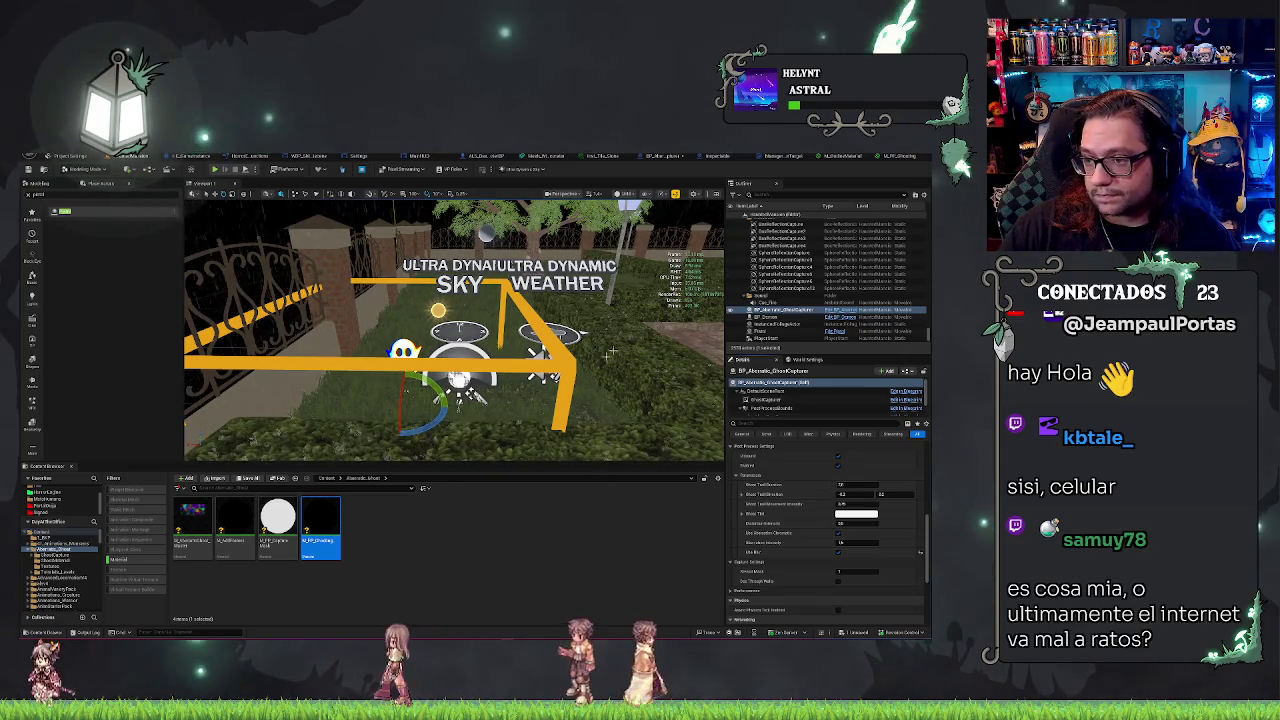
left_click(886, 156)
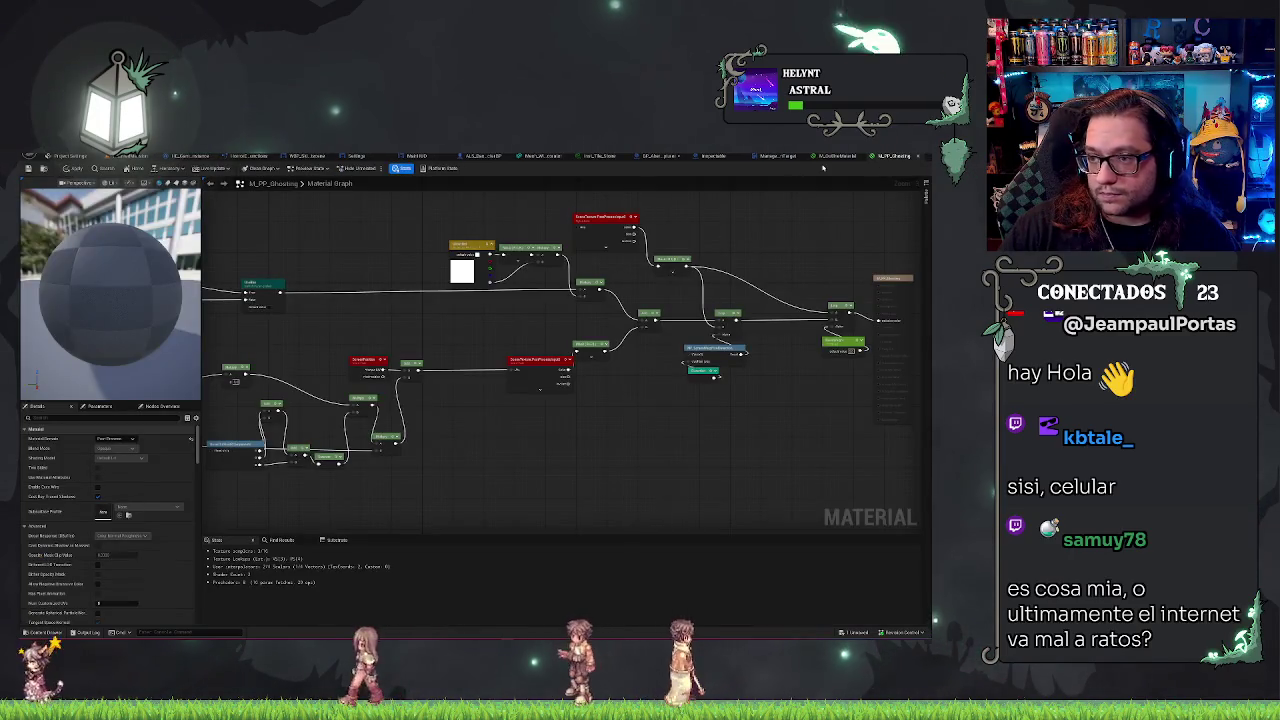
Step: Add a See Through Walls getter to the GhostCapturer event graph
left_click(664, 157)
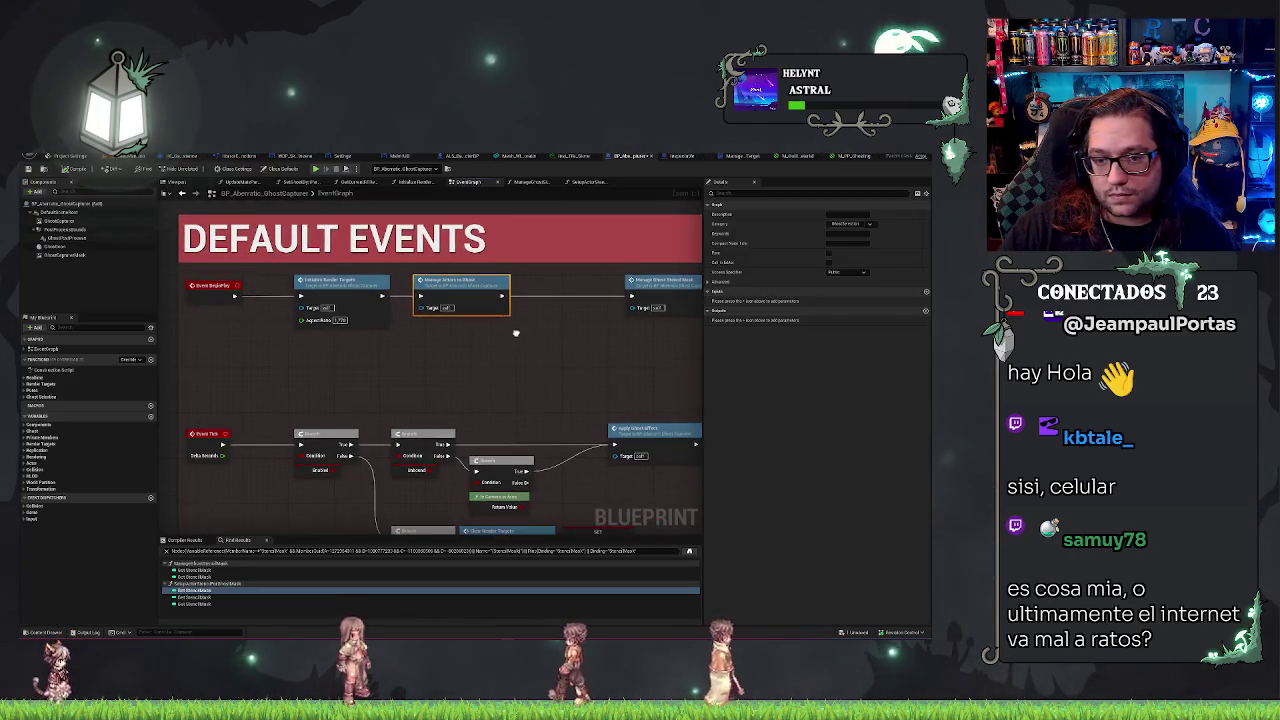
right_click(490, 354)
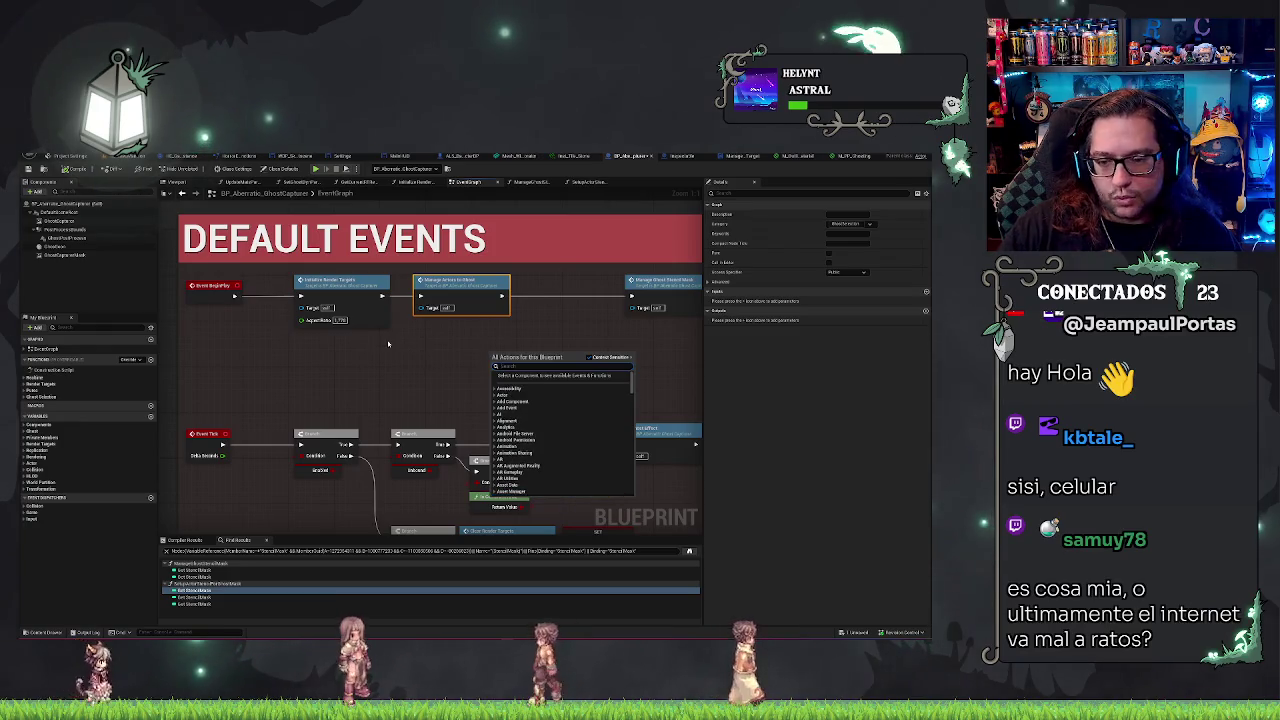
type("atsee through")
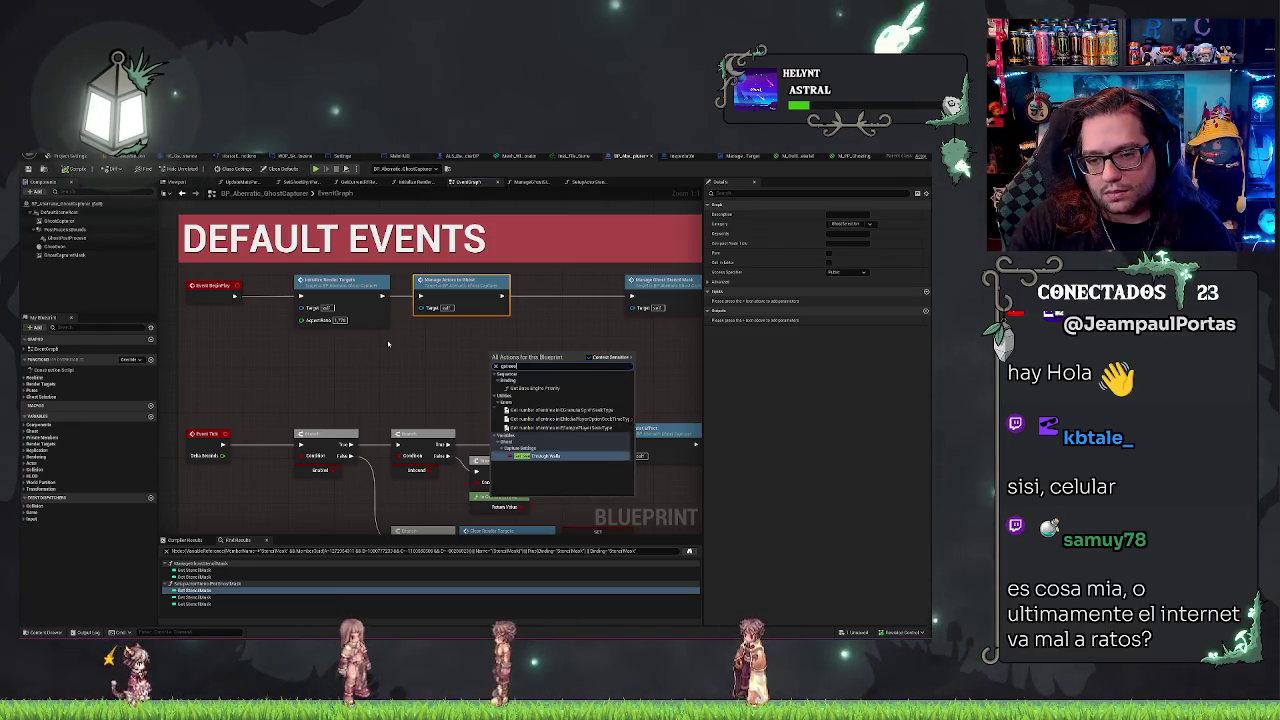
key("Return")
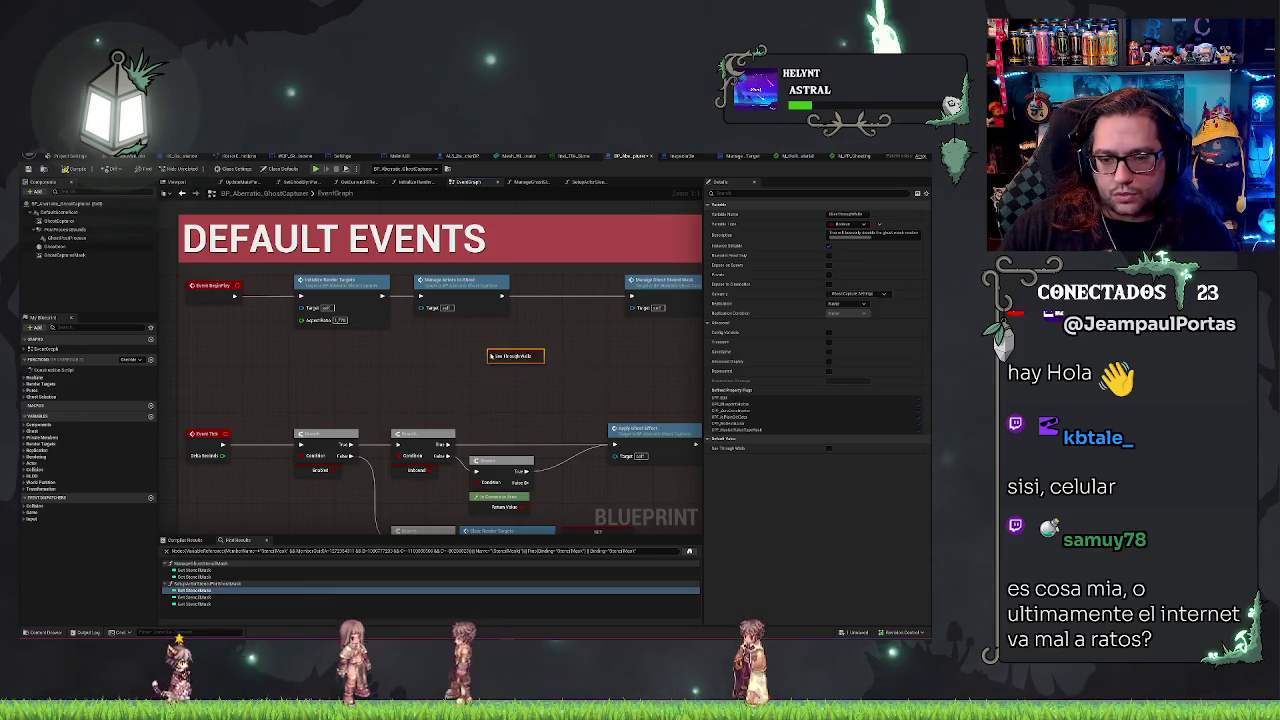
Step: Find references to See Through Walls and check its use inside ApplyGhostEffect
right_click(495, 357)
mouse_move(540, 429)
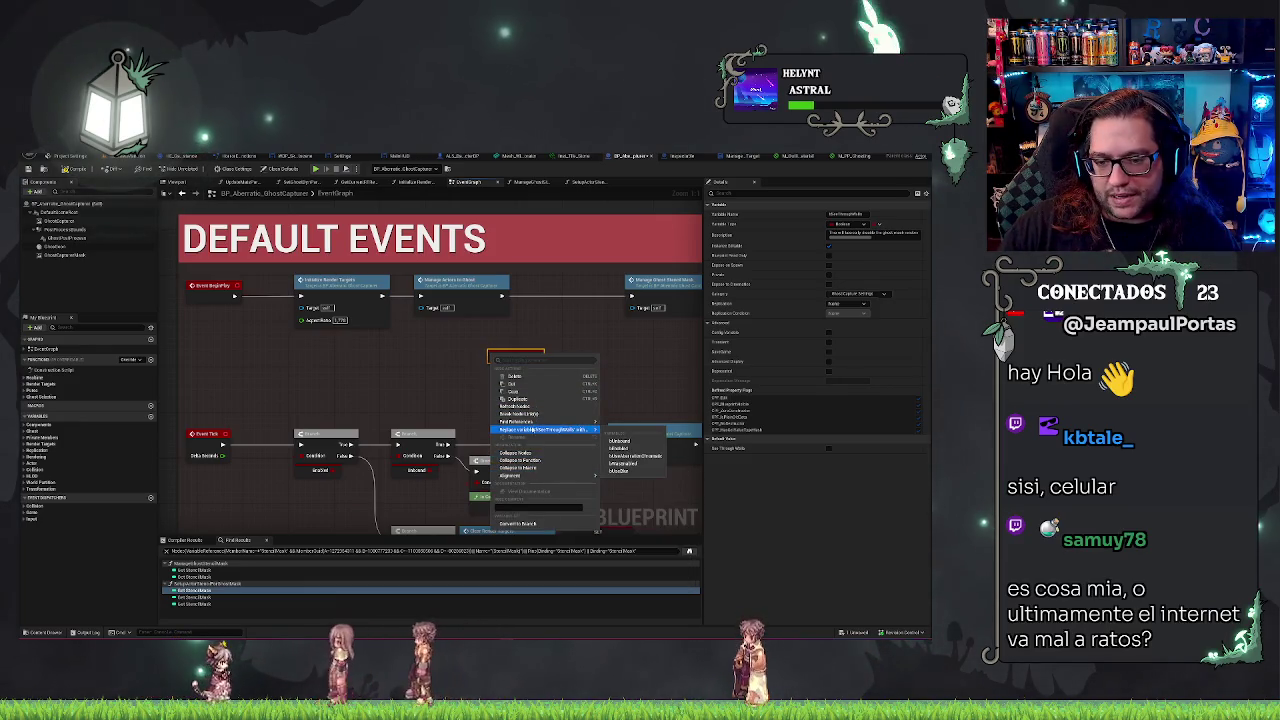
left_click(620, 425)
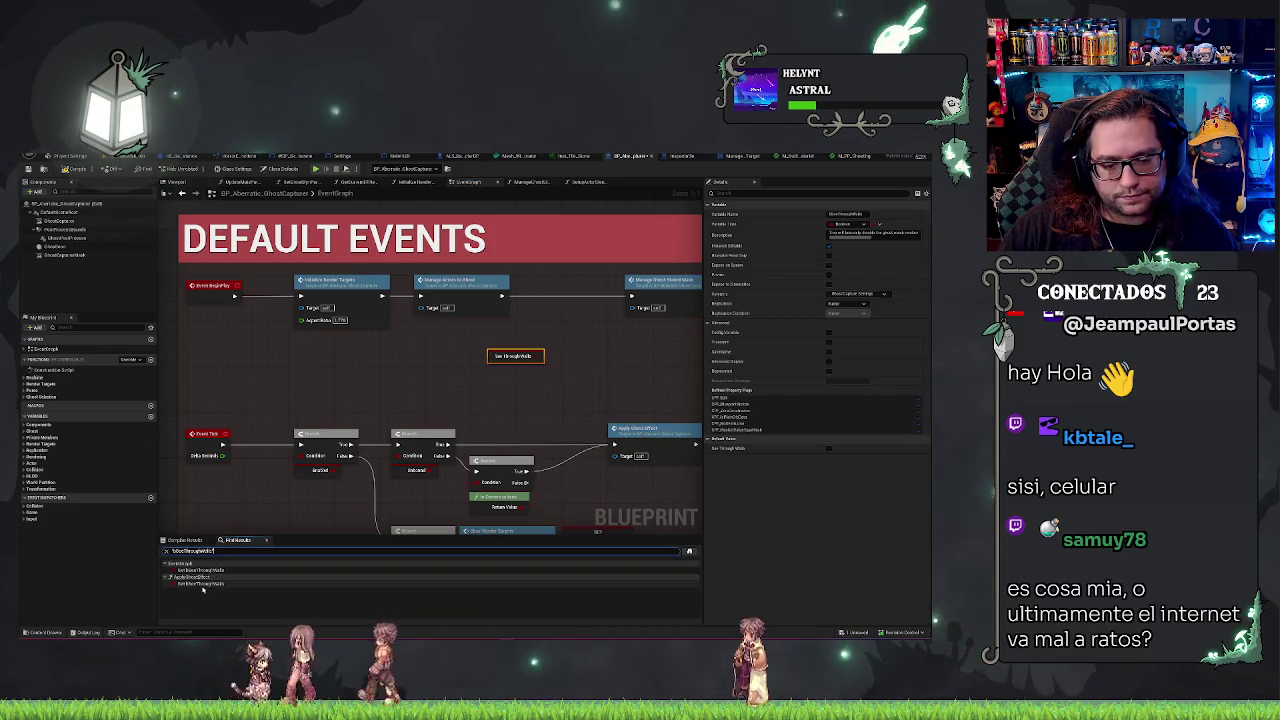
double_click(200, 576)
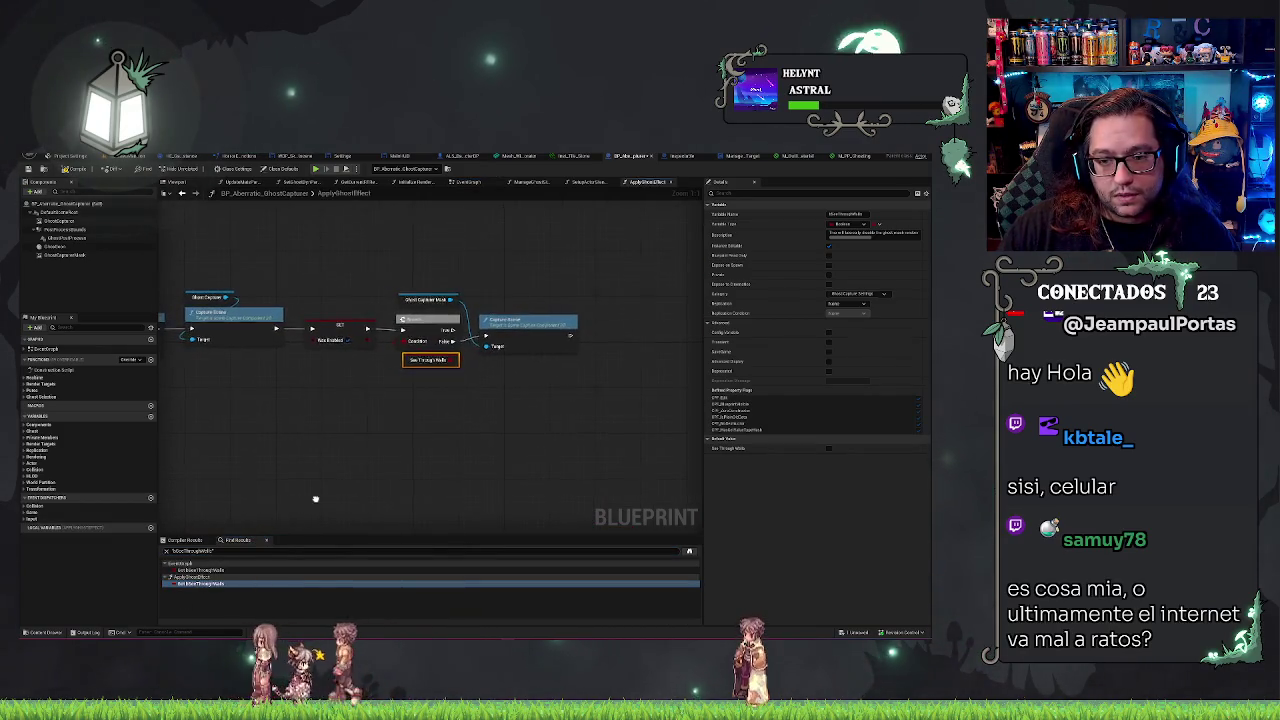
mouse_move(326, 499)
left_mouse_down()
mouse_move(675, 512)
mouse_move(336, 512)
left_mouse_up()
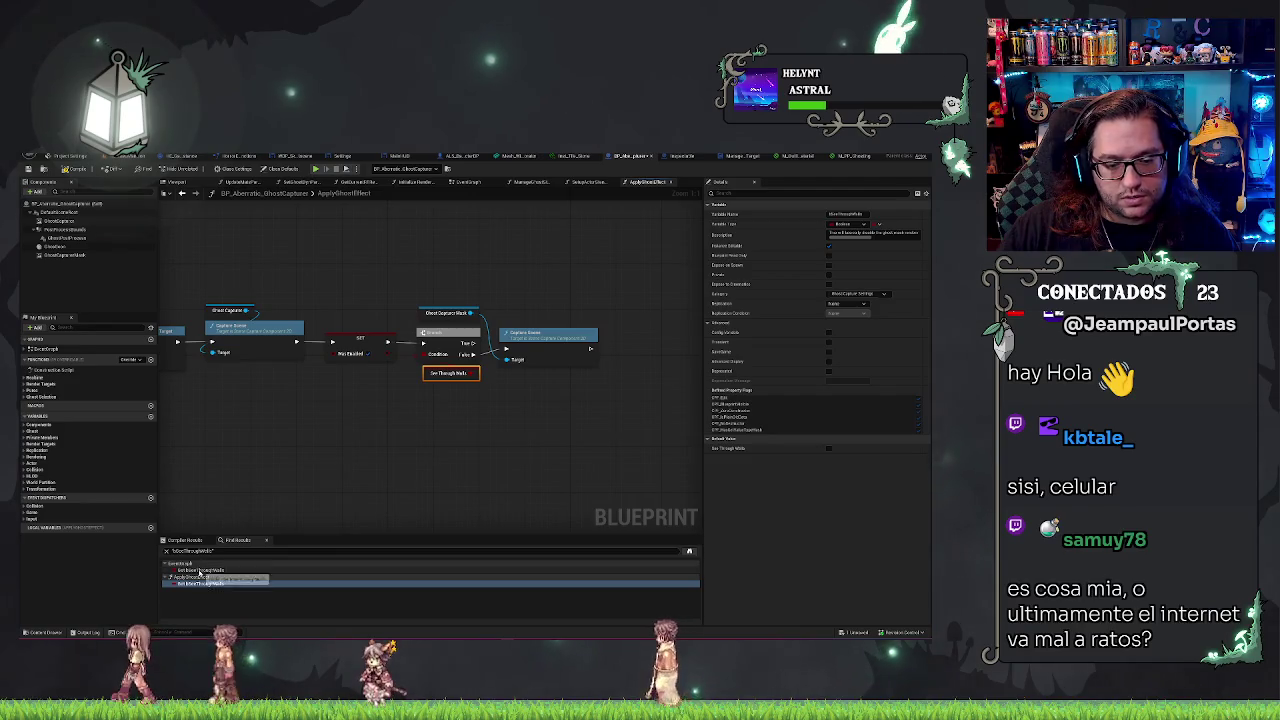
double_click(200, 571)
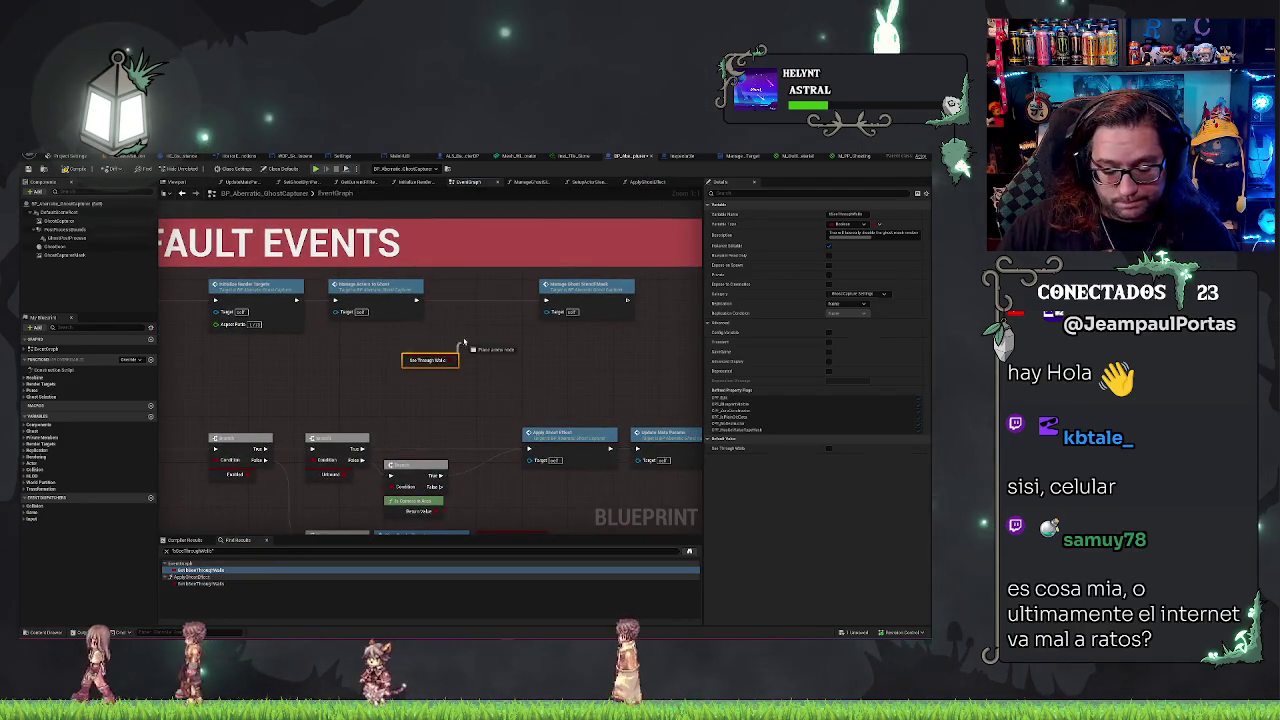
Step: Place a Branch node with the See Through Walls getter beneath it, then return to the level editor
left_click(470, 320)
key("ctrl+z")
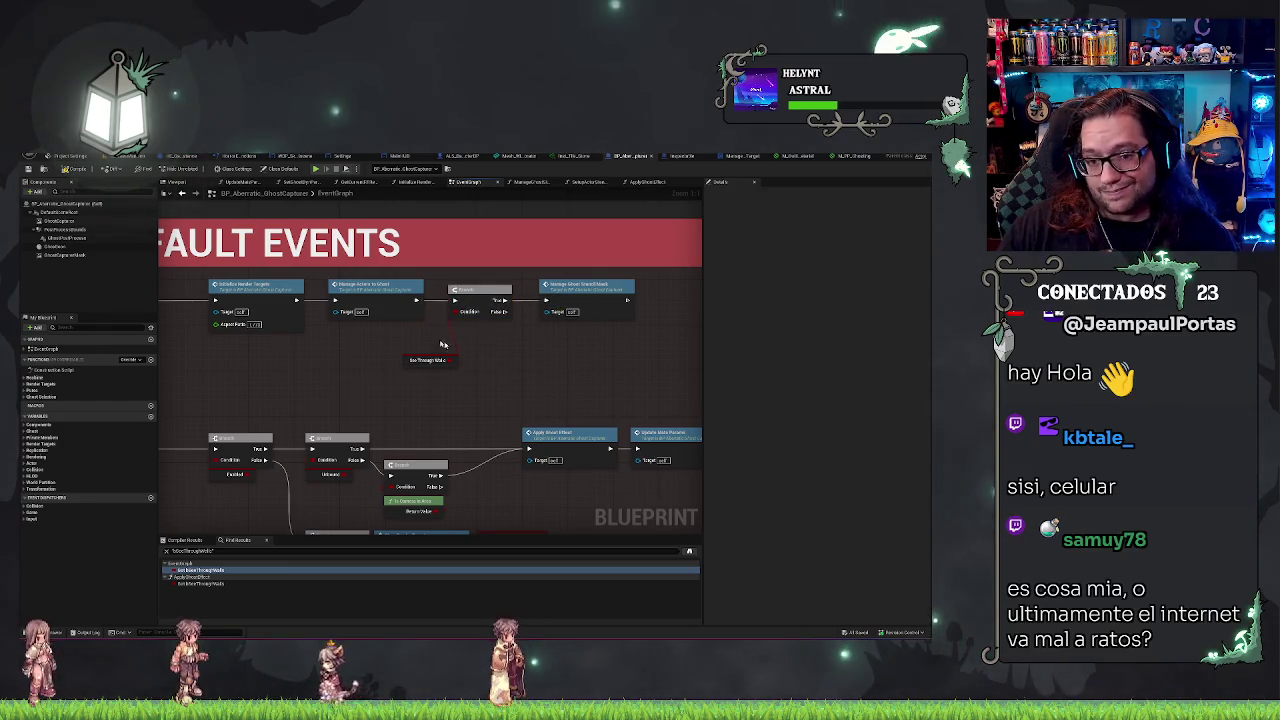
left_click_drag(404, 363, 381, 349)
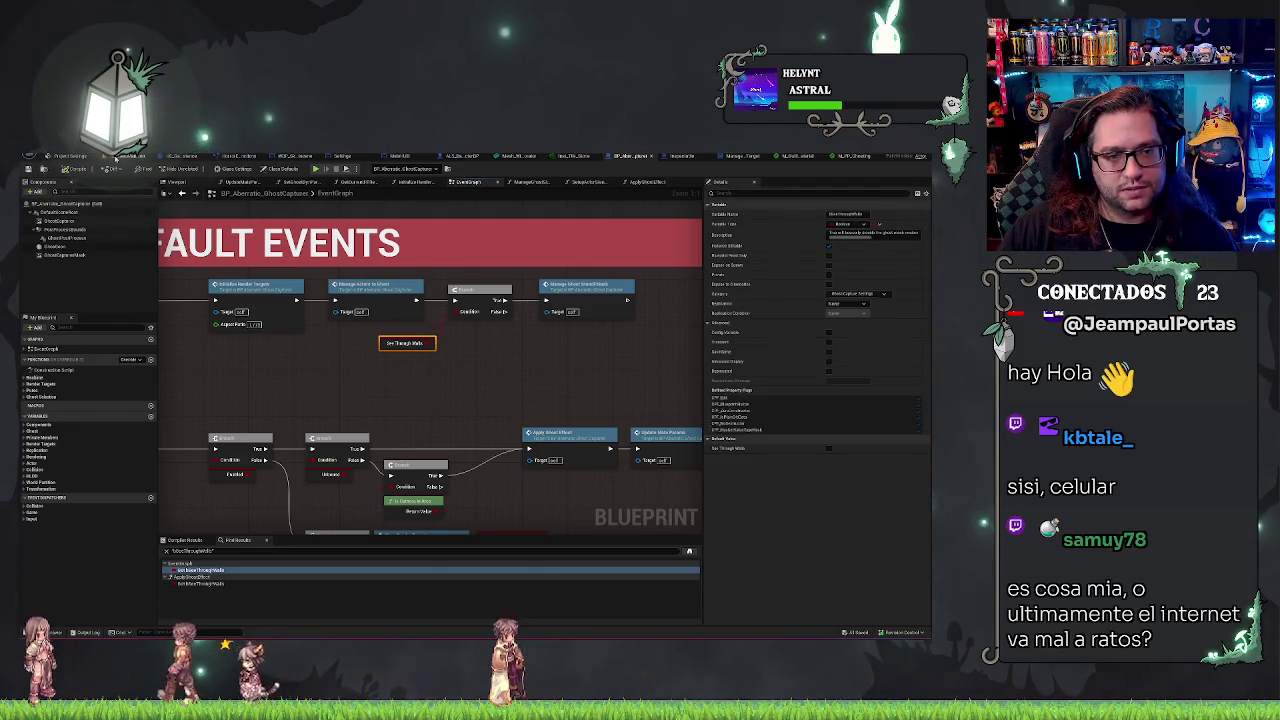
left_click(115, 157)
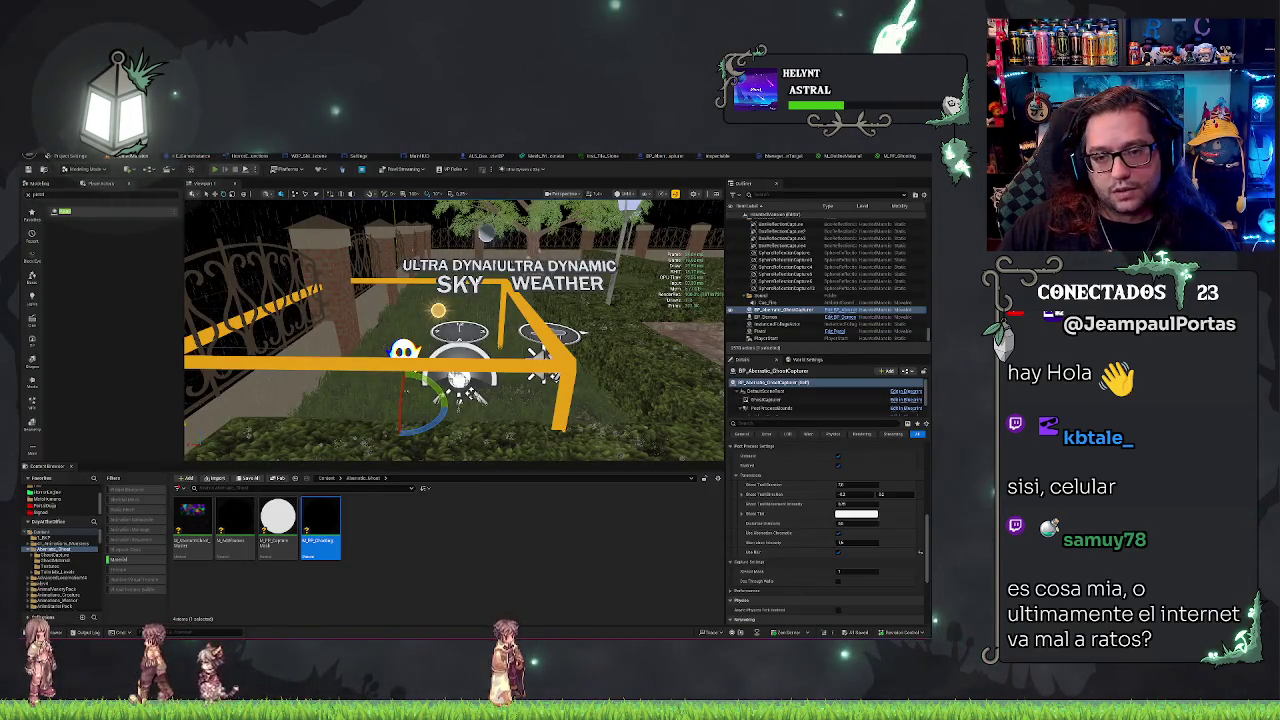
Step: Play-test the level to check the ghost outline, then reopen the GhostCapturer event graph
key("alt+p")
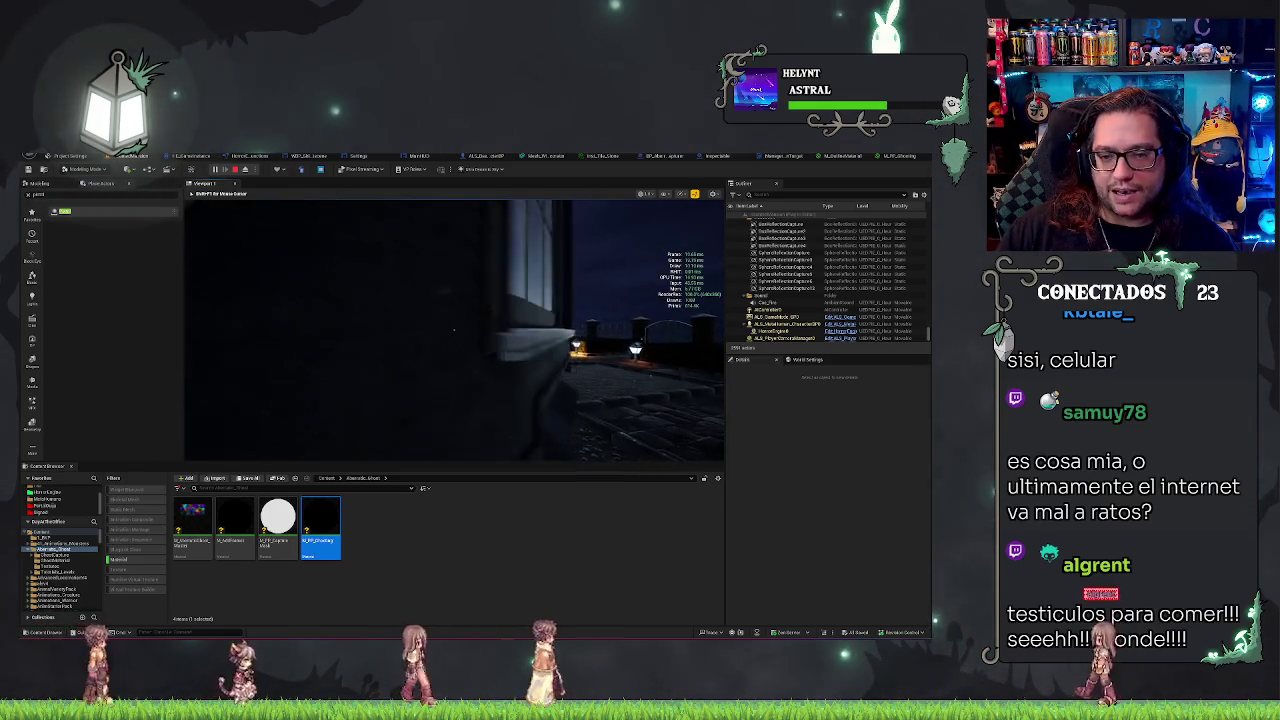
key("Escape")
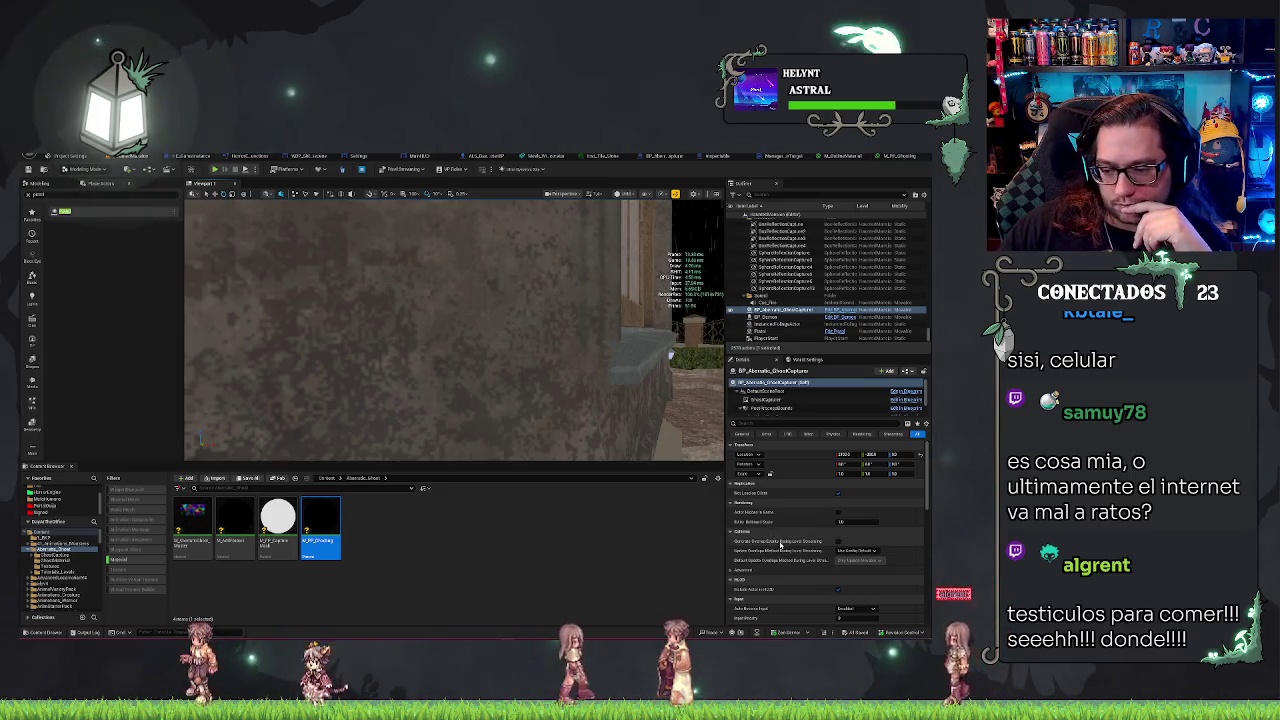
scroll(780, 545, "down", 10)
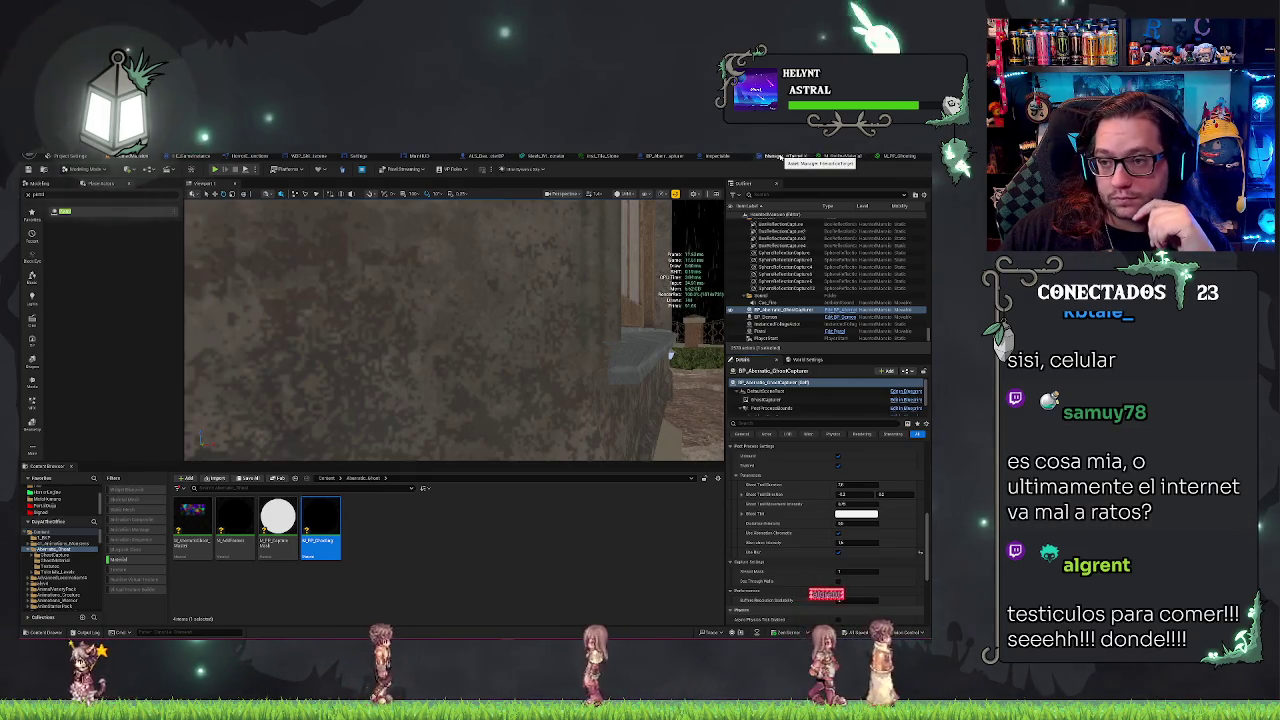
left_click(665, 156)
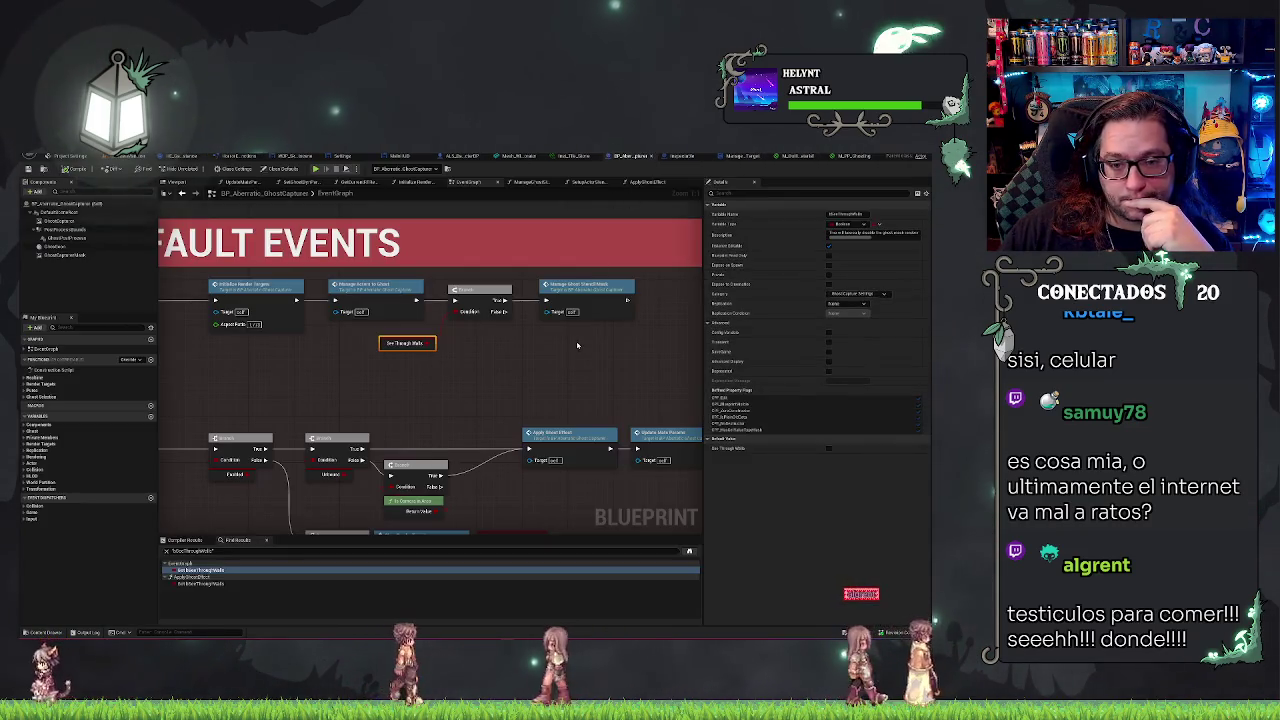
Step: Open the ApplyGhostEffect function and look over its nodes before switching to M_PP_Shooting
left_click_drag(463, 350, 582, 360)
double_click(569, 429)
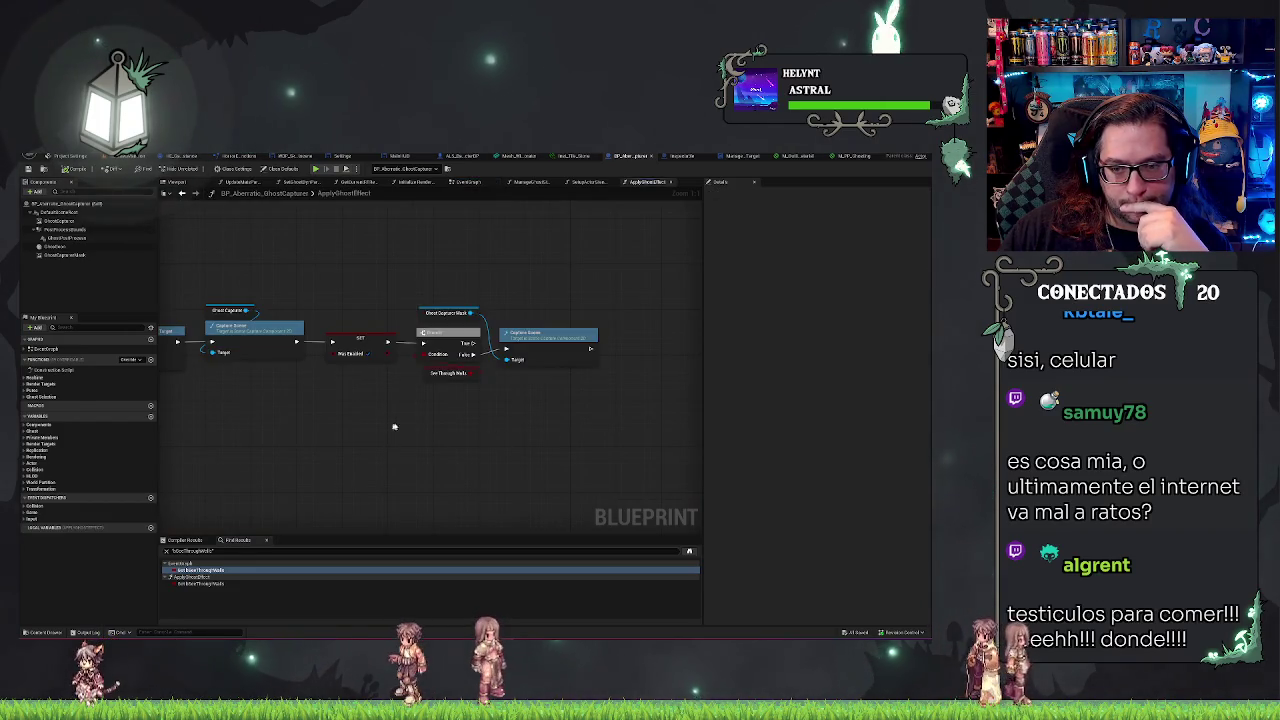
mouse_move(530, 333)
left_mouse_down()
mouse_move(550, 331)
mouse_move(599, 268)
mouse_move(446, 271)
mouse_move(458, 270)
mouse_move(465, 297)
mouse_move(395, 302)
left_mouse_up()
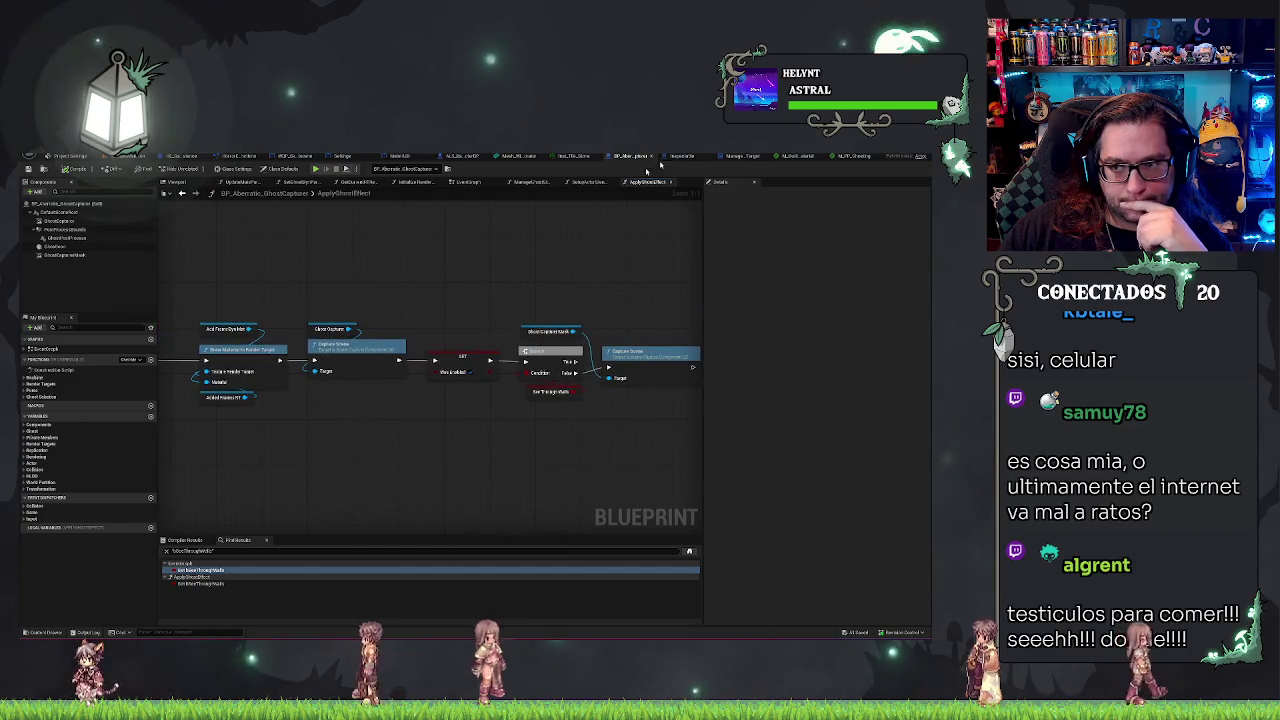
left_click(830, 157)
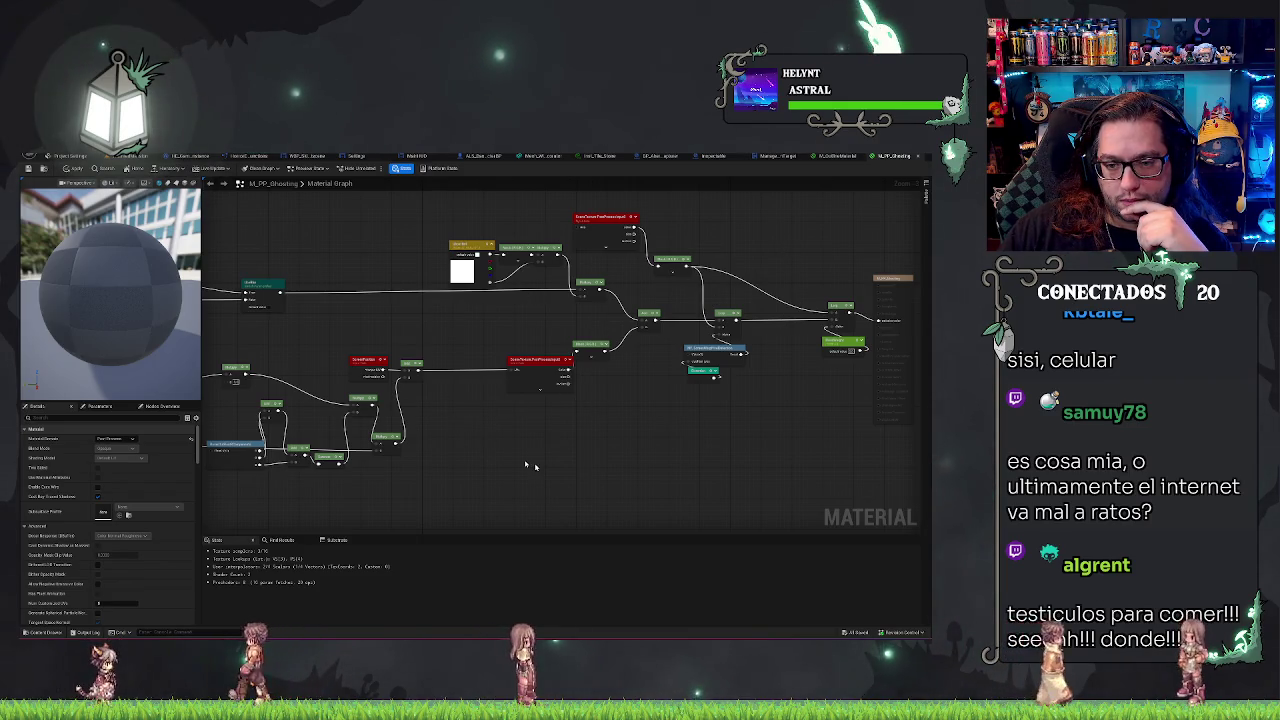
Step: Tidy the SceneTexture node, save M_PP_Shooting, and return to the level editor
left_click_drag(606, 471, 577, 473)
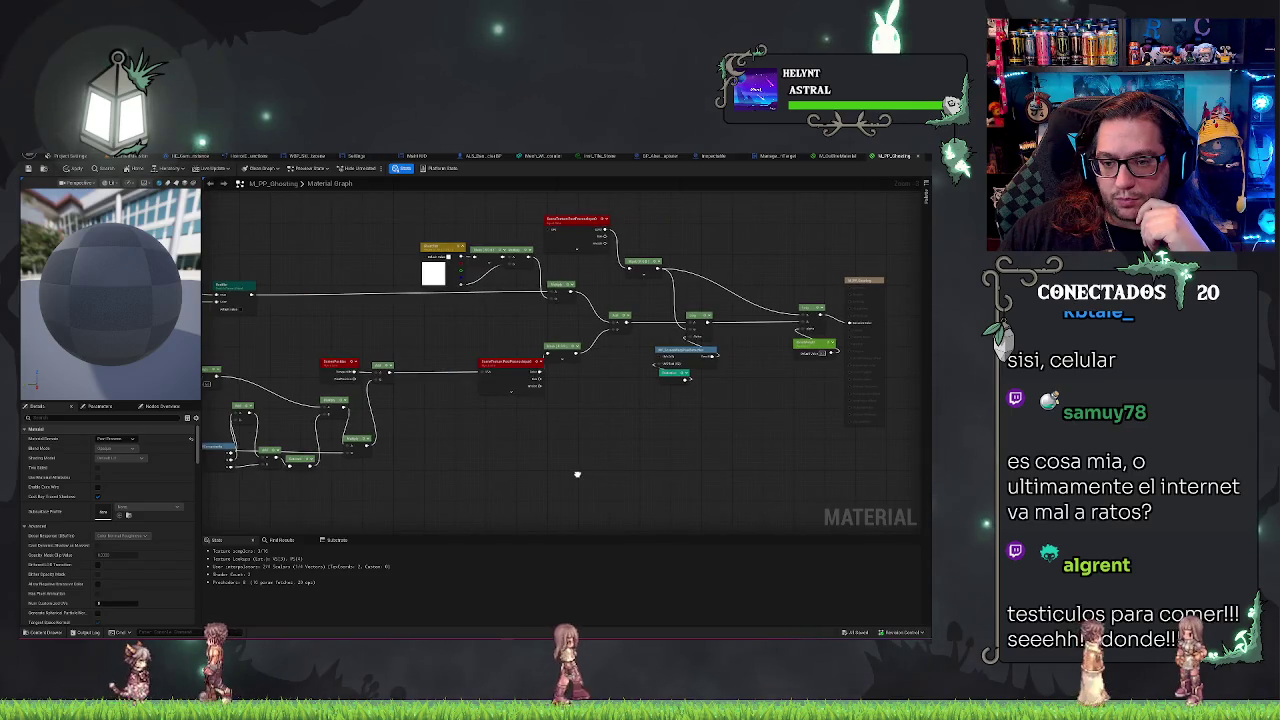
left_click(510, 378)
key("ctrl+z")
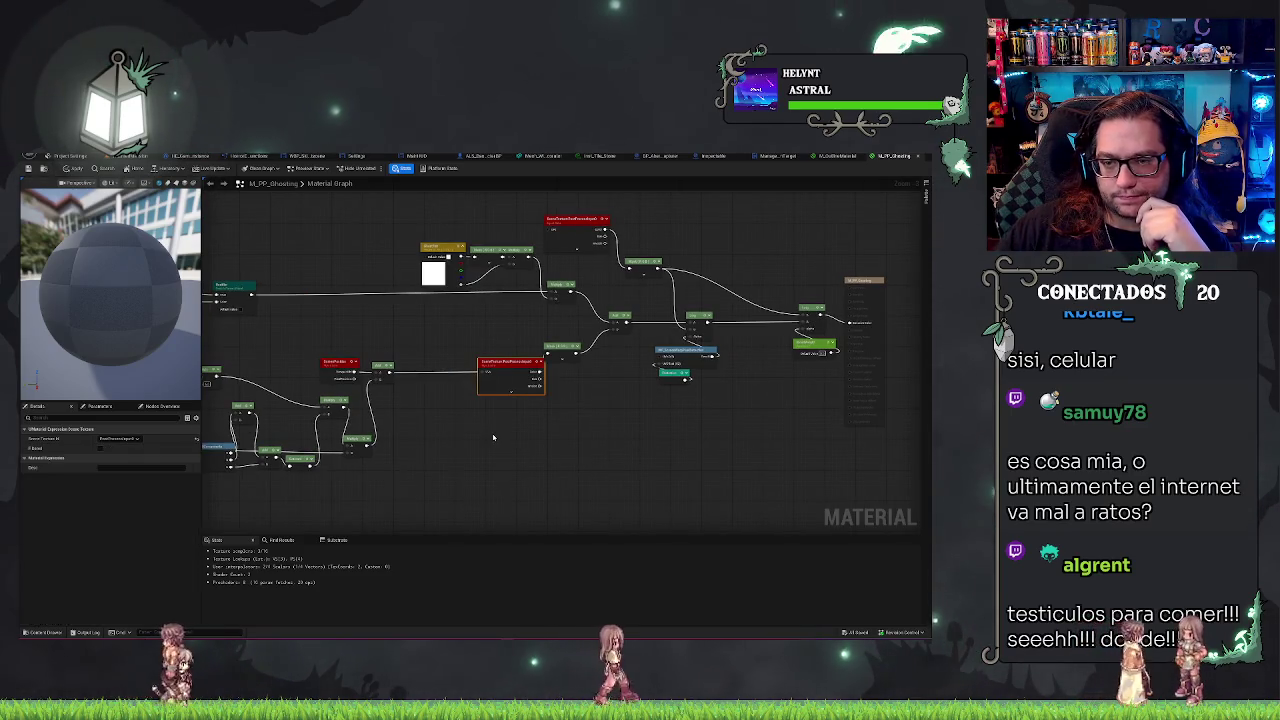
left_click(509, 440)
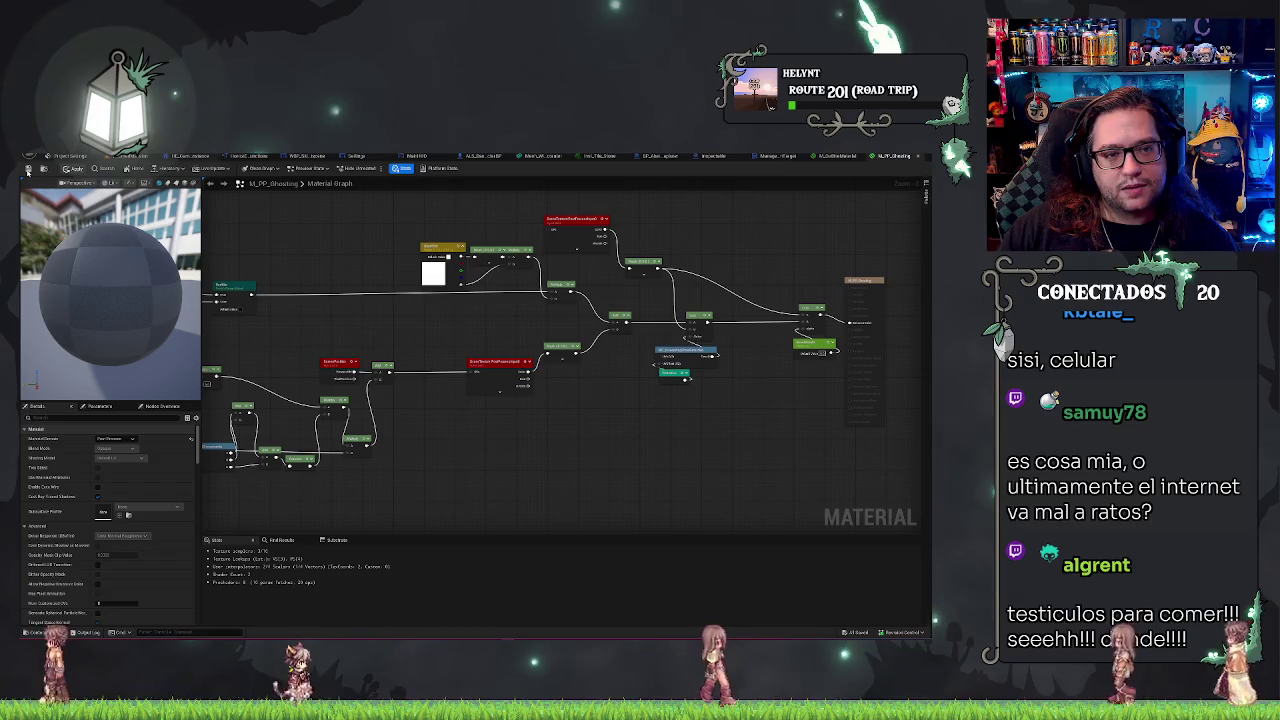
left_click(29, 169)
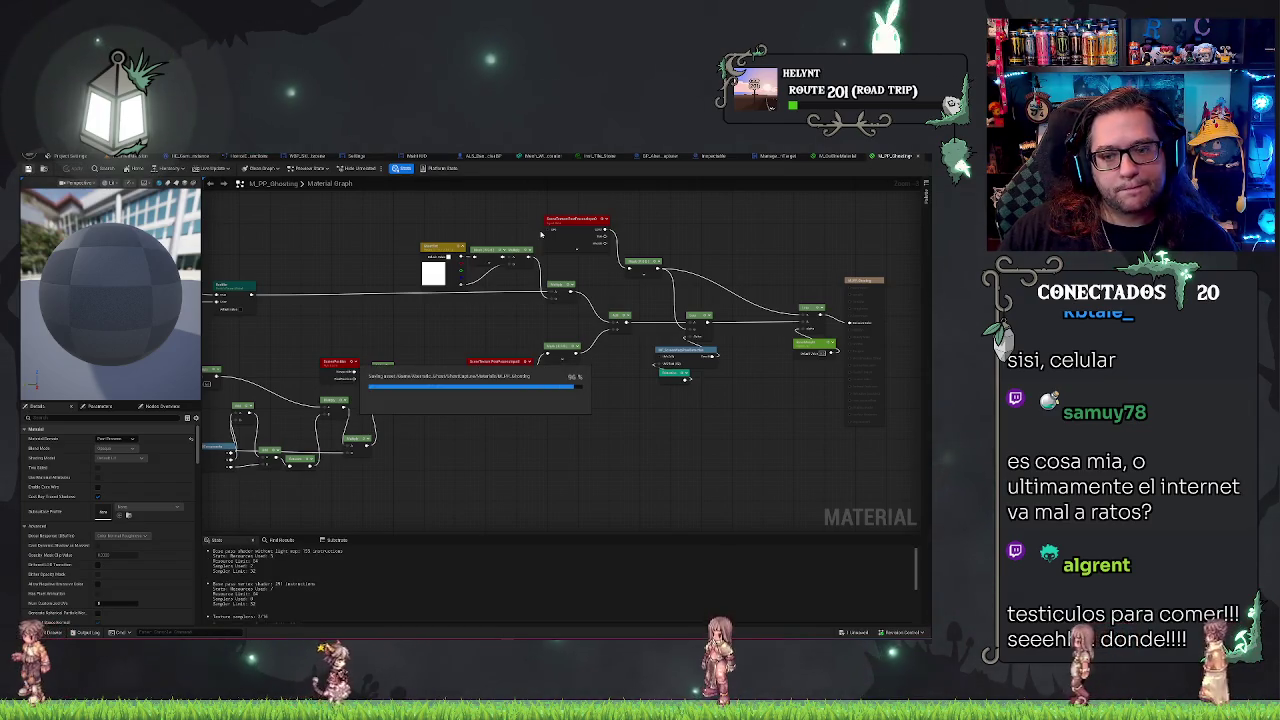
left_click(127, 157)
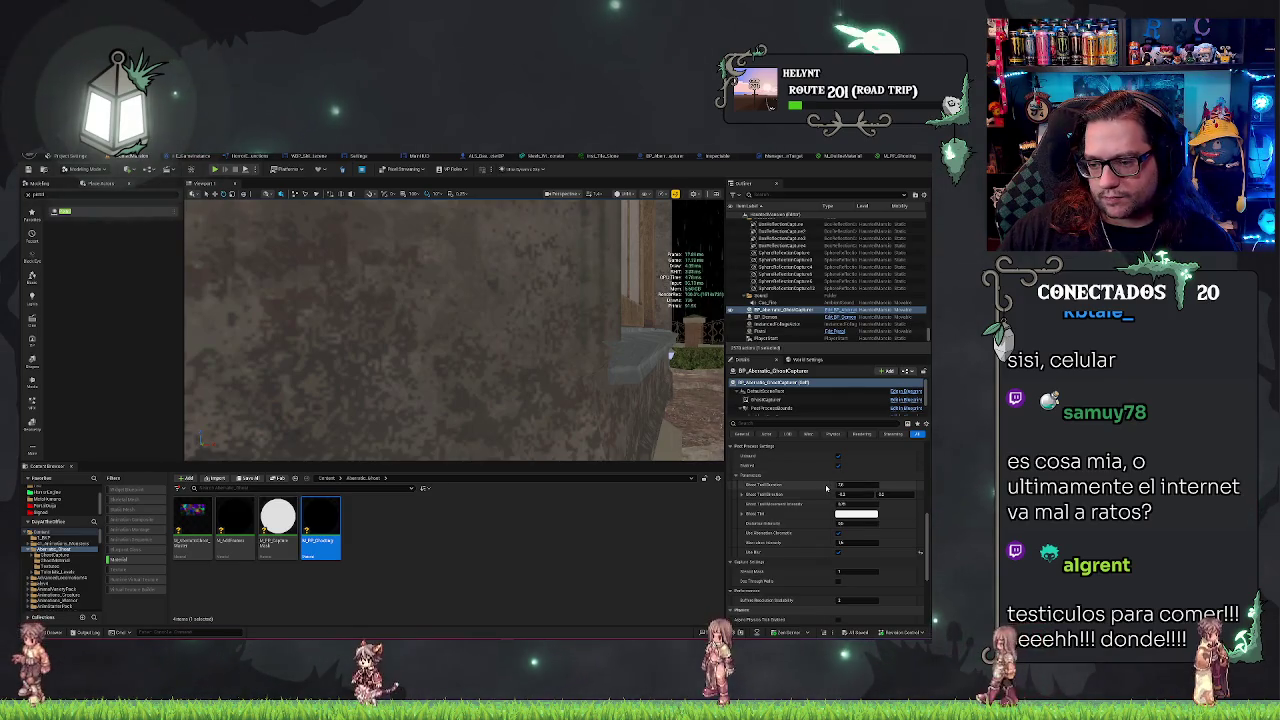
Step: Set the GhostCapture's post-process tint to cyan and enter 78 in the tint value field
left_click(847, 516)
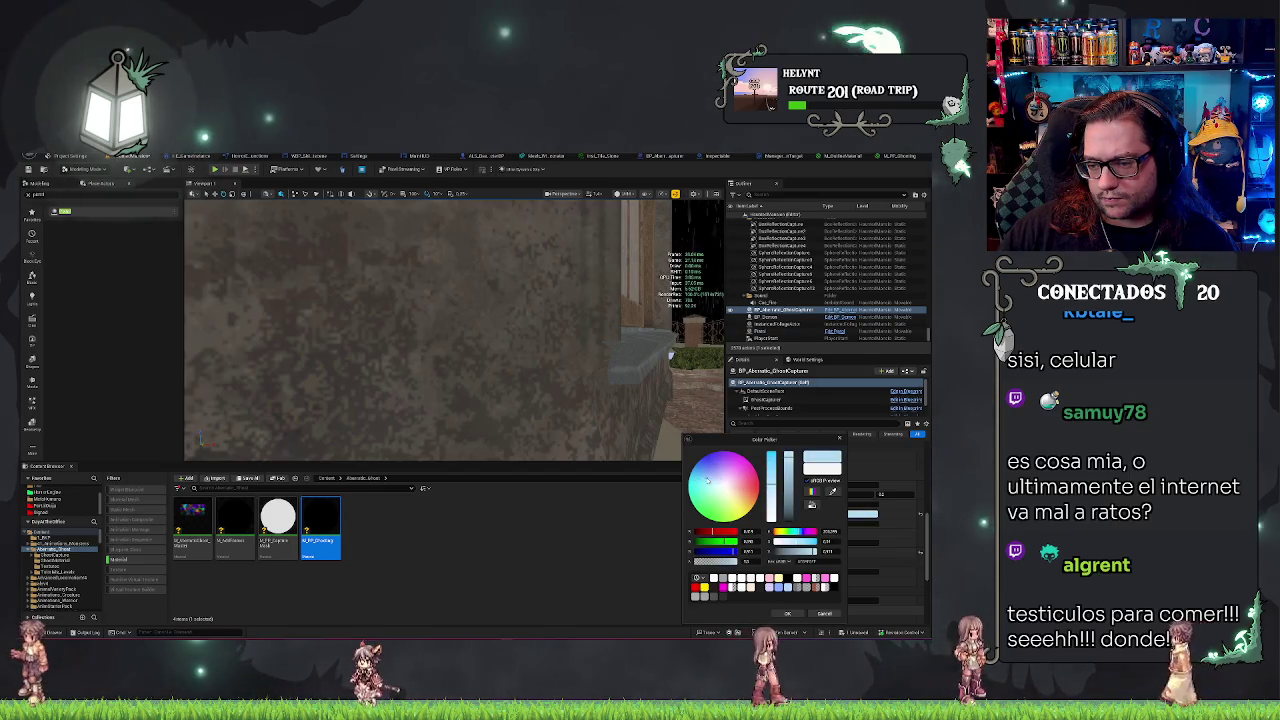
left_click_drag(723, 485, 691, 471)
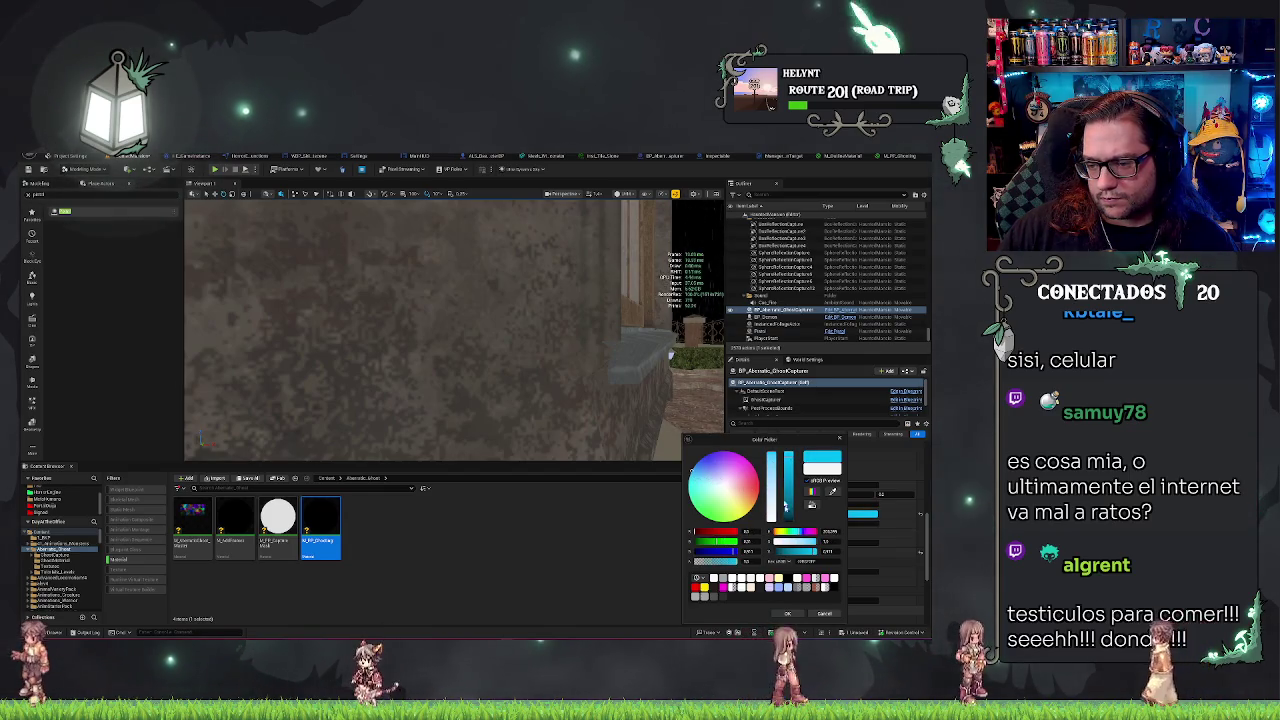
left_click(795, 613)
left_click(841, 485)
type("78")
key("Return")
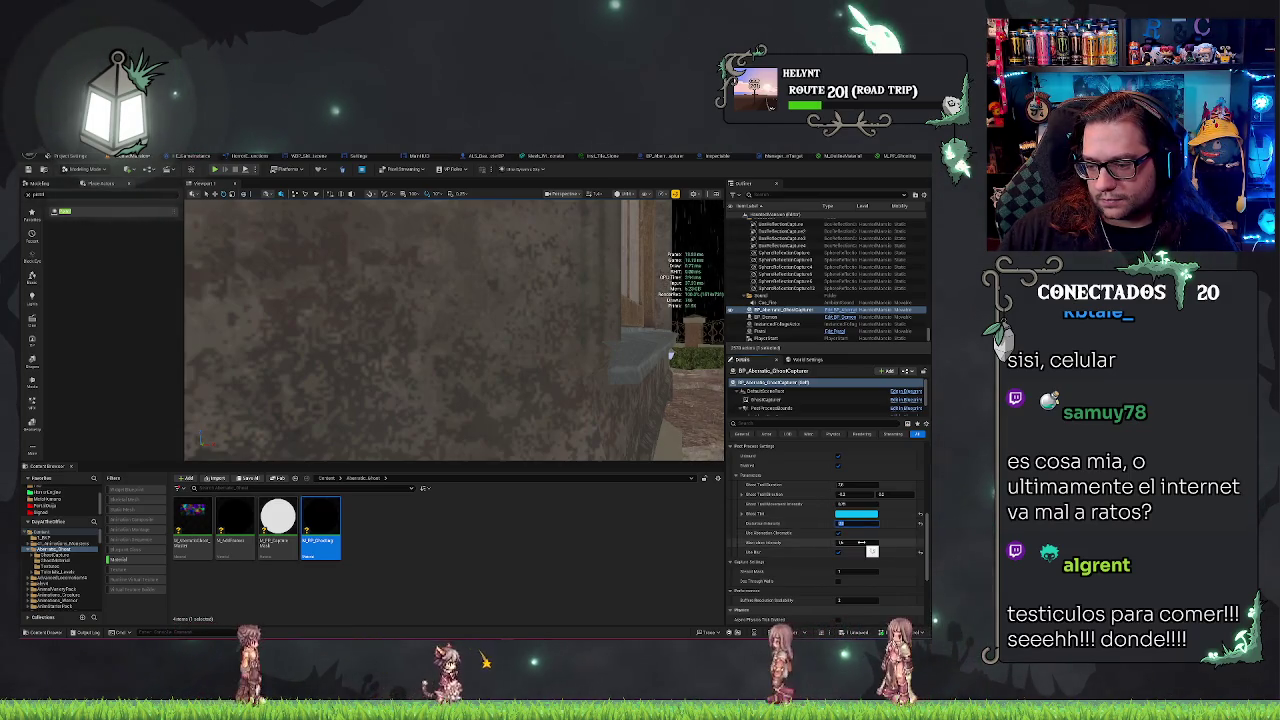
Step: Save the level and play-test the ghost outline effect
key("ctrl+s")
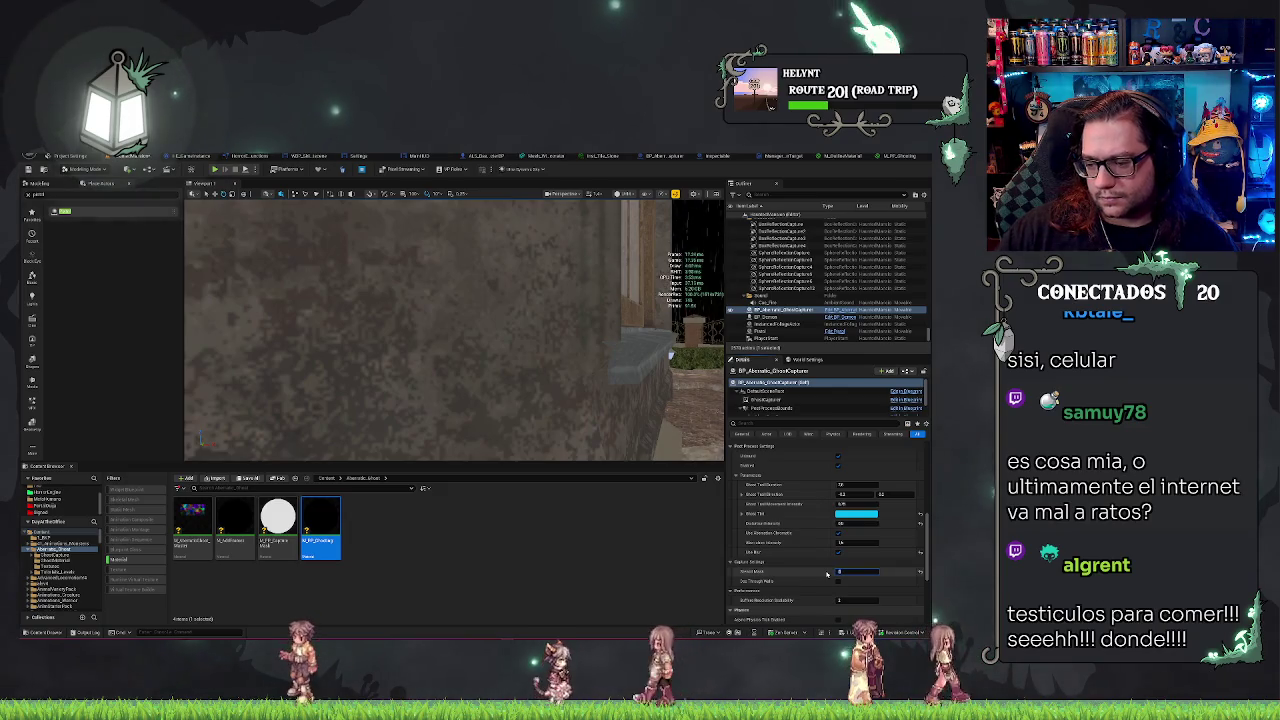
key("ctrl+s")
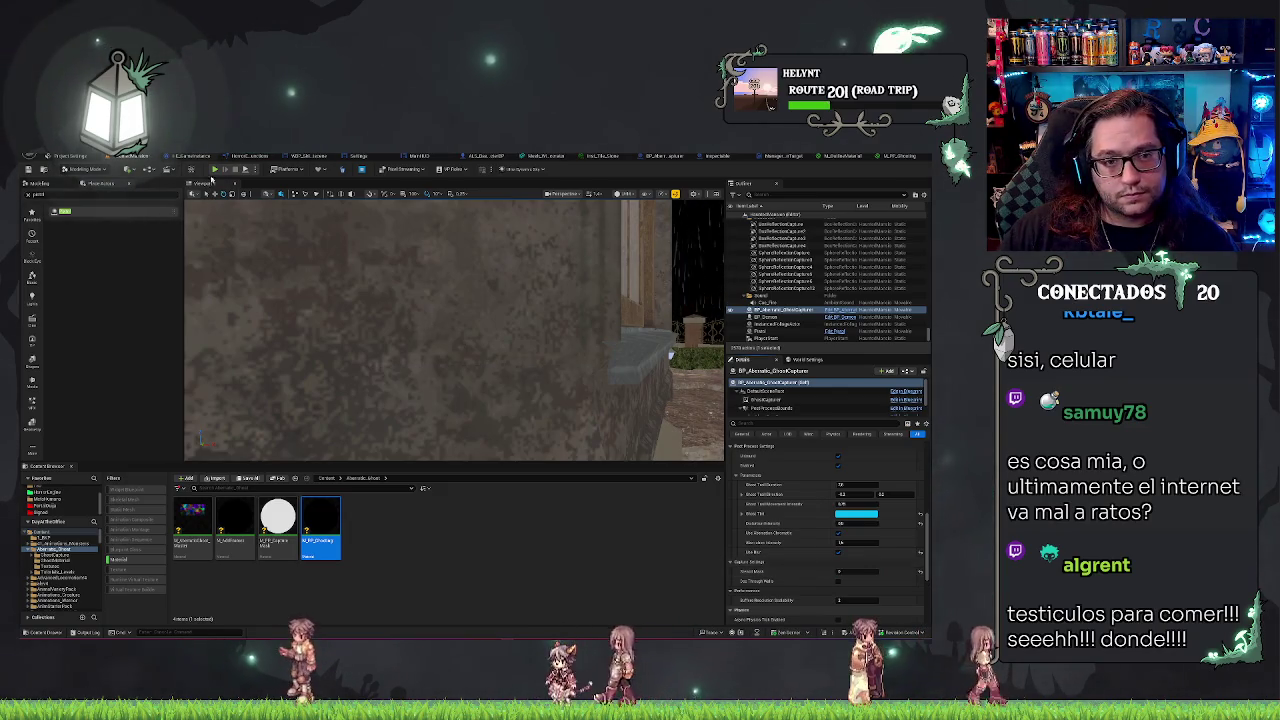
left_click(215, 169)
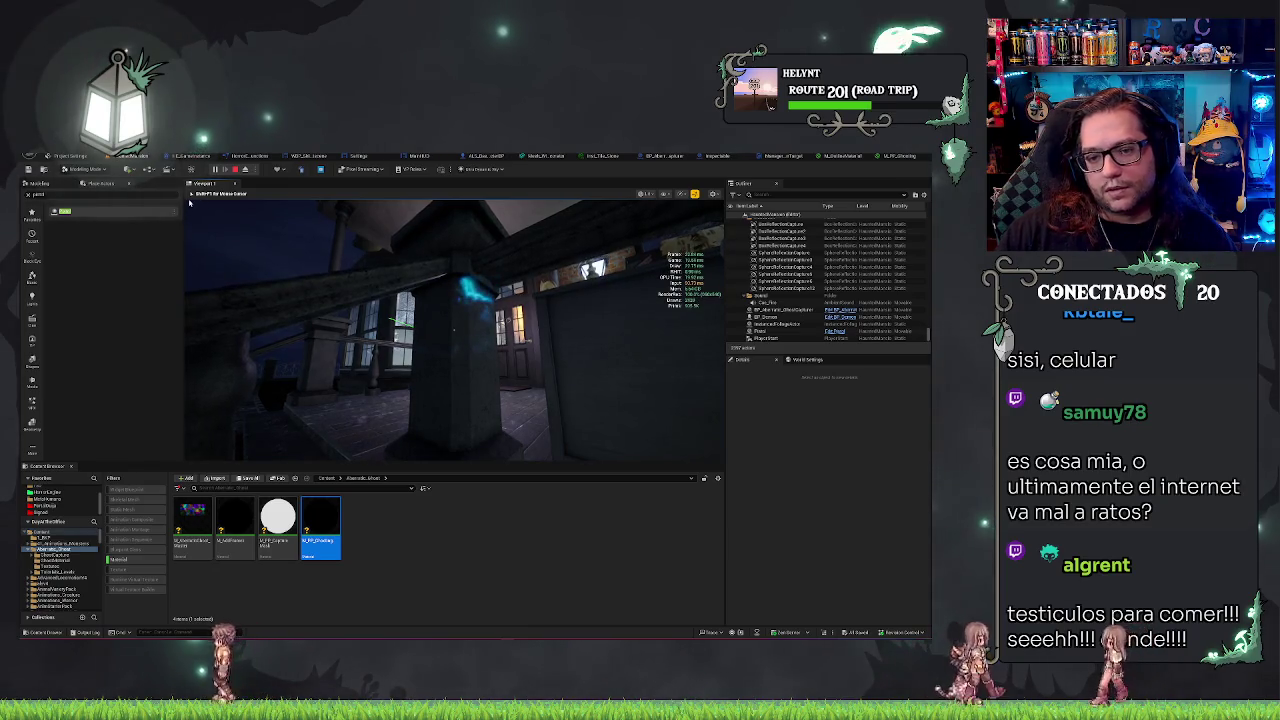
key("Escape")
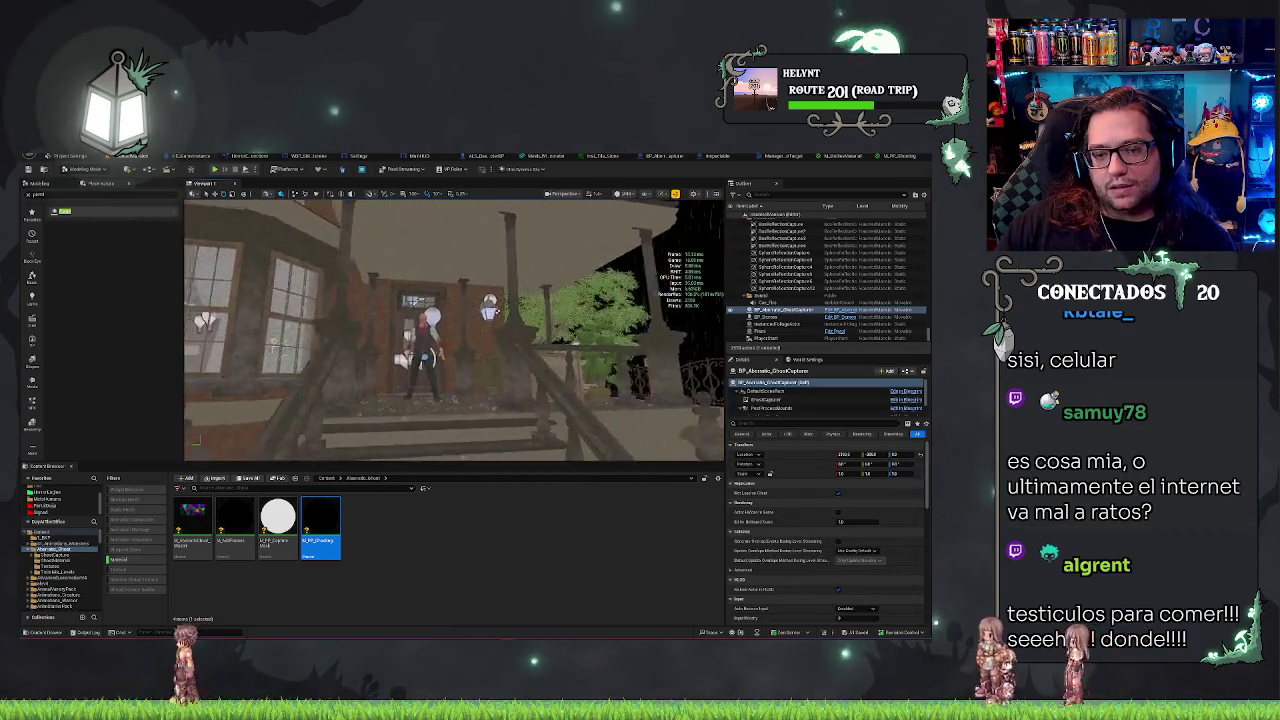
Step: Toggle Hidden in Game on BP_Demon's character mesh and save the level
key("f")
left_click(439, 314)
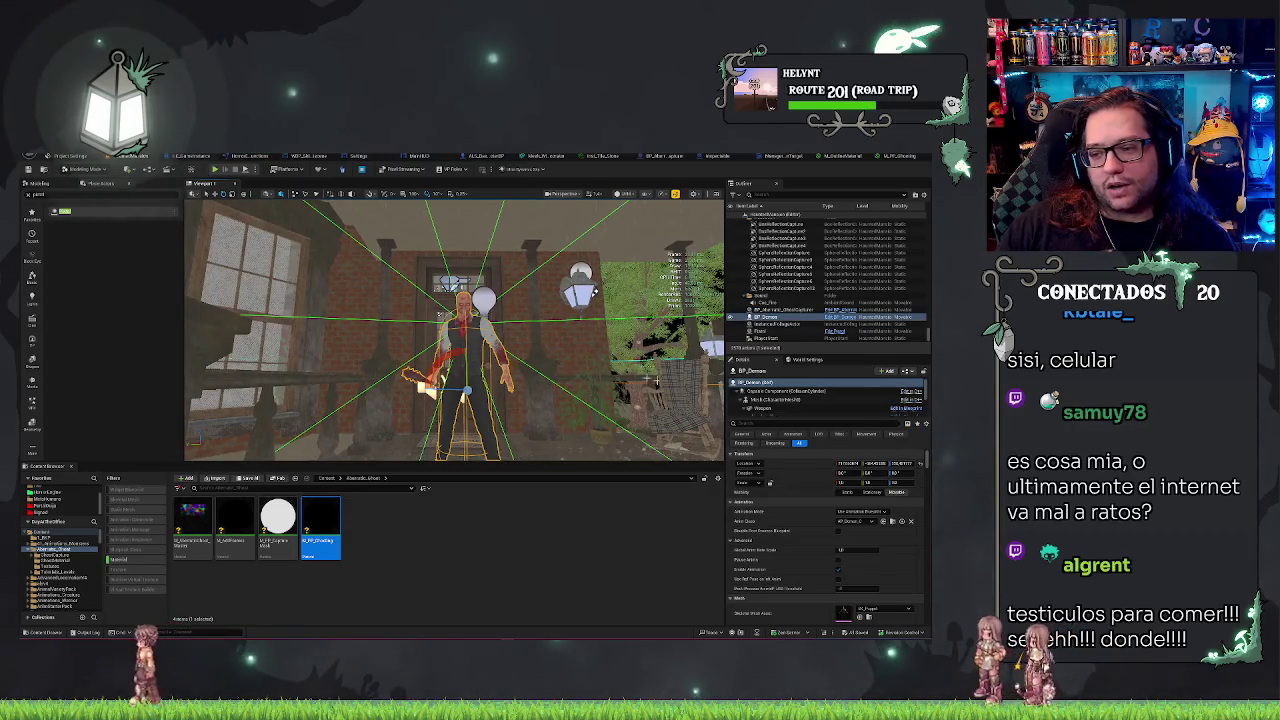
left_click(789, 400)
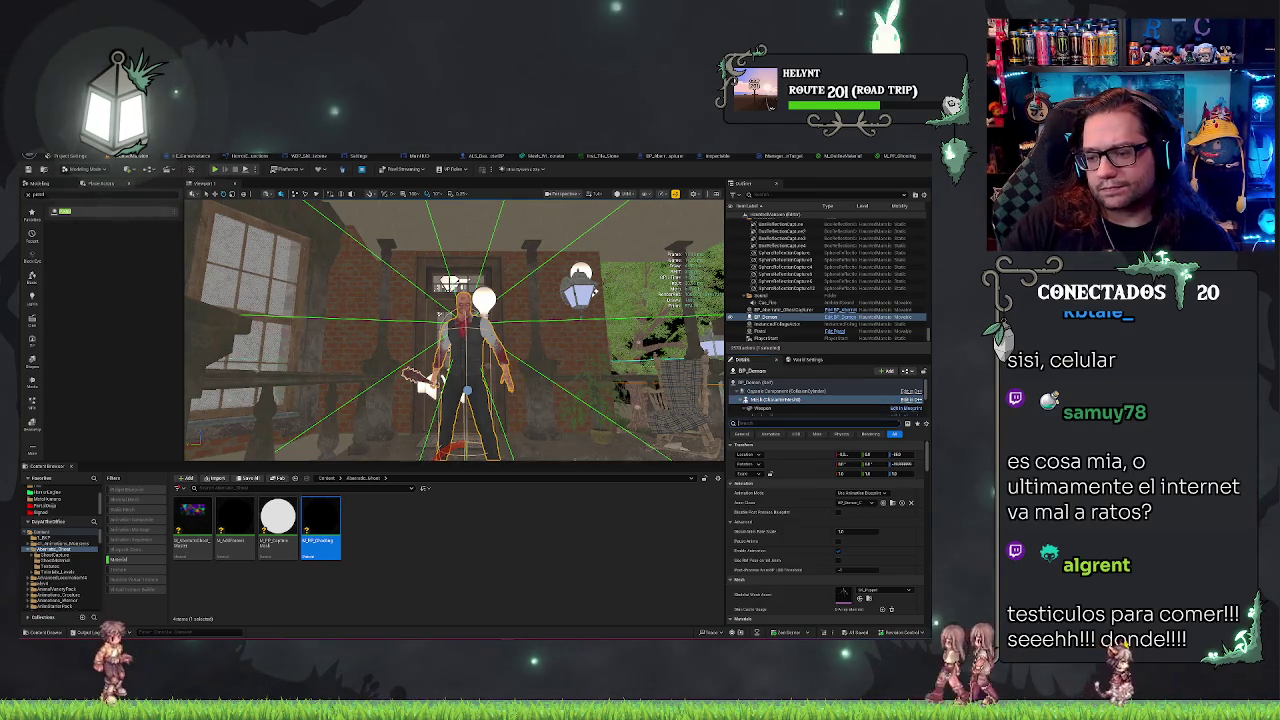
type("hidd")
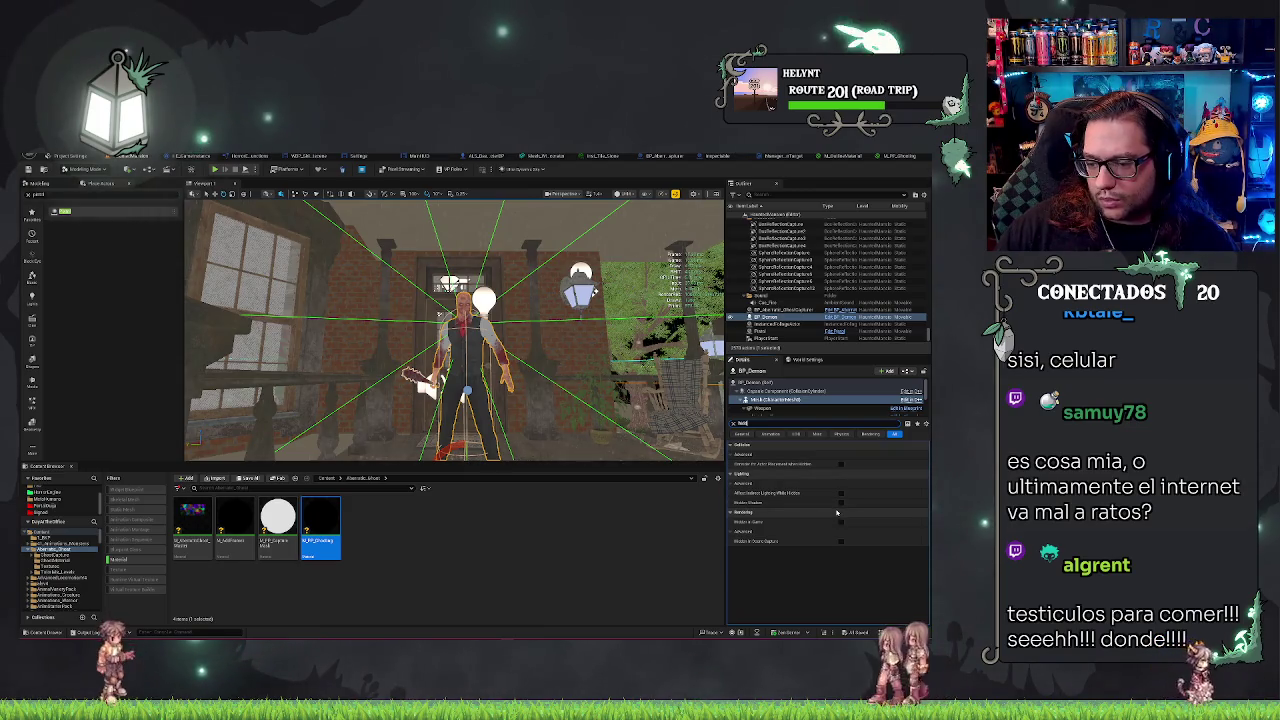
left_click(841, 522)
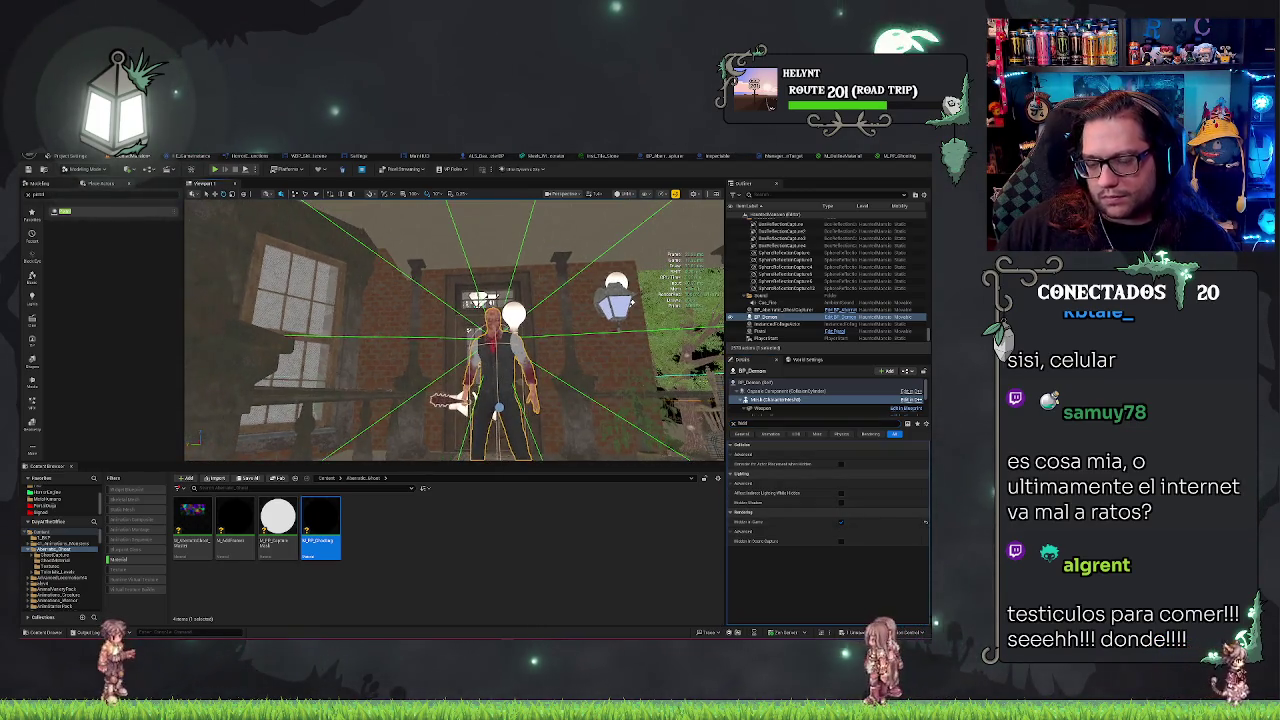
key("ctrl+s")
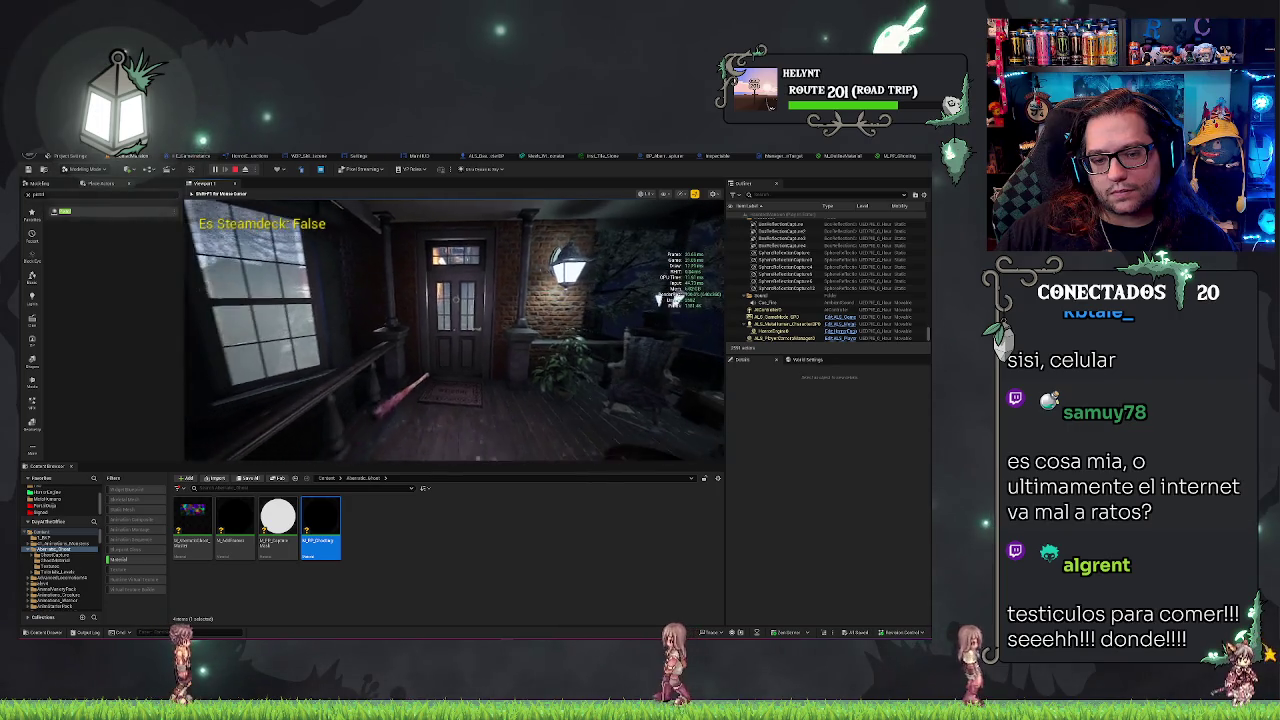
Step: Walk the player toward the front door in play mode, then reselect the mesh and save
key("s")
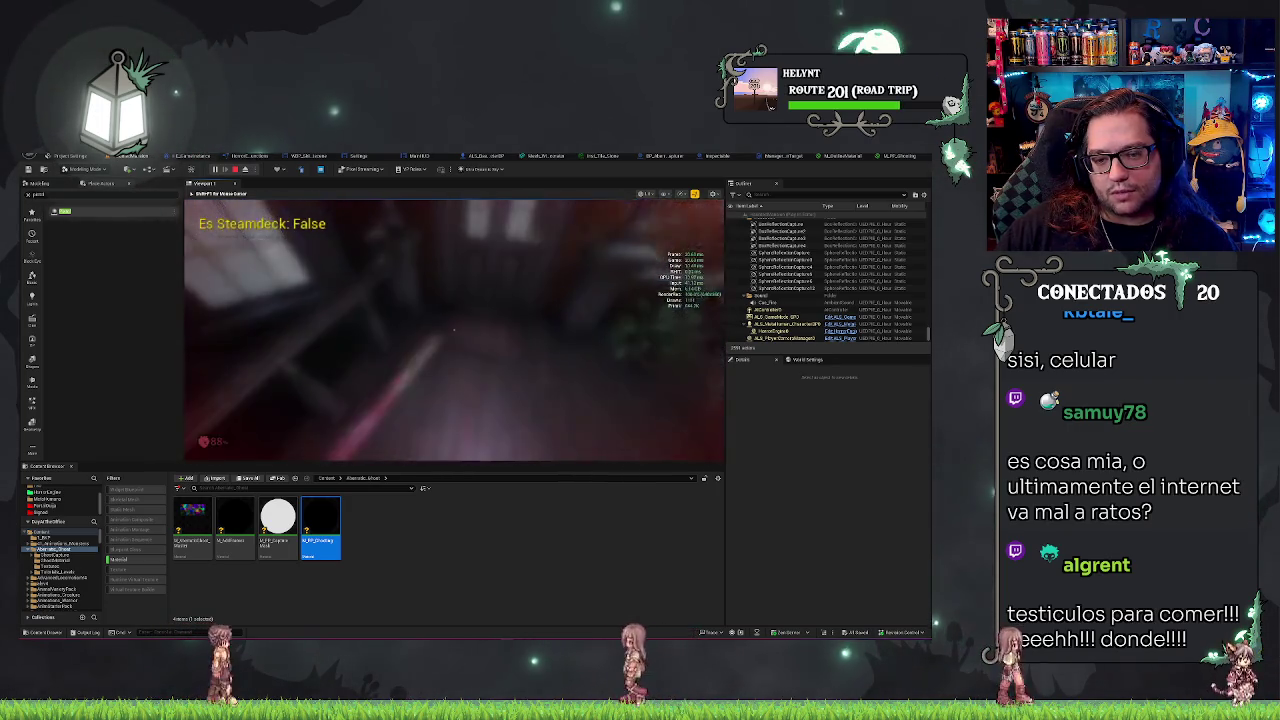
key("w")
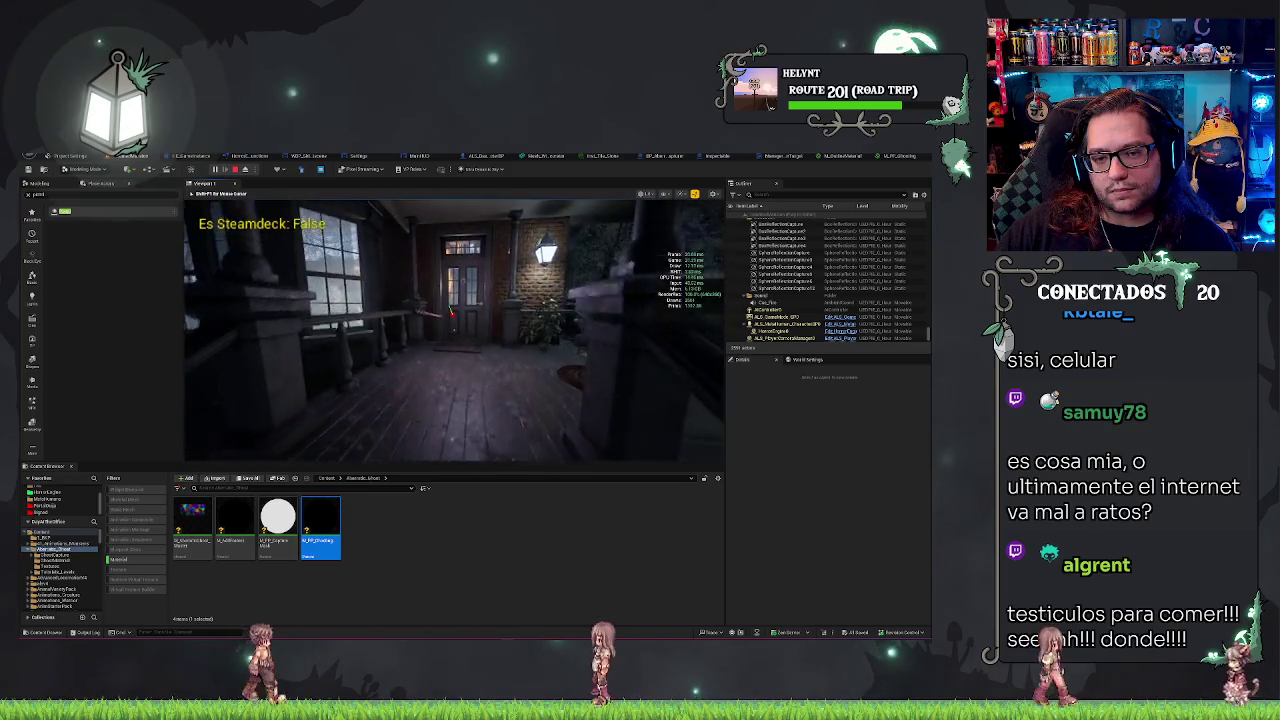
key("Escape")
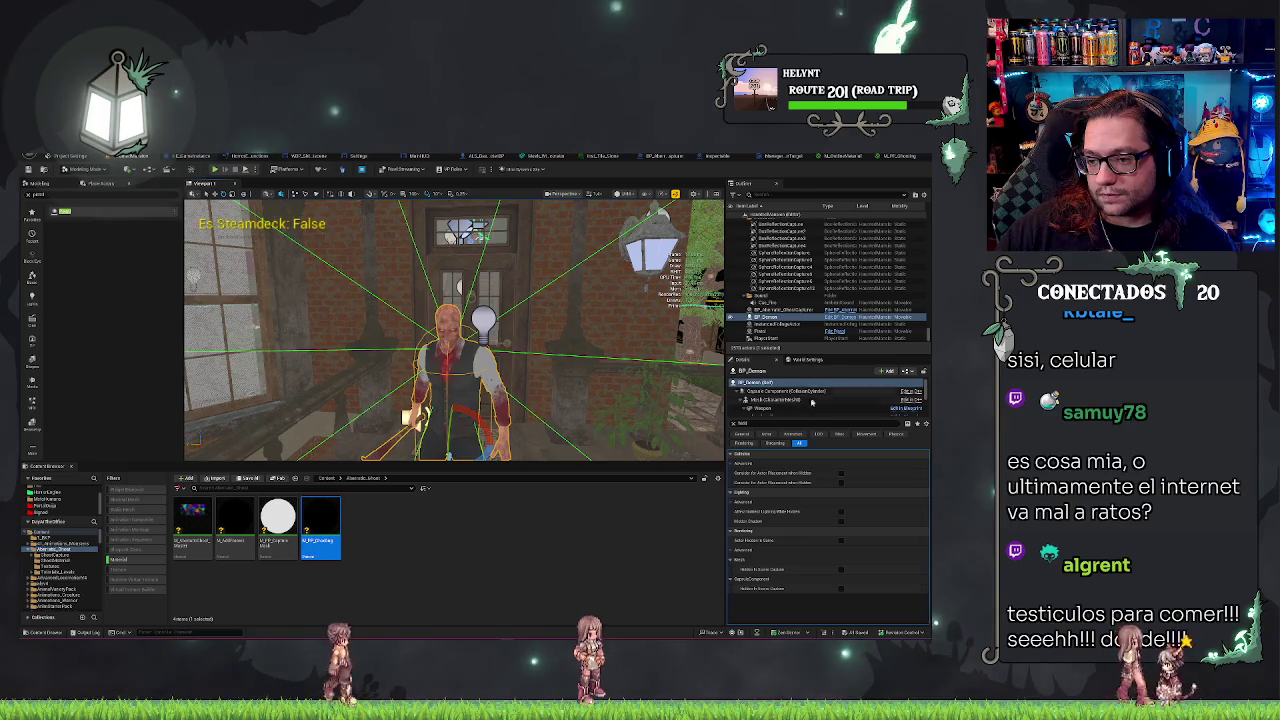
left_click(795, 400)
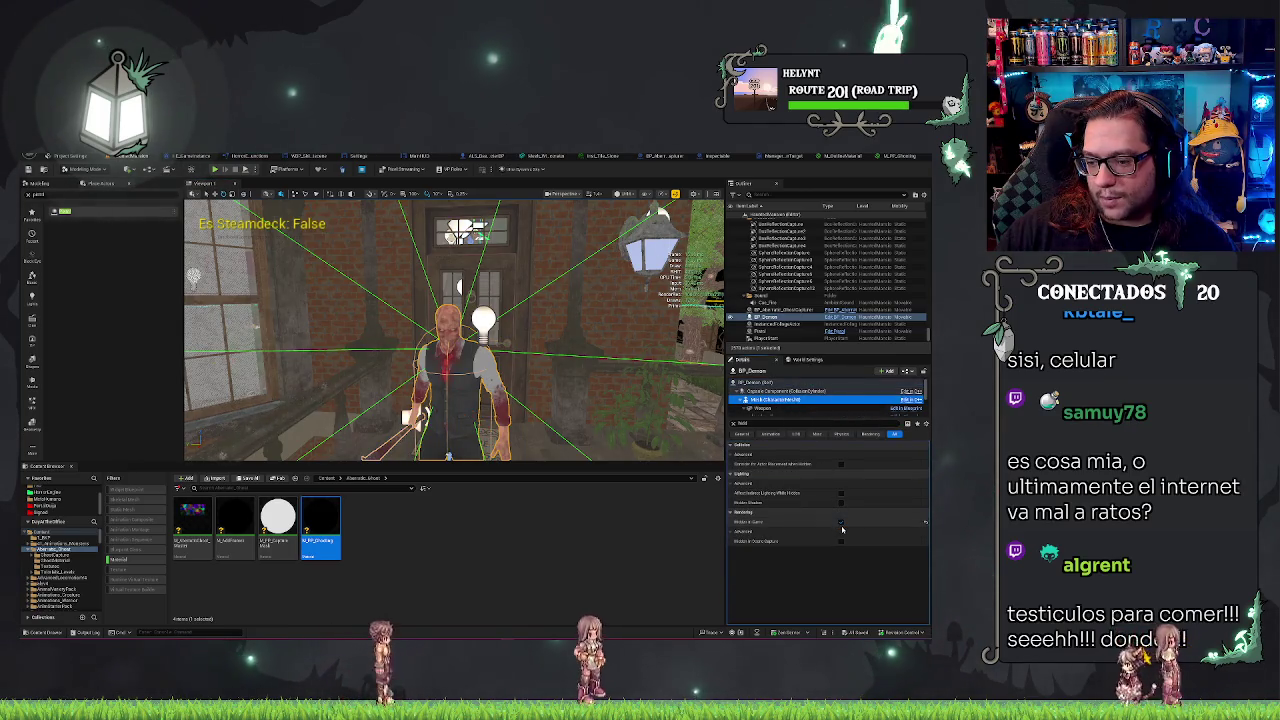
key("ctrl+s")
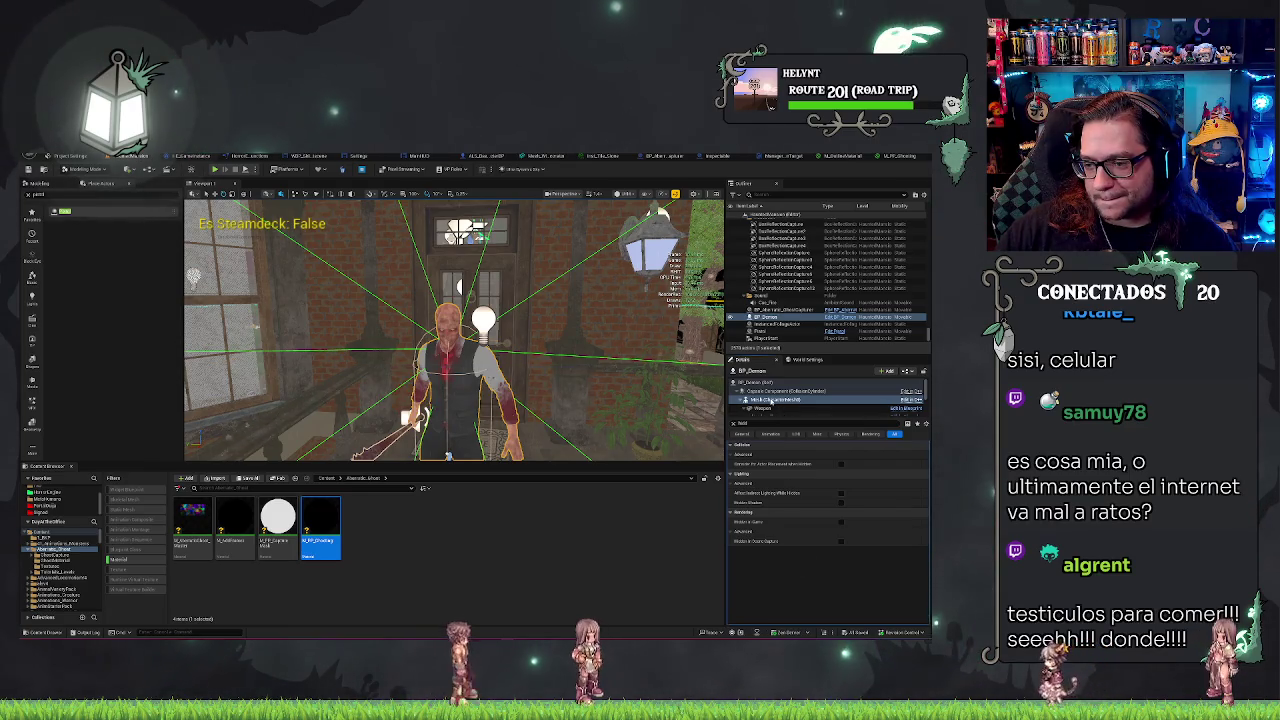
Step: Play-test the demon mesh visibility again with Alt+P, then save the level
mouse_move(749, 503)
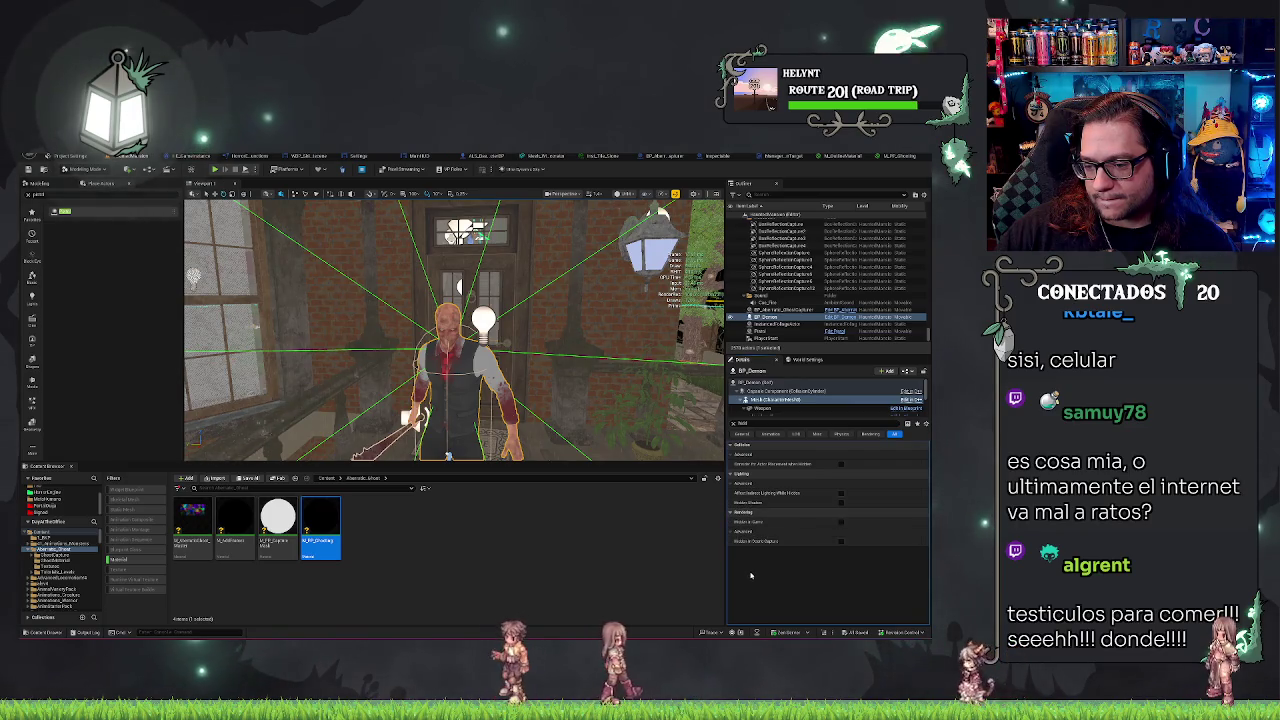
mouse_move(753, 543)
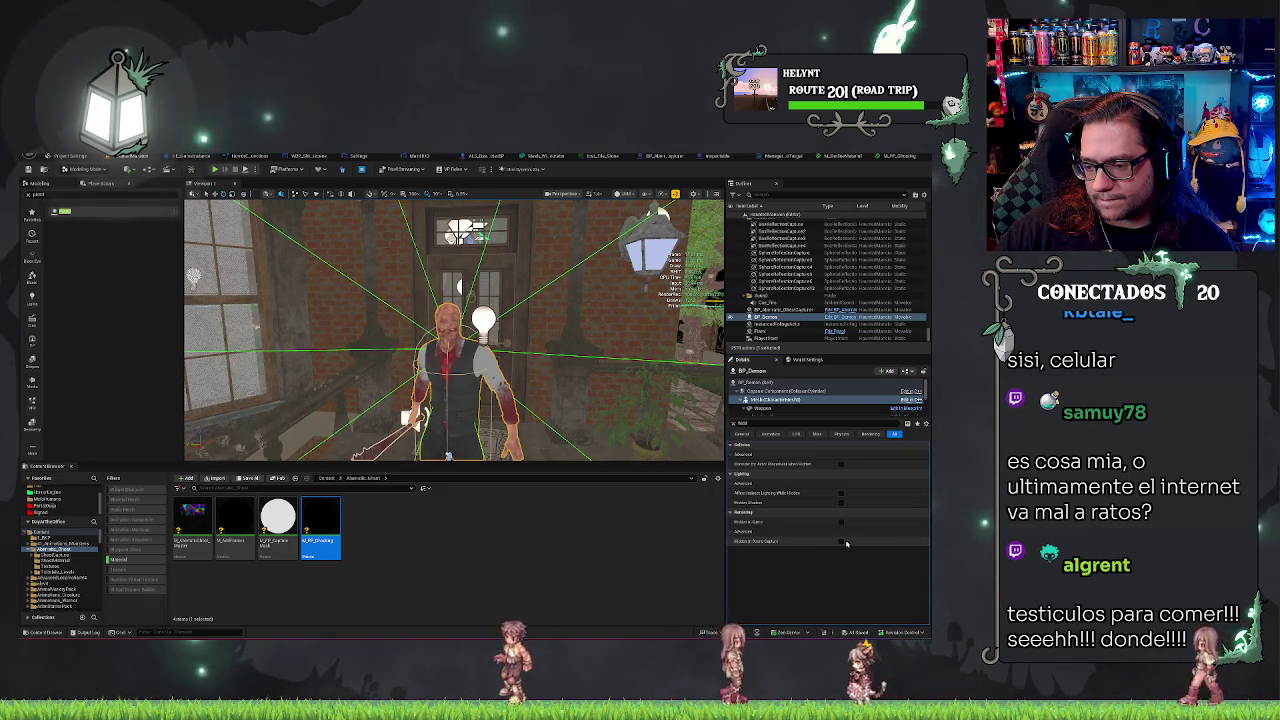
key("ctrl+s")
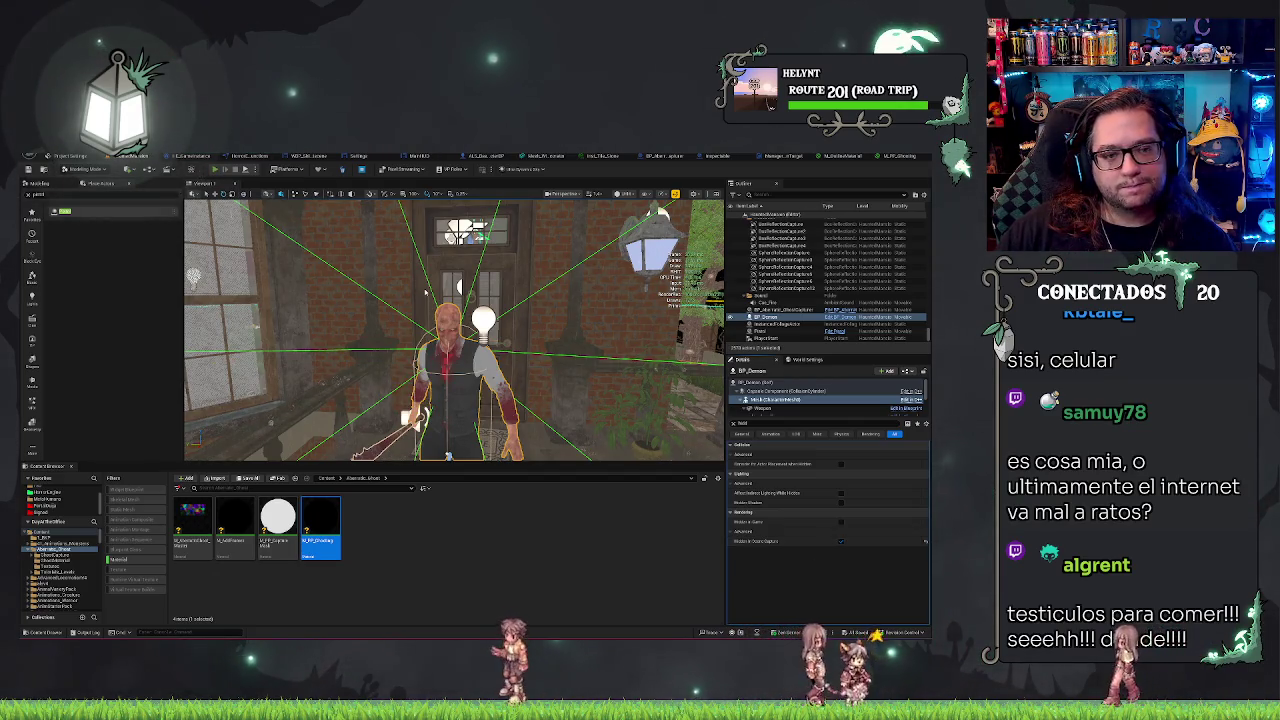
key("alt+p")
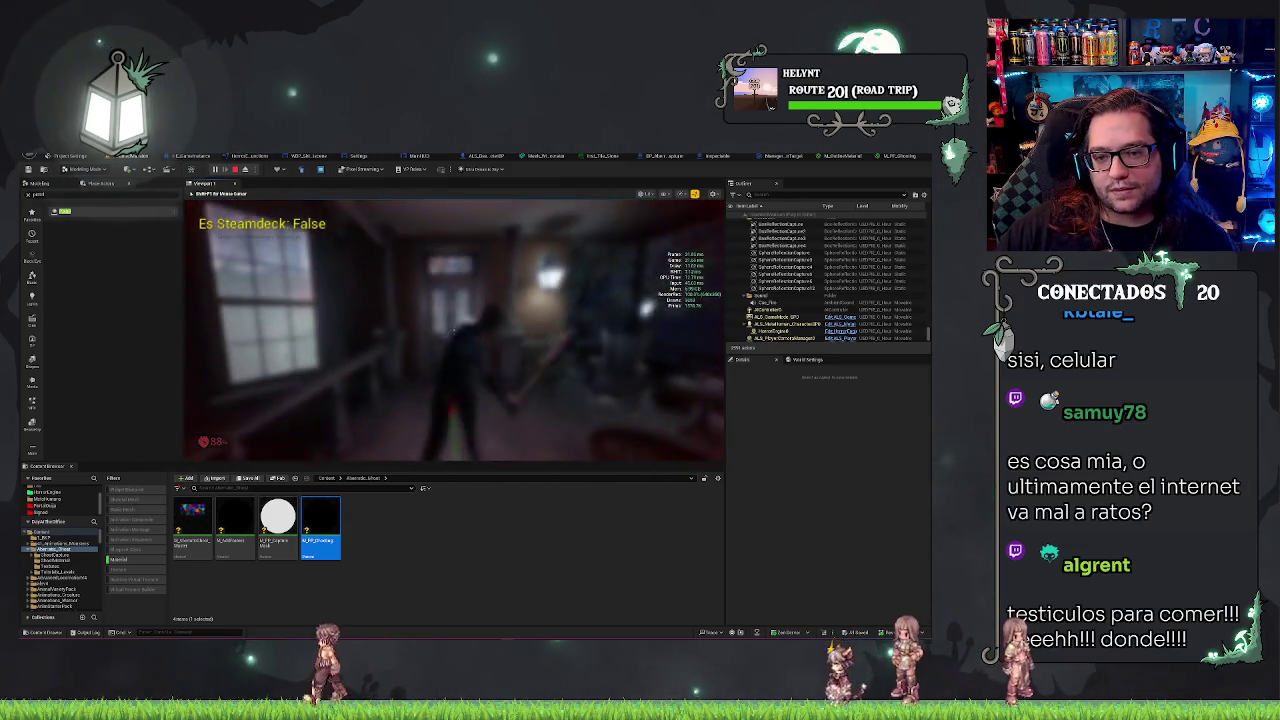
key("Escape")
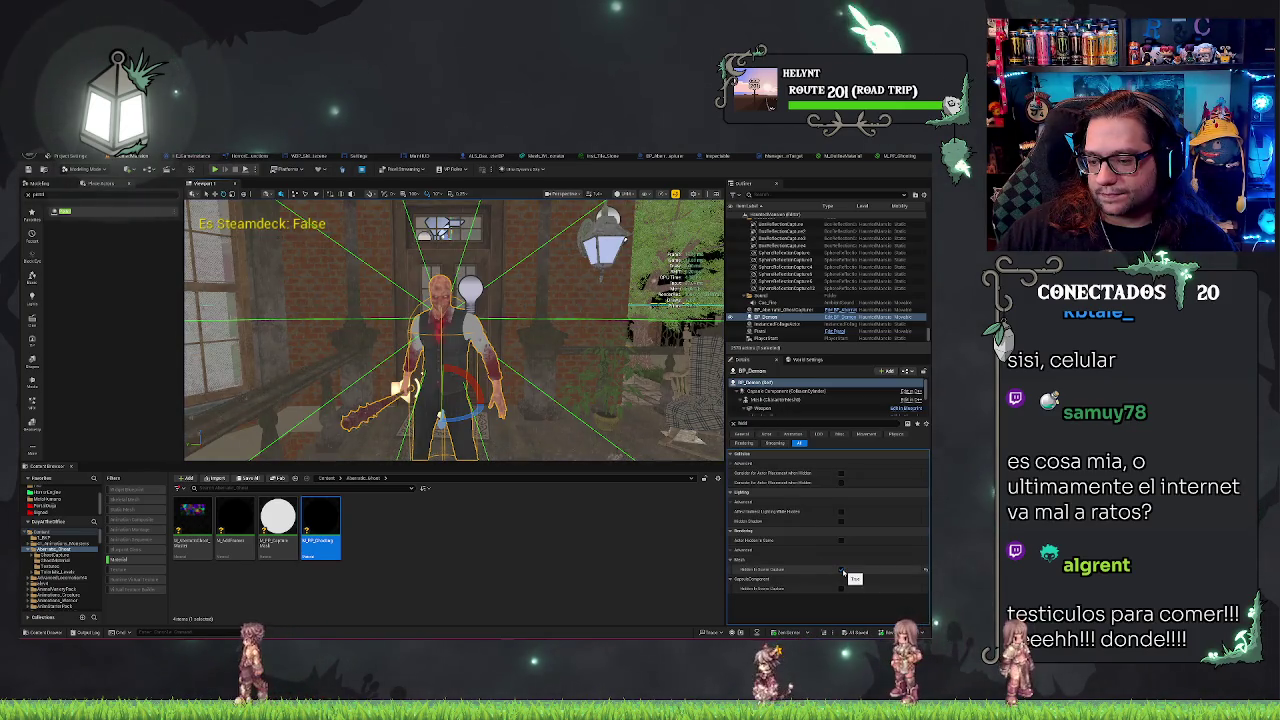
key("ctrl+s")
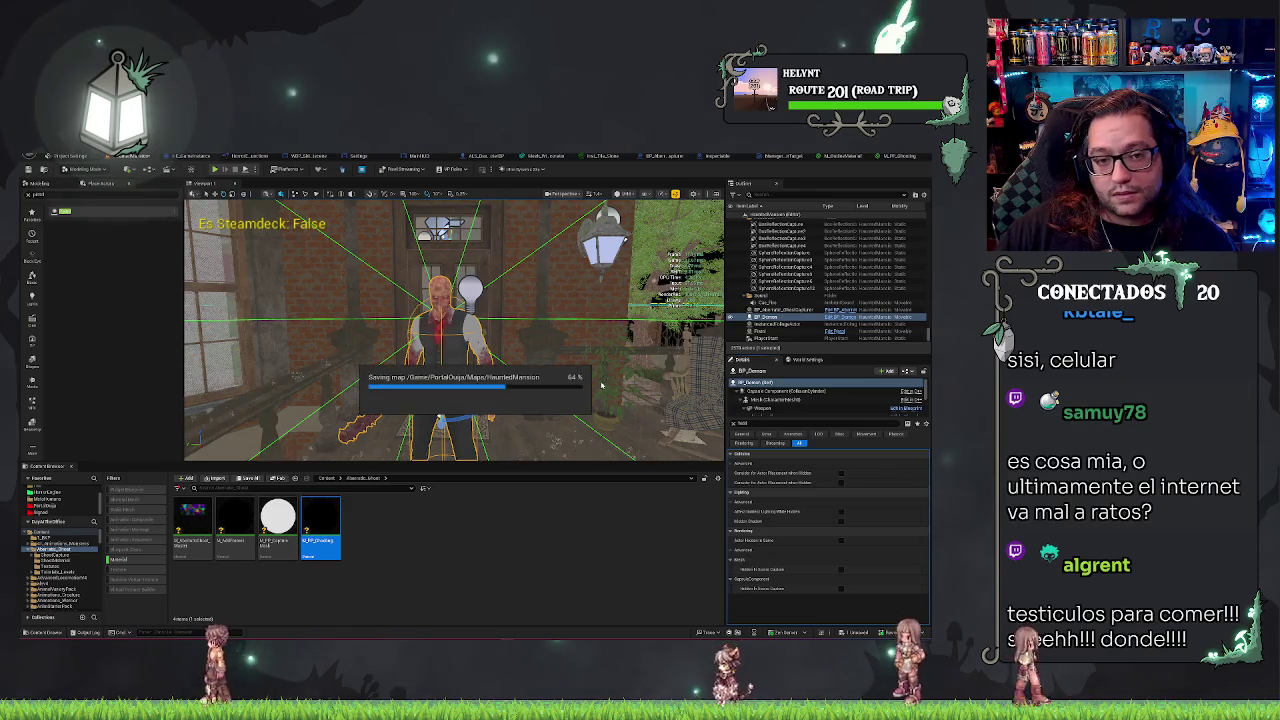
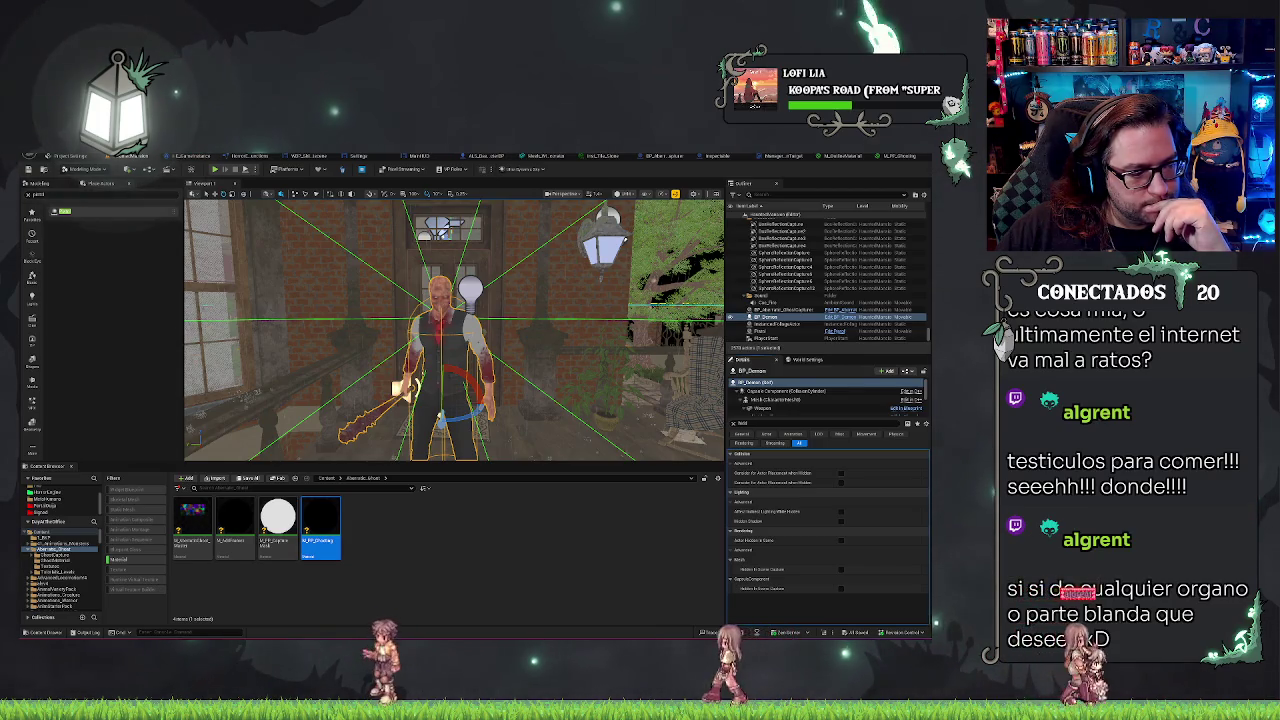
Step: Select the demon's Mesh component and filter its Details to the 'see' visibility options
left_click(775, 399)
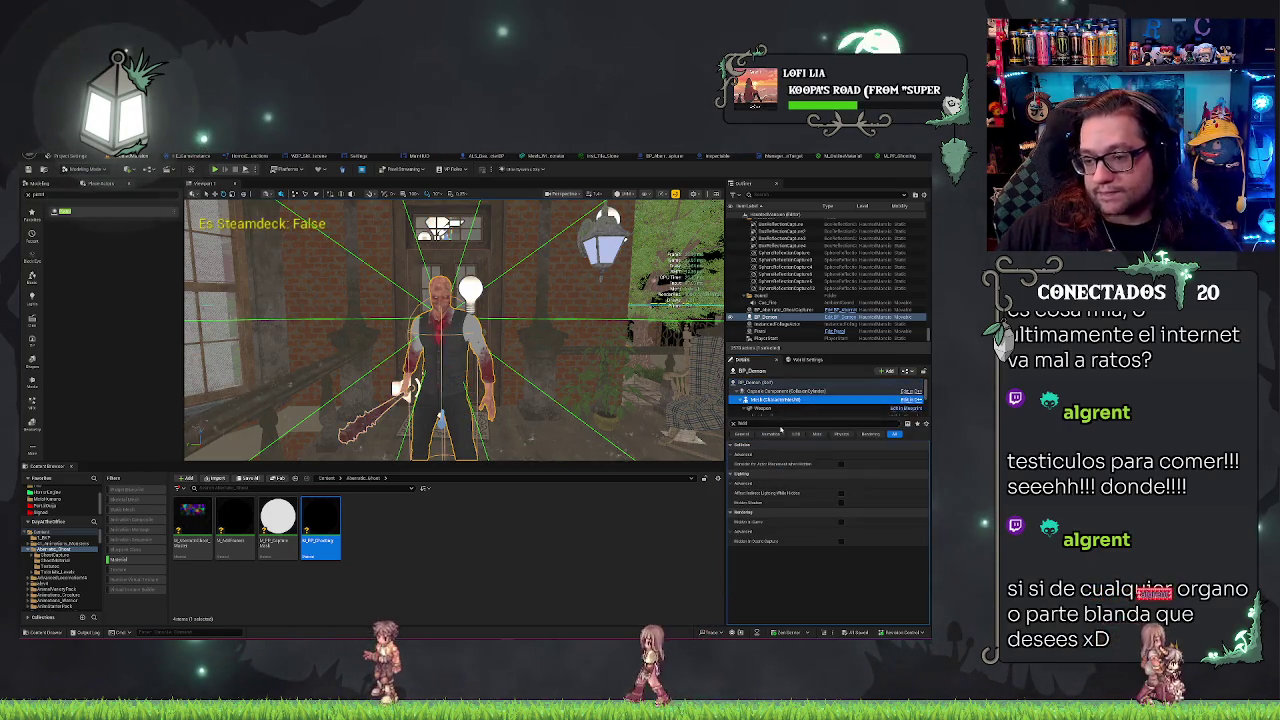
key("BackSpace")
key("BackSpace")
type("see")
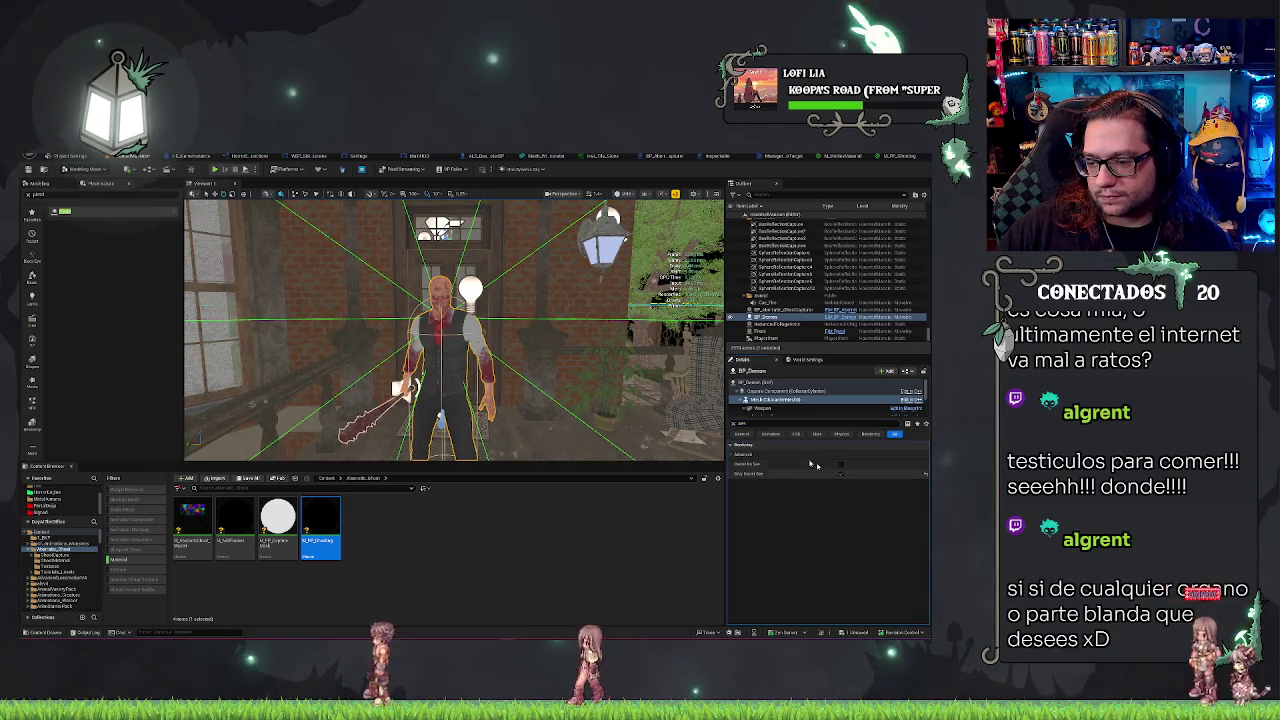
Step: Save all, play-test the level, stop it, and frame the selected character
key("ctrl+s")
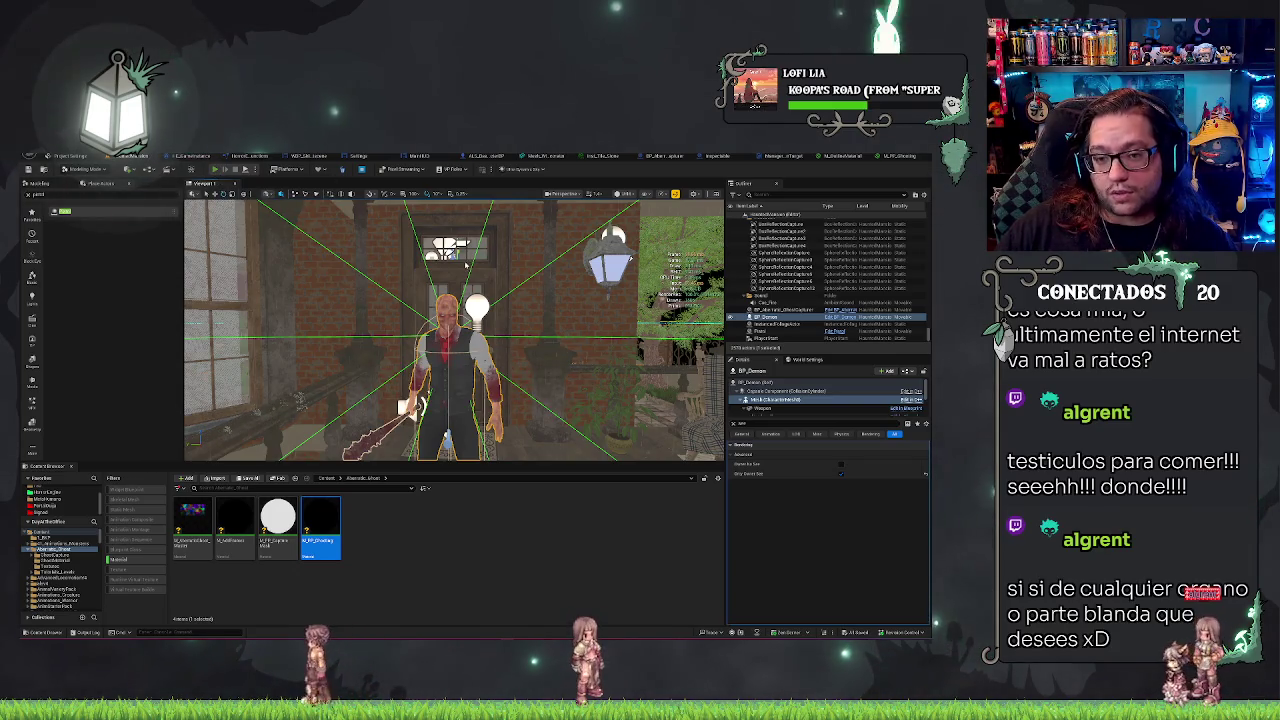
key("alt+p")
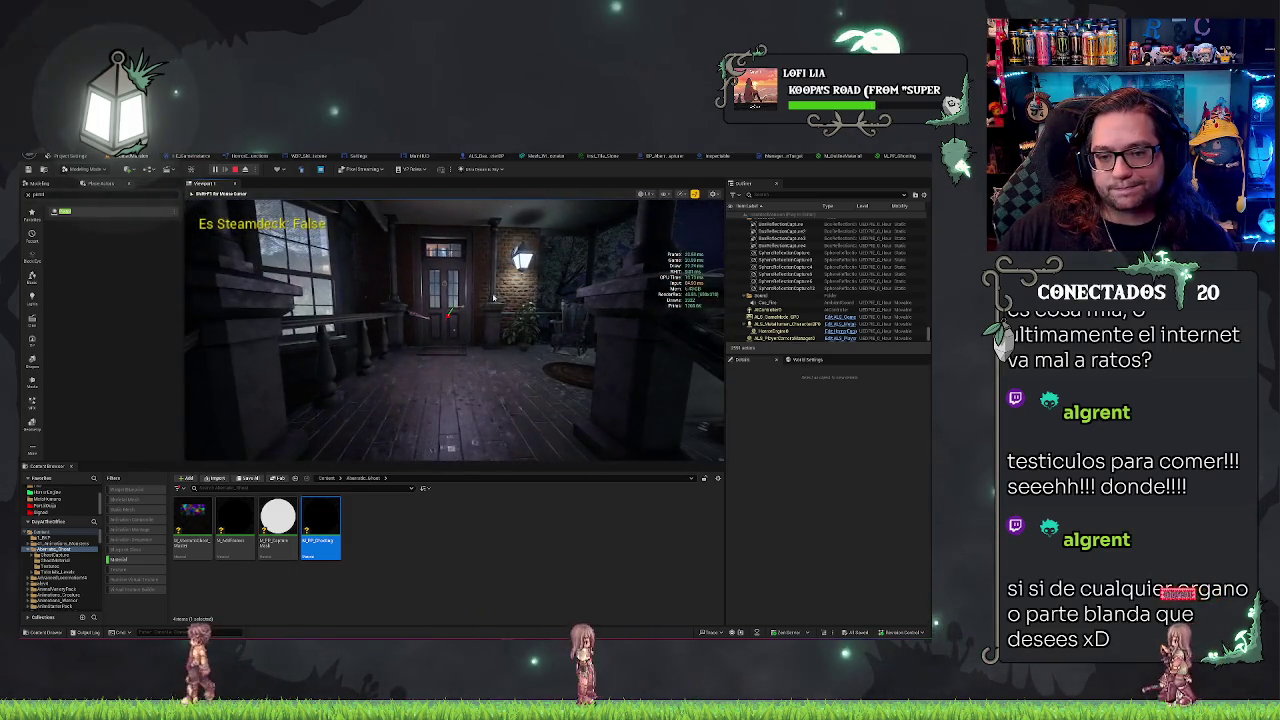
key("Escape")
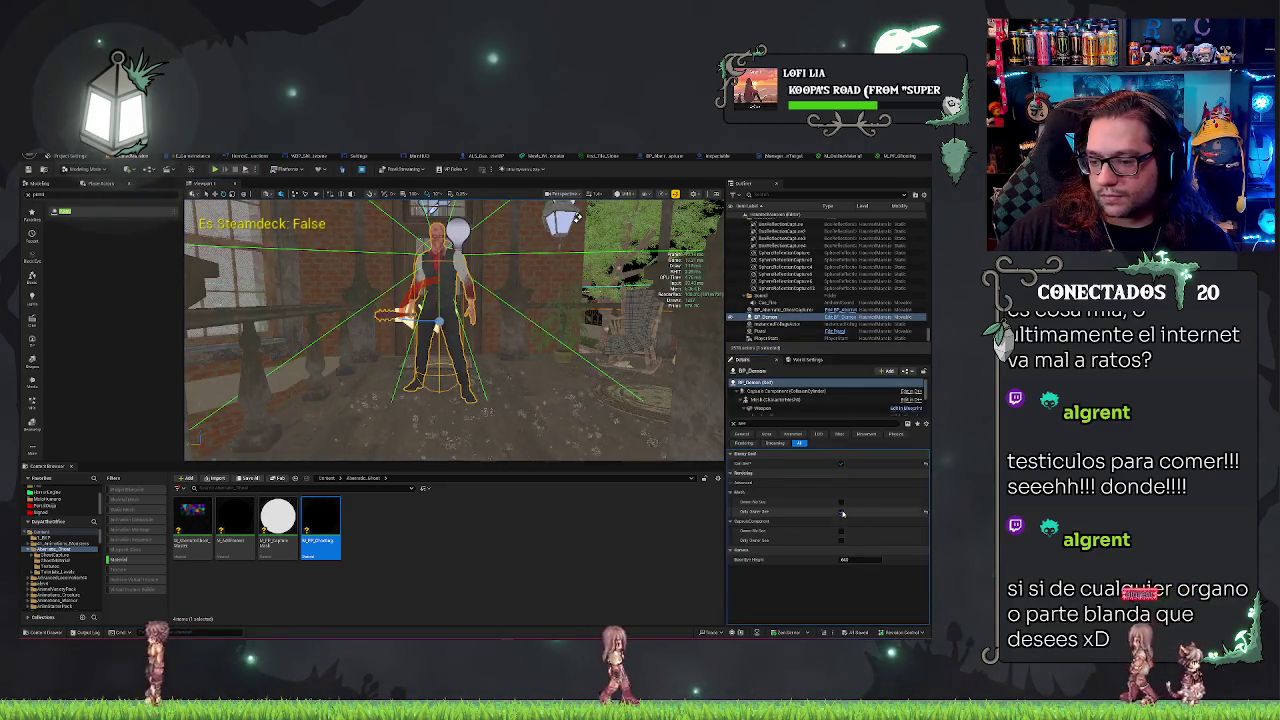
key("f")
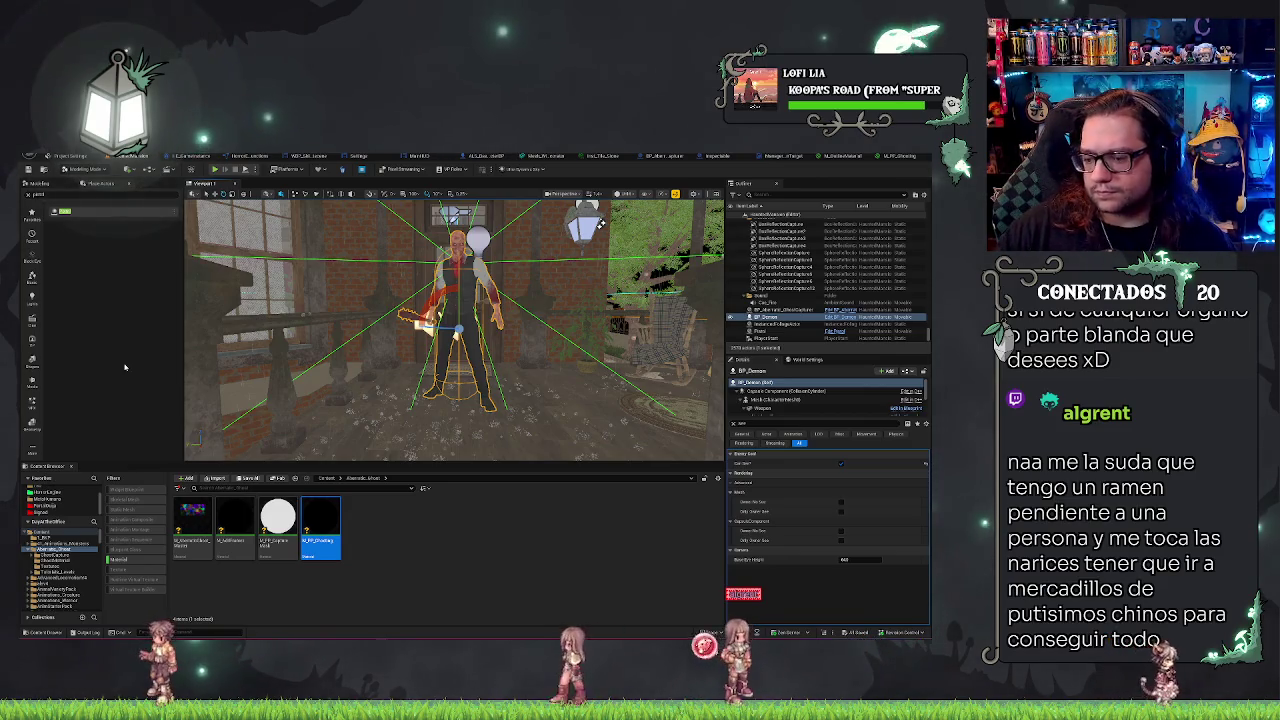
left_click(651, 157)
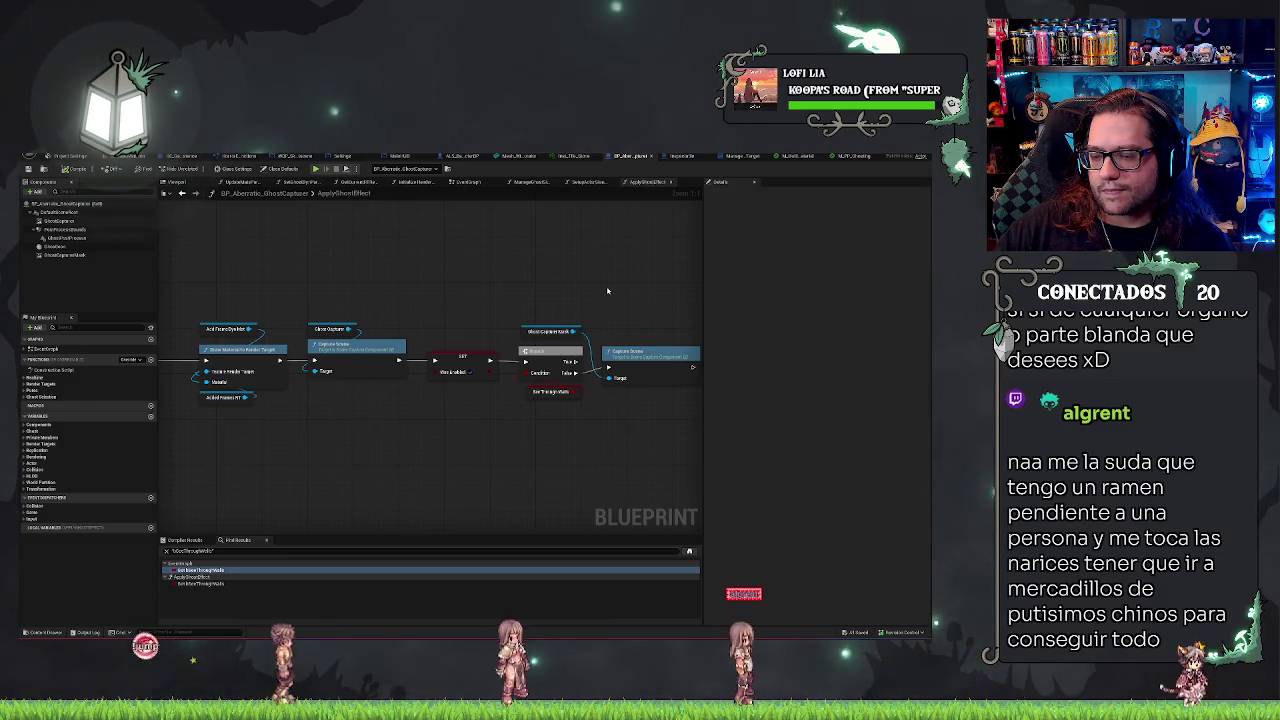
Step: Inspect the ApplyGhostEffect function's nodes, from the material node through the SET and Capture Scene nodes
left_click_drag(540, 290, 557, 309)
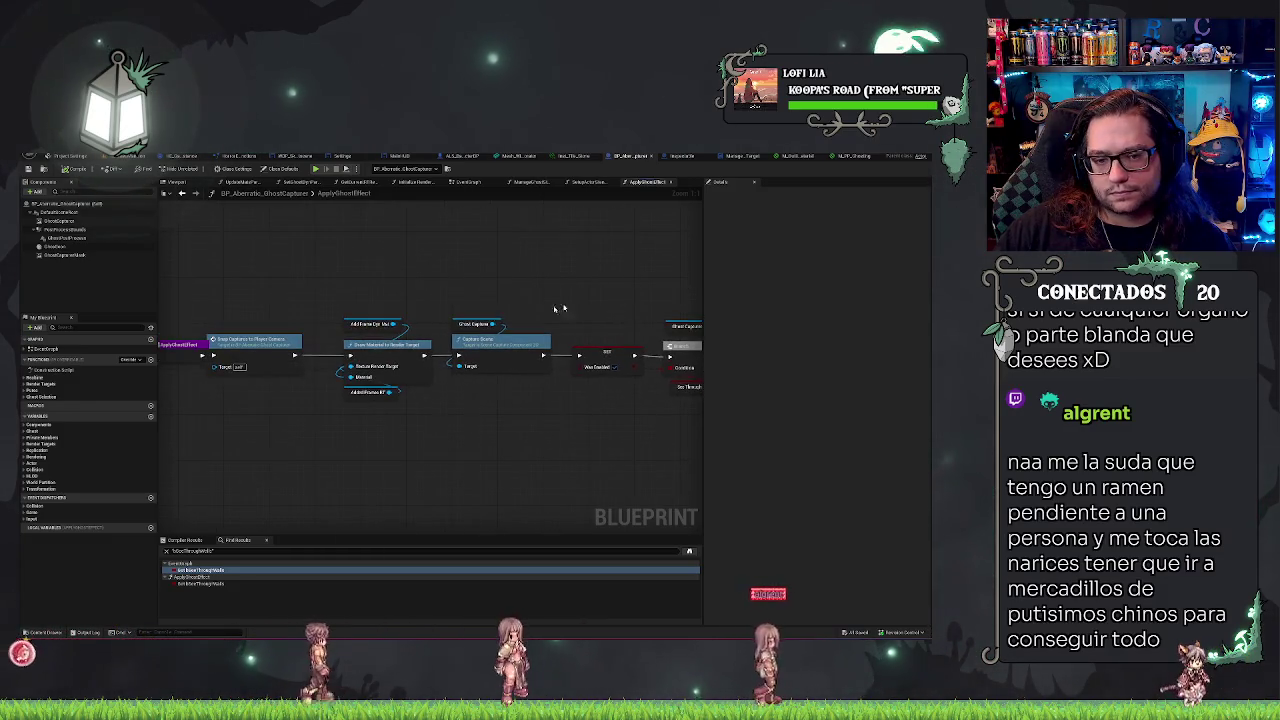
mouse_move(386, 286)
left_mouse_down()
mouse_move(480, 269)
mouse_move(466, 289)
left_mouse_up()
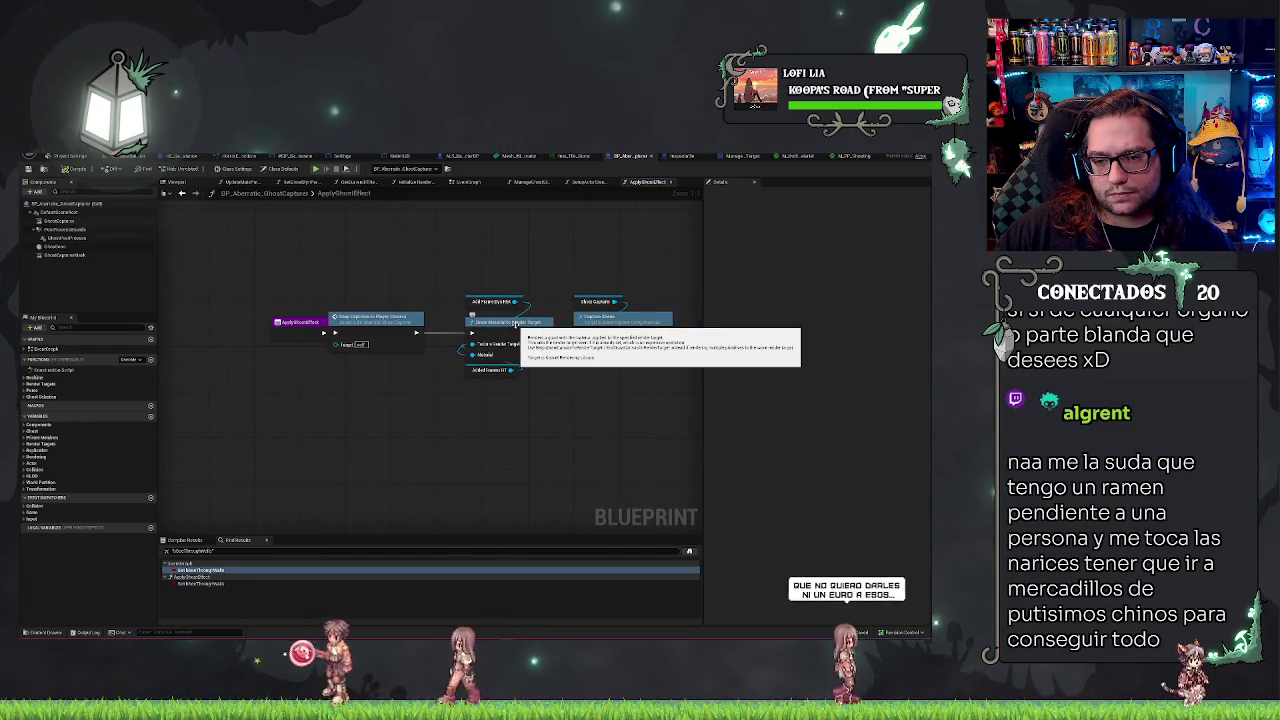
left_click_drag(535, 344, 449, 358)
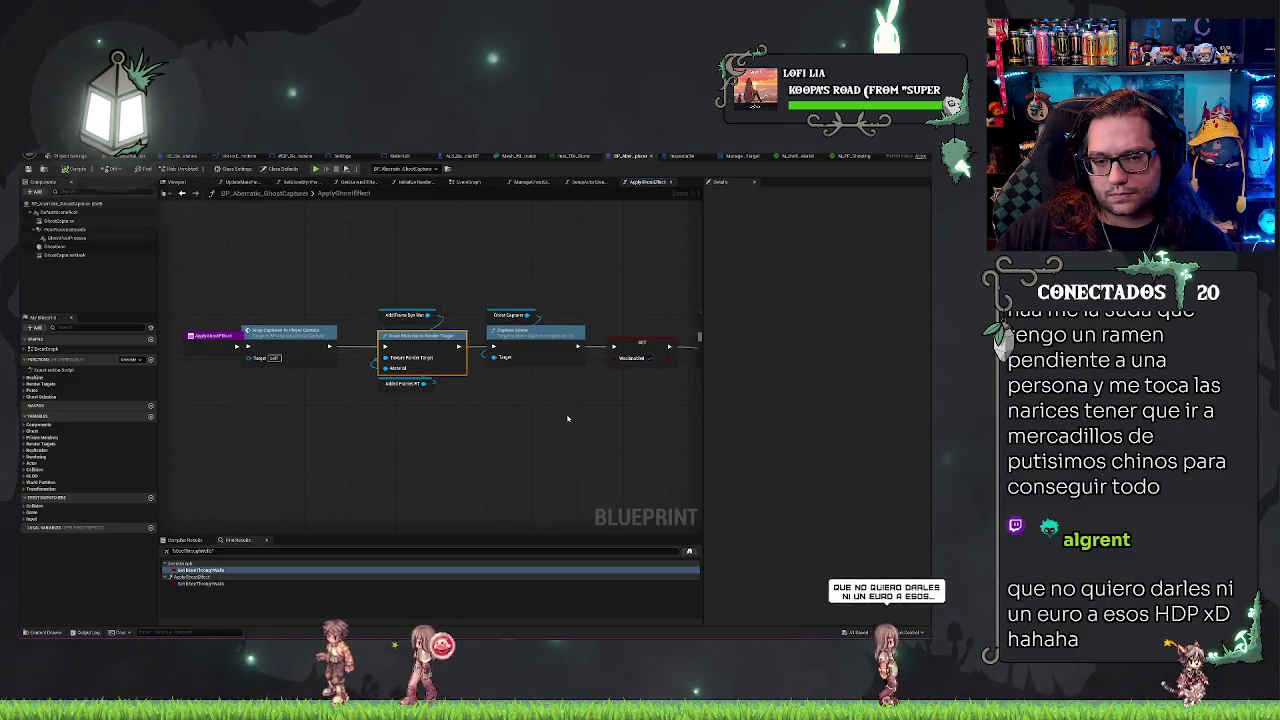
left_click_drag(606, 300, 572, 304)
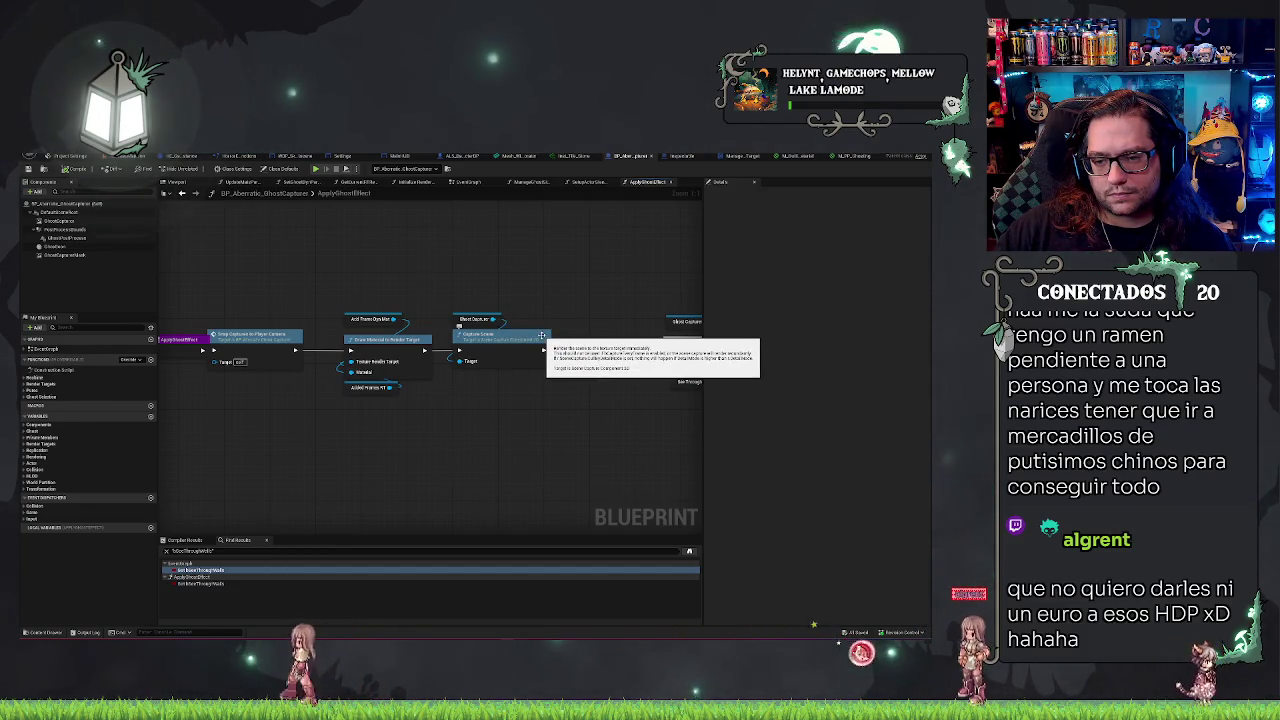
left_click_drag(597, 286, 486, 277)
left_click(477, 344)
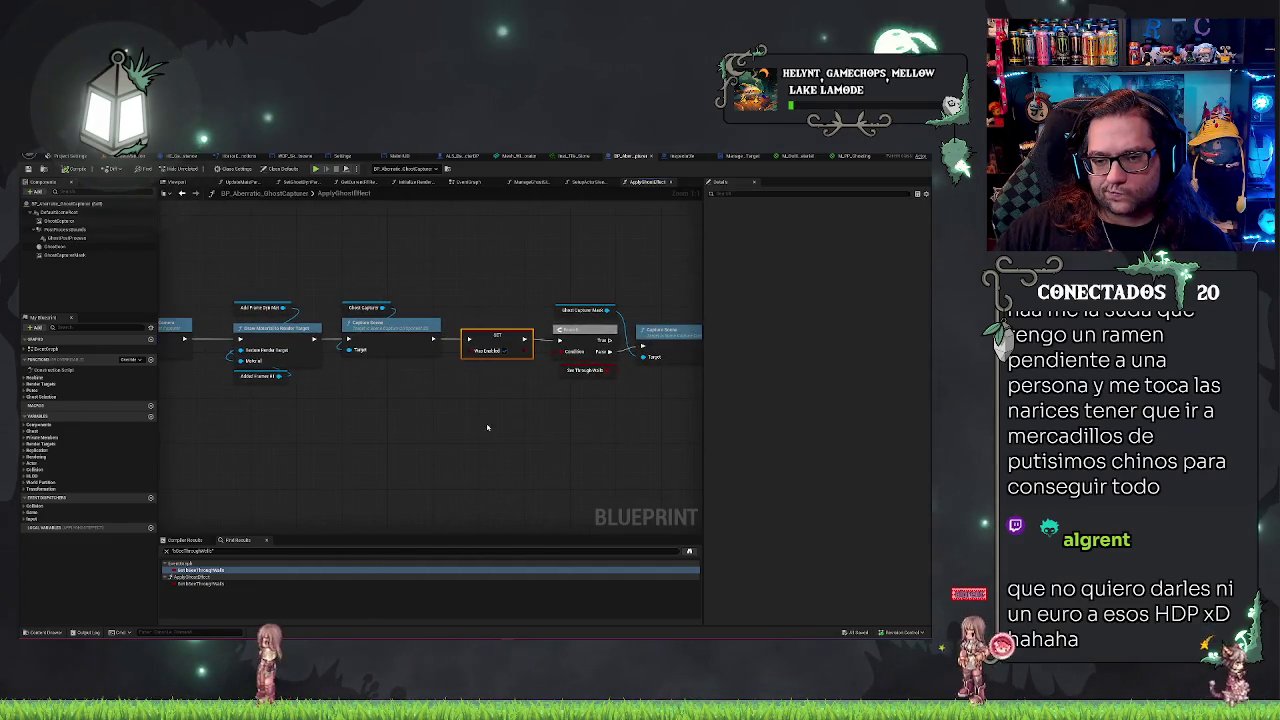
left_click_drag(477, 344, 360, 341)
left_click(556, 333)
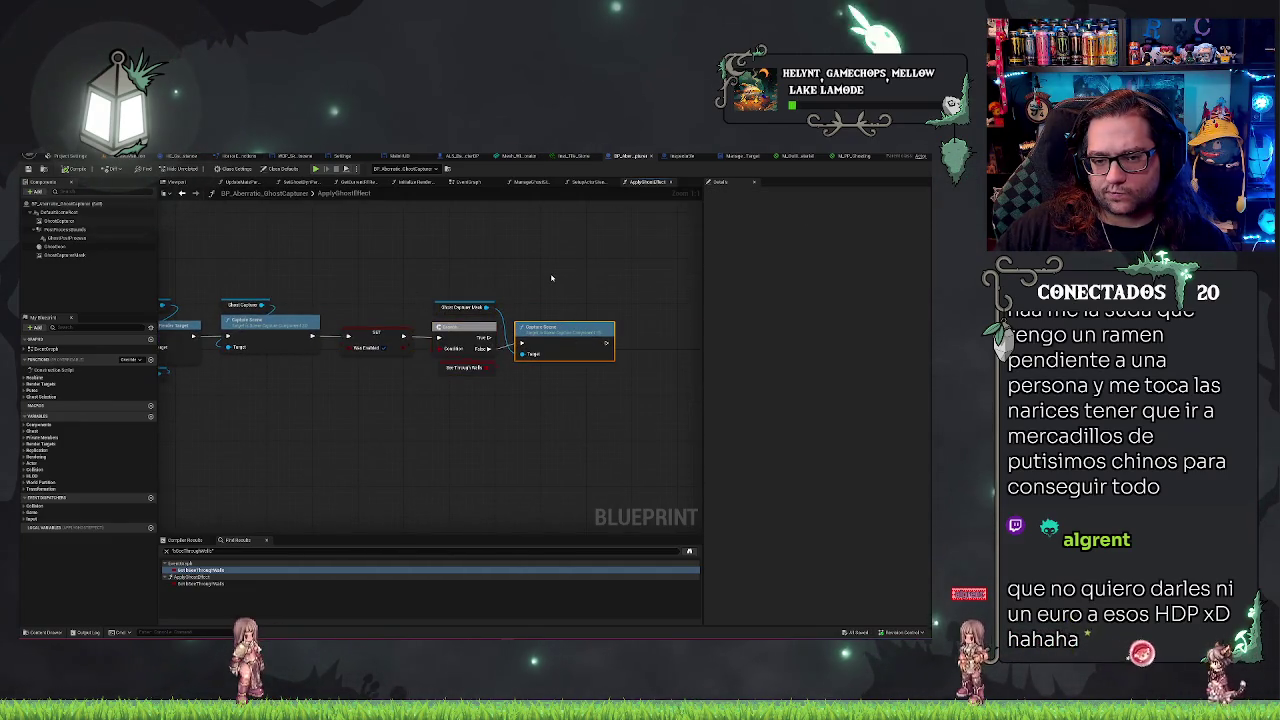
left_click_drag(388, 262, 681, 243)
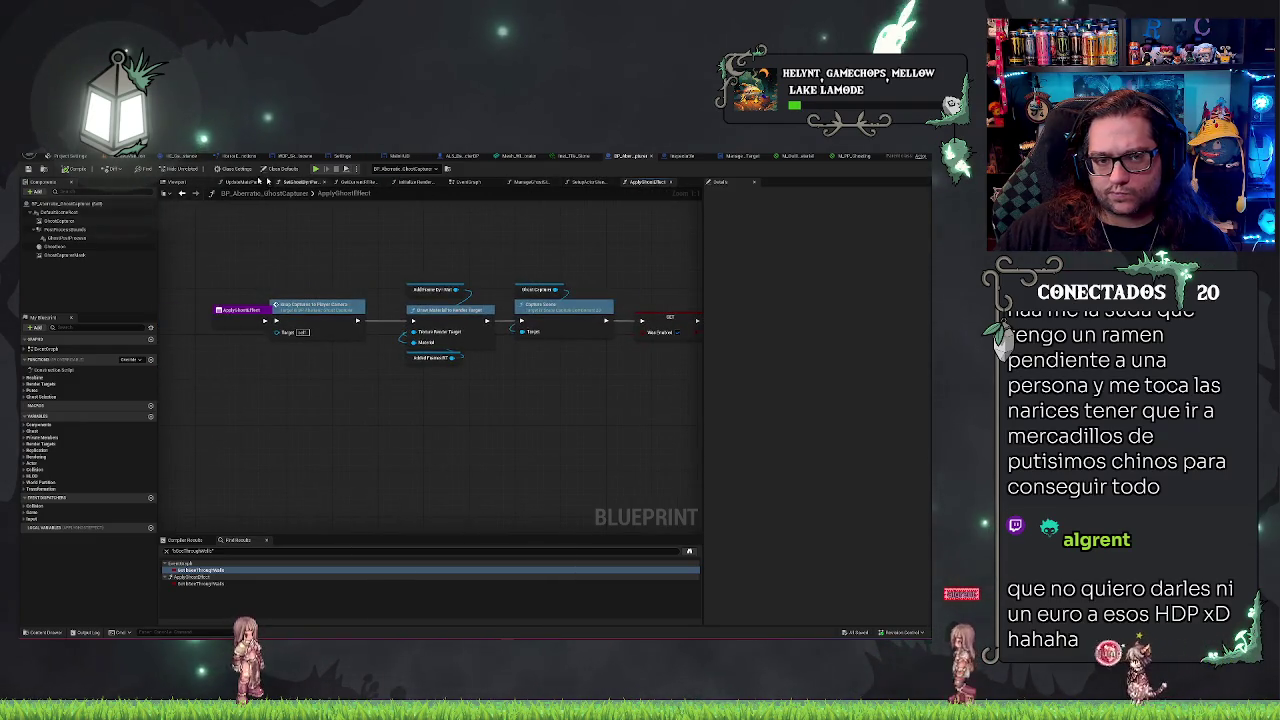
Step: Review the event graph's ApplyGhostEffect call and reopen that function's graph
left_click(464, 182)
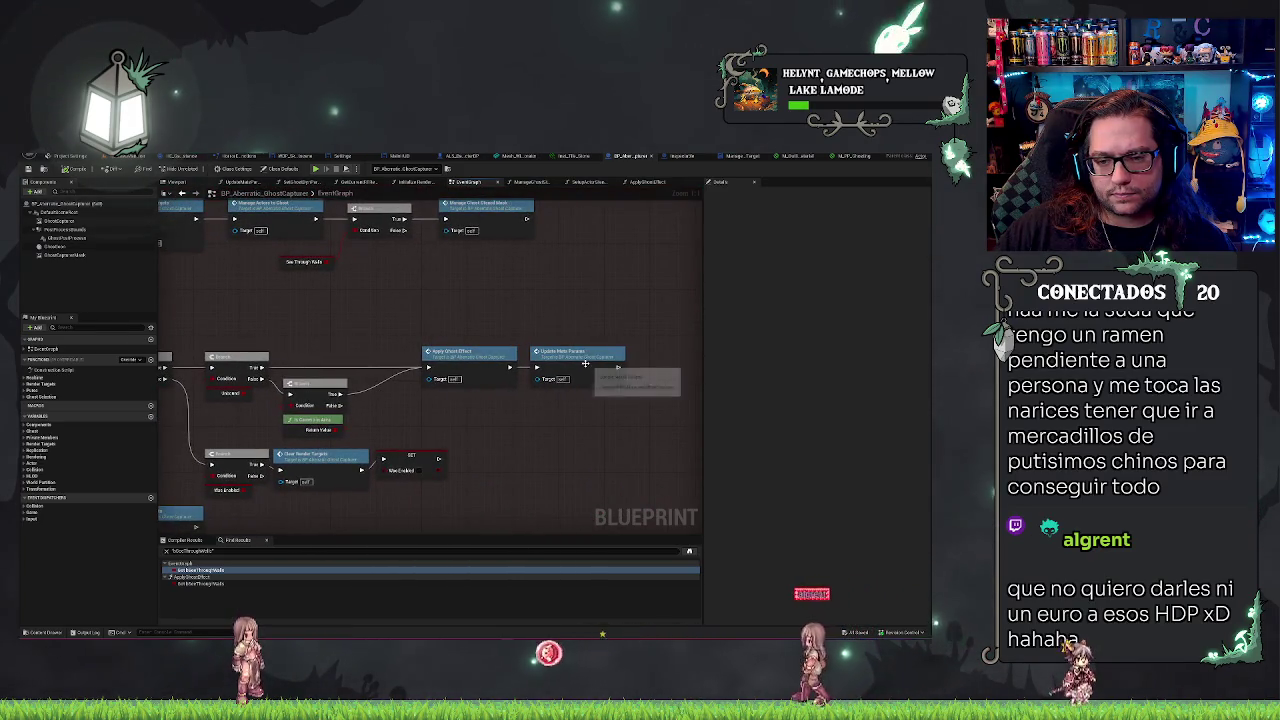
left_click_drag(477, 278, 514, 262)
left_click_drag(318, 441, 408, 446)
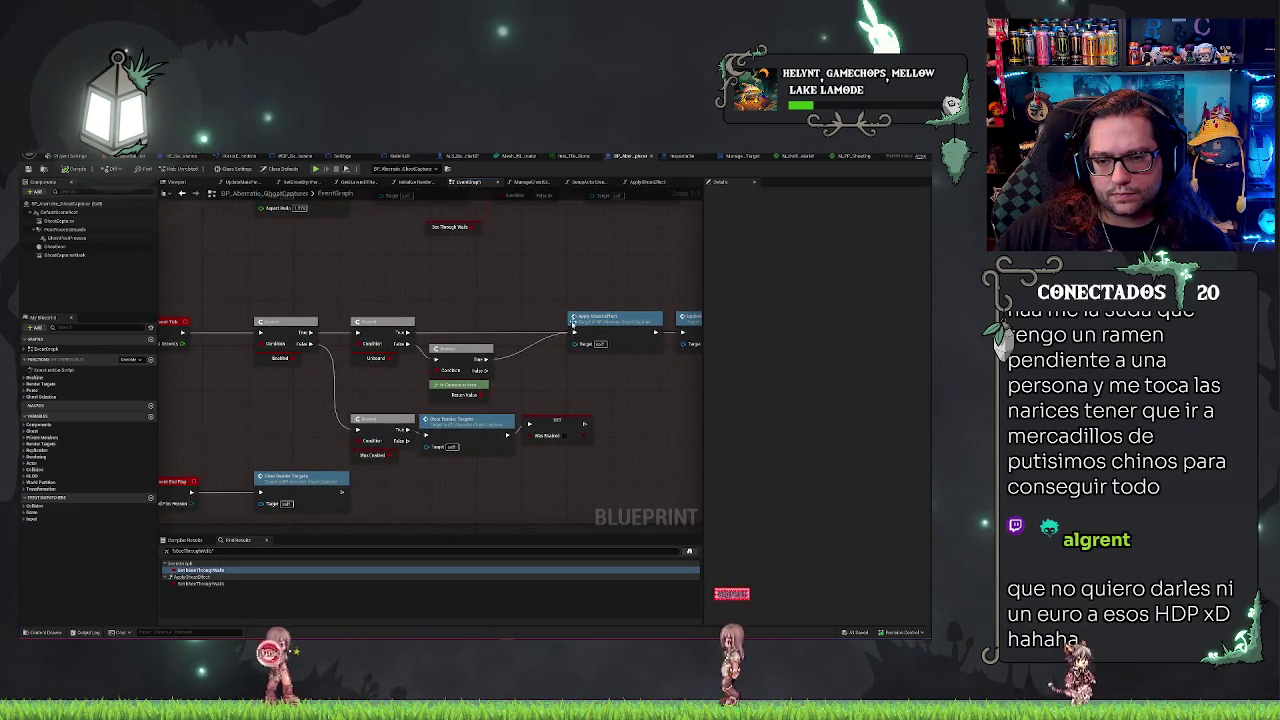
double_click(600, 317)
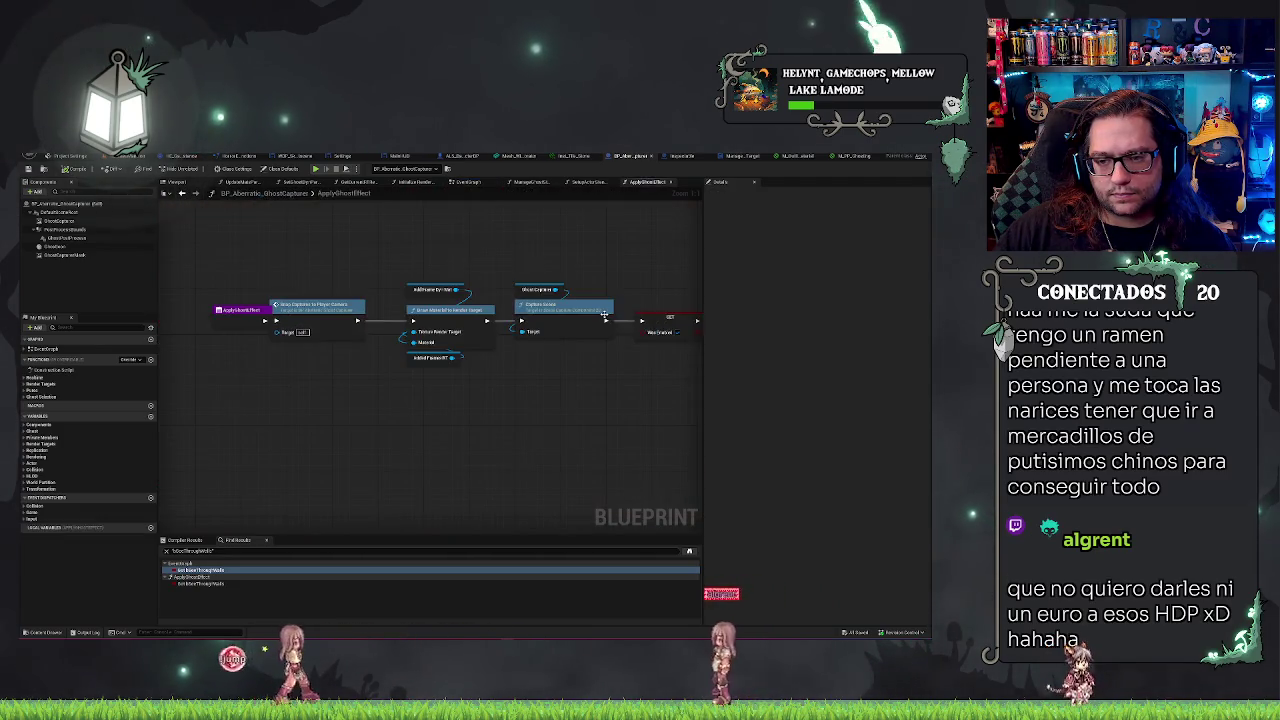
left_click(319, 305)
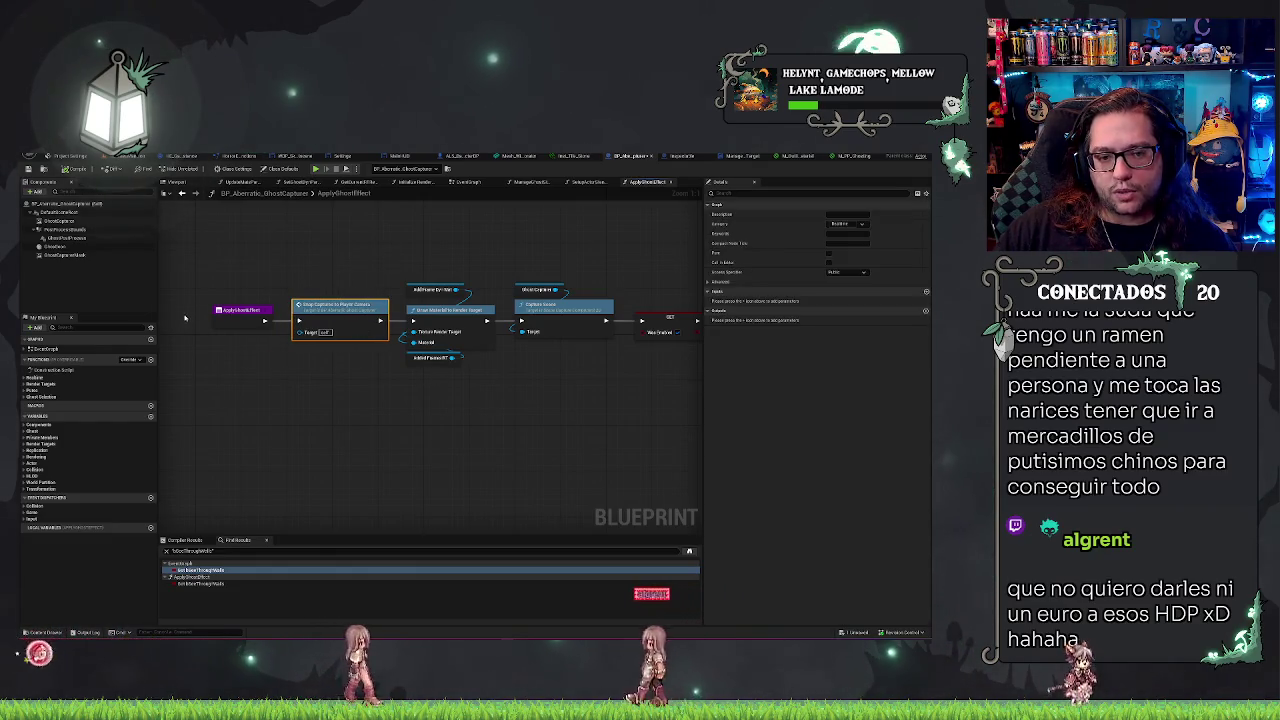
left_click(550, 388)
scroll(228, 350, "down", 3)
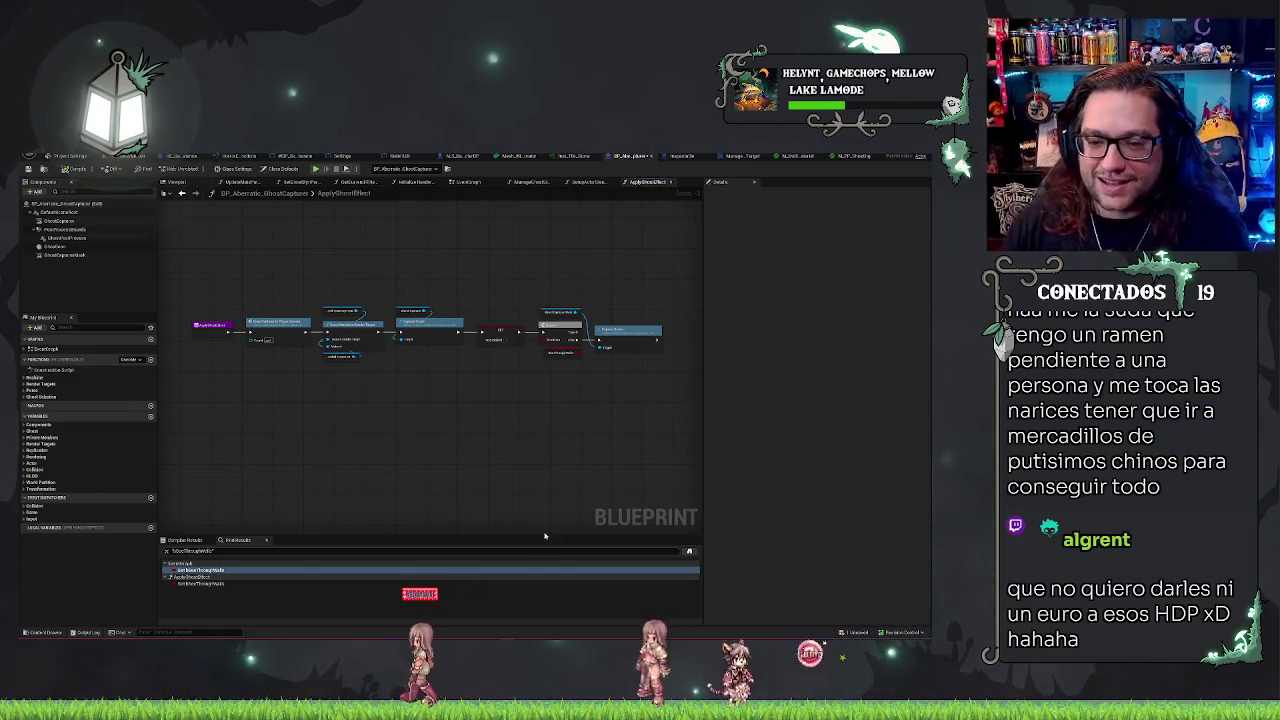
scroll(558, 481, "up", 2)
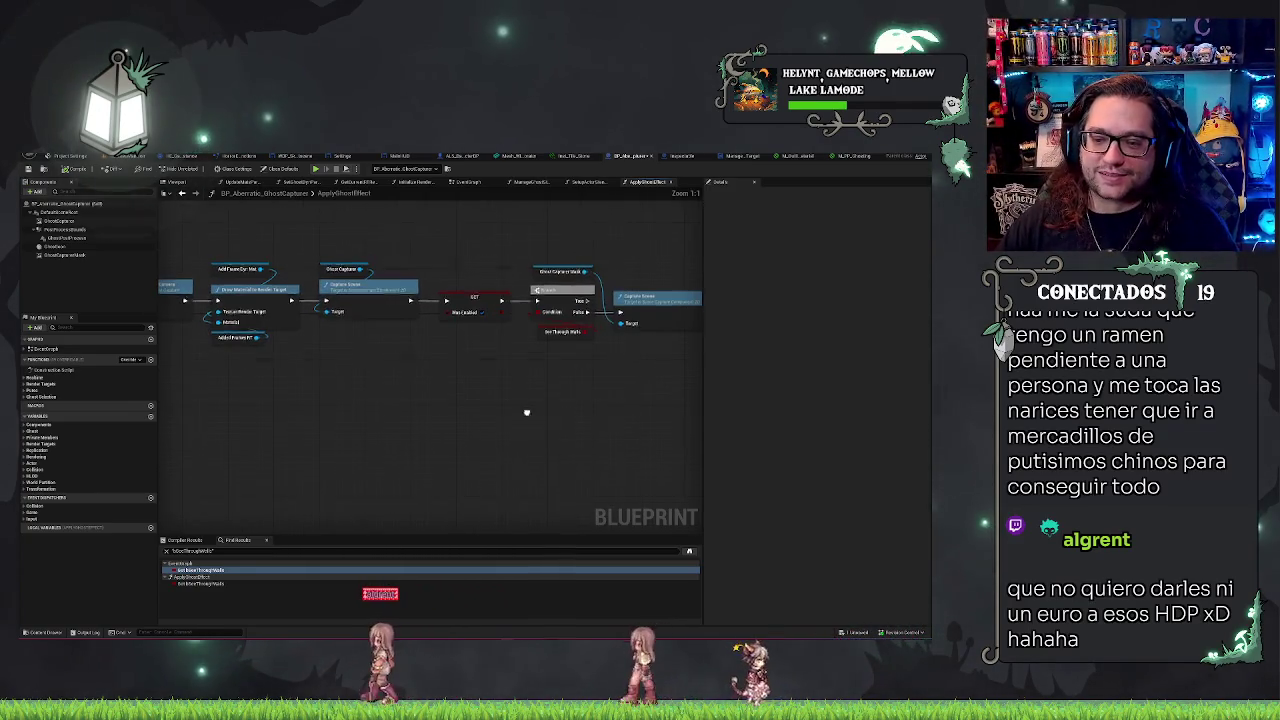
Step: Move the See Through Walls getter node to the left of the function graph
left_click_drag(562, 343, 489, 344)
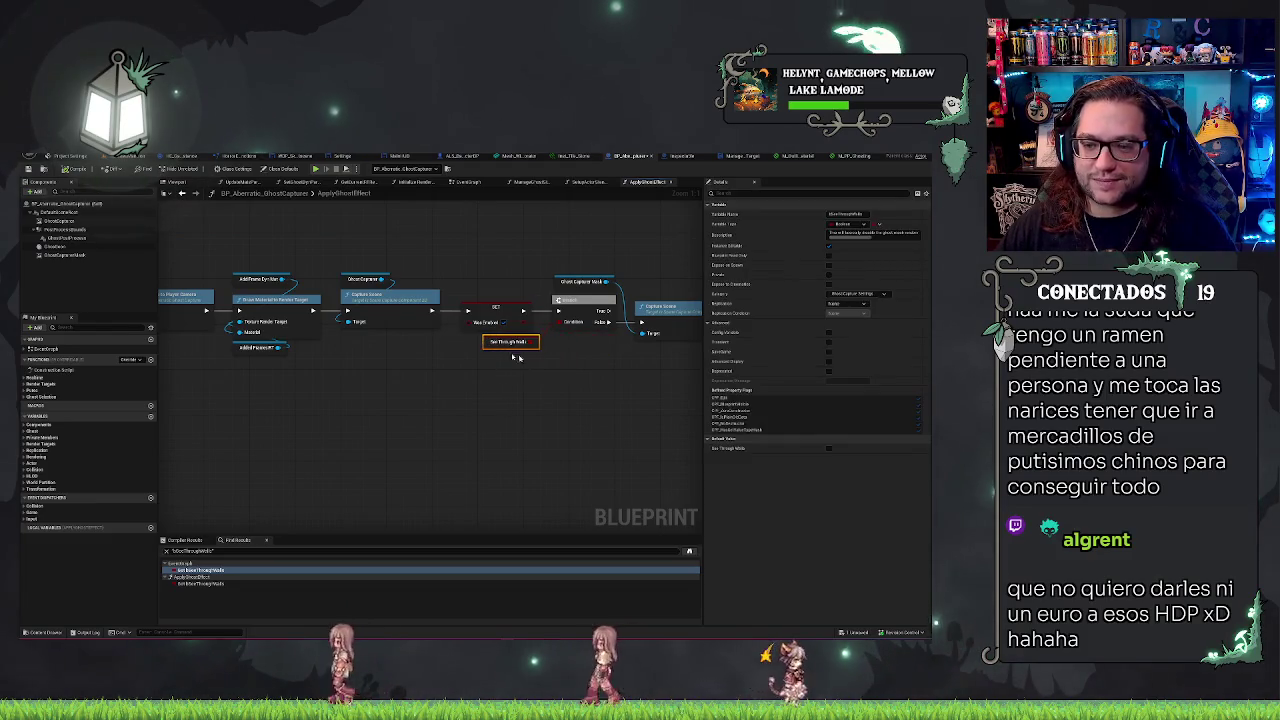
left_click(584, 371)
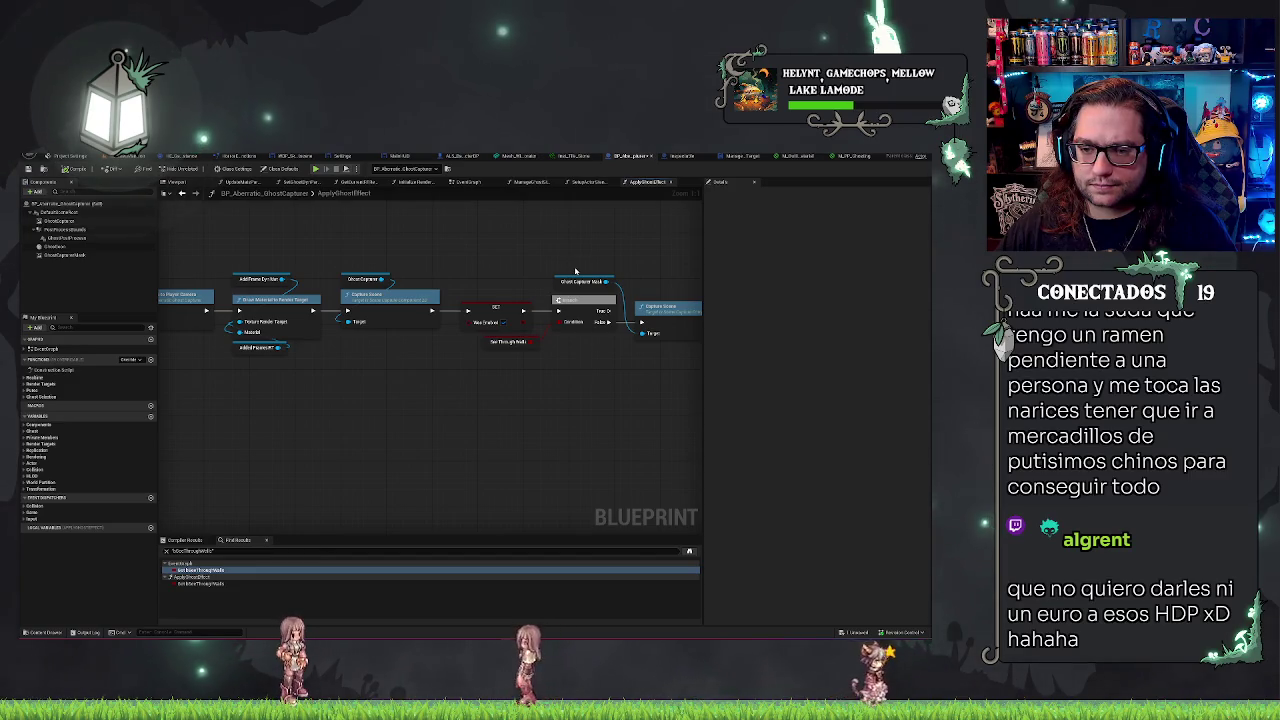
left_click_drag(617, 361, 589, 358)
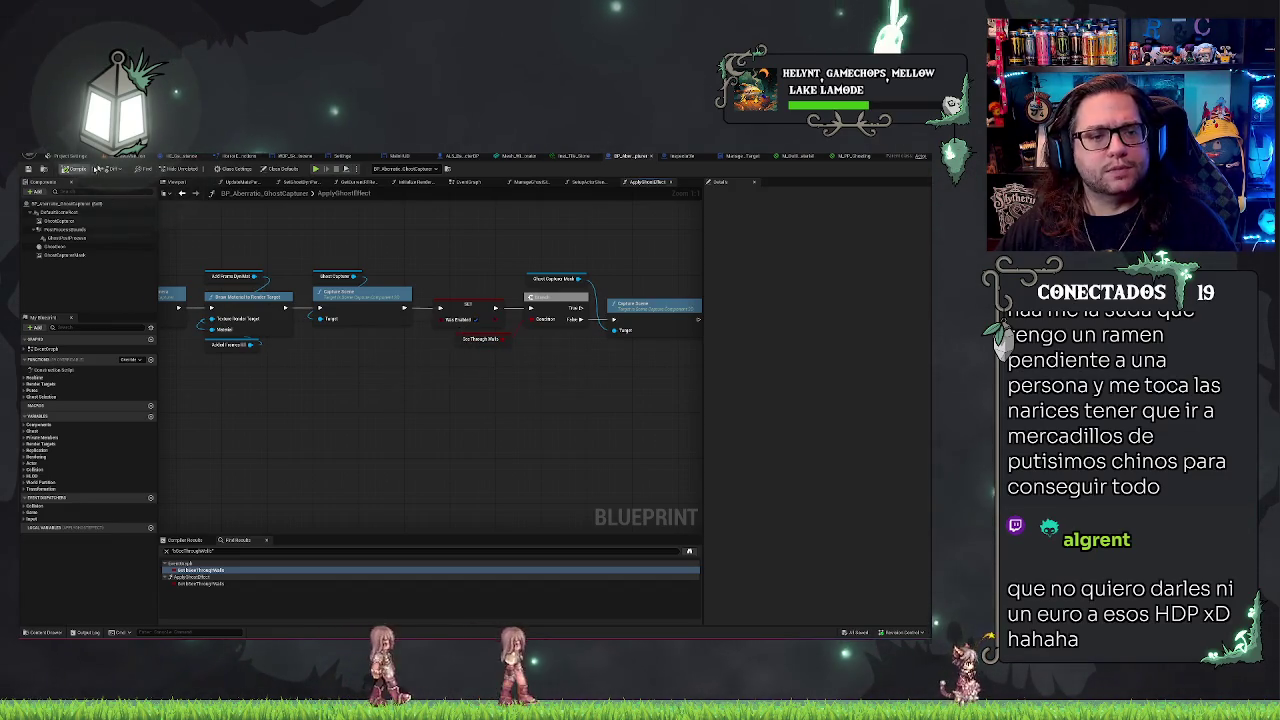
left_click(117, 150)
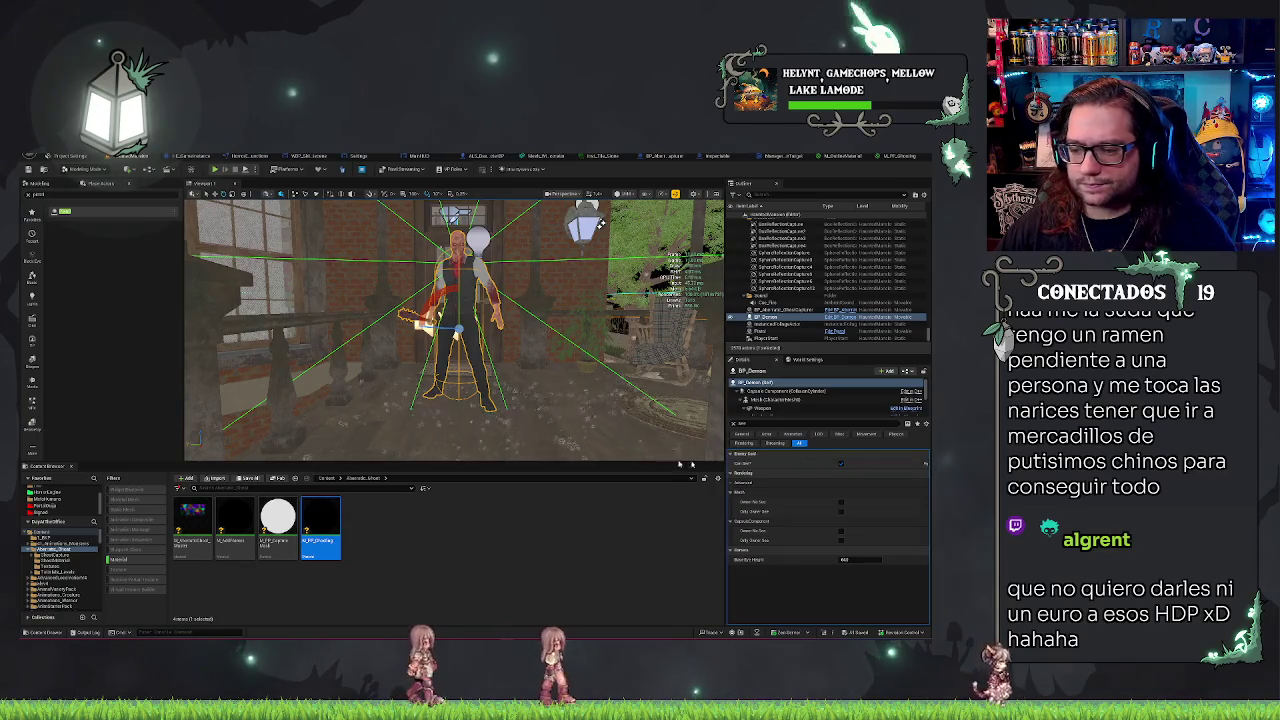
Step: Select the ghost capturer actor, save the HauntedMansion map, and start Play-In-Editor
key("w")
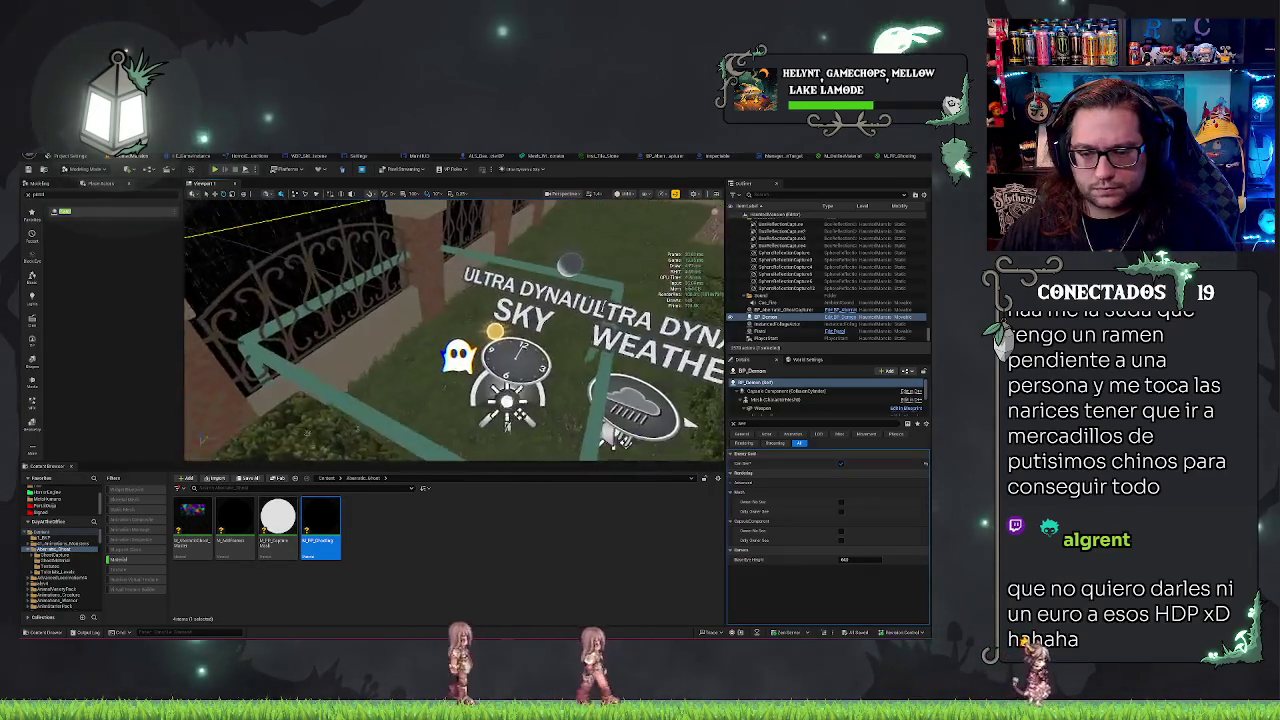
left_click(780, 309)
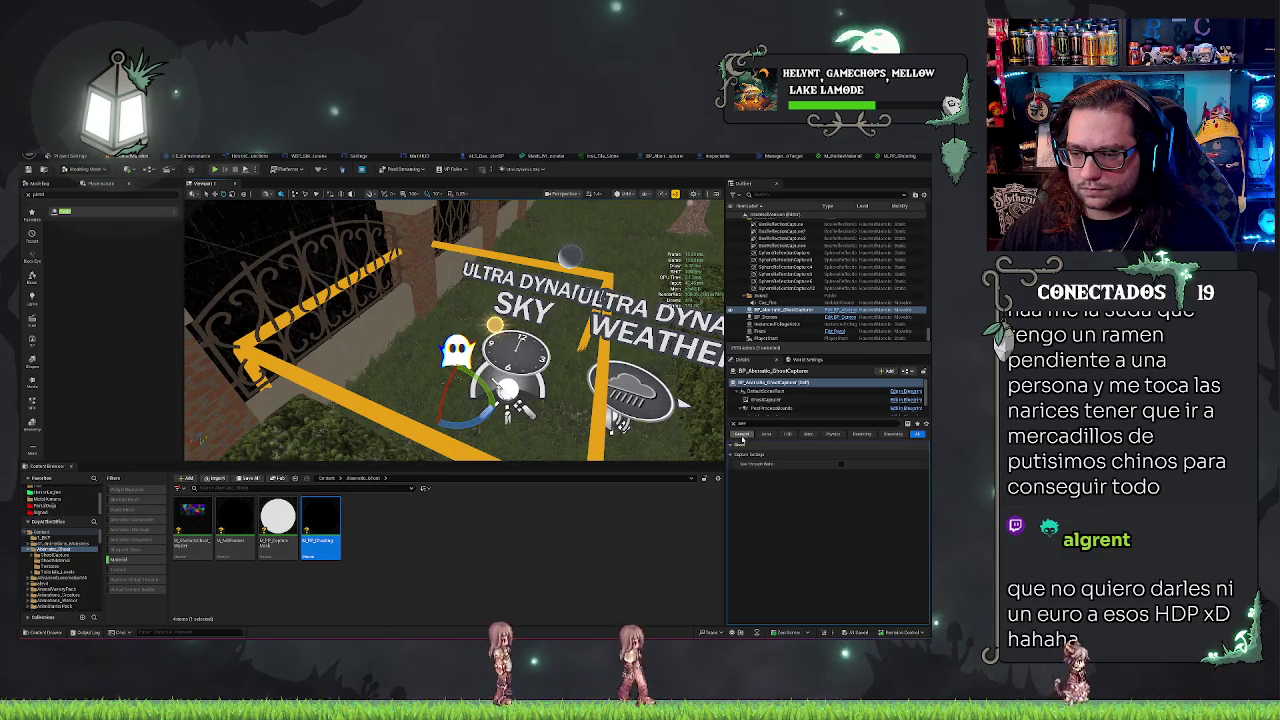
key("ctrl+s")
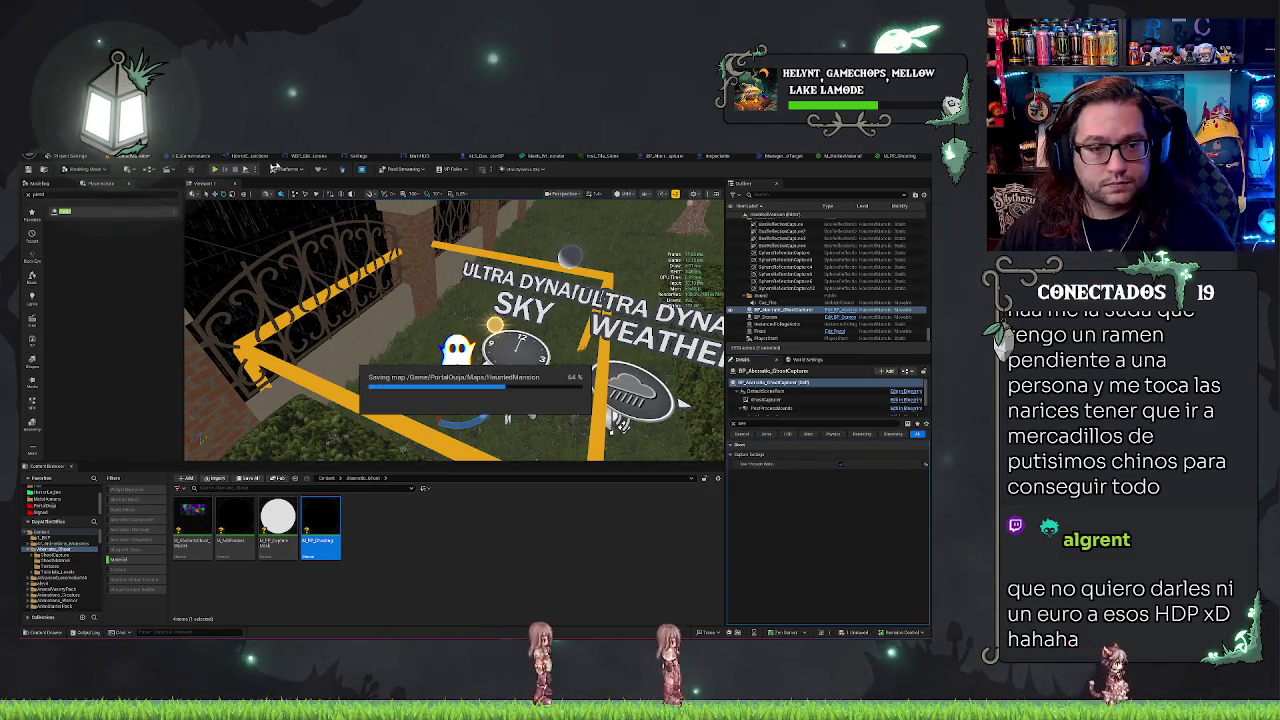
left_click(214, 170)
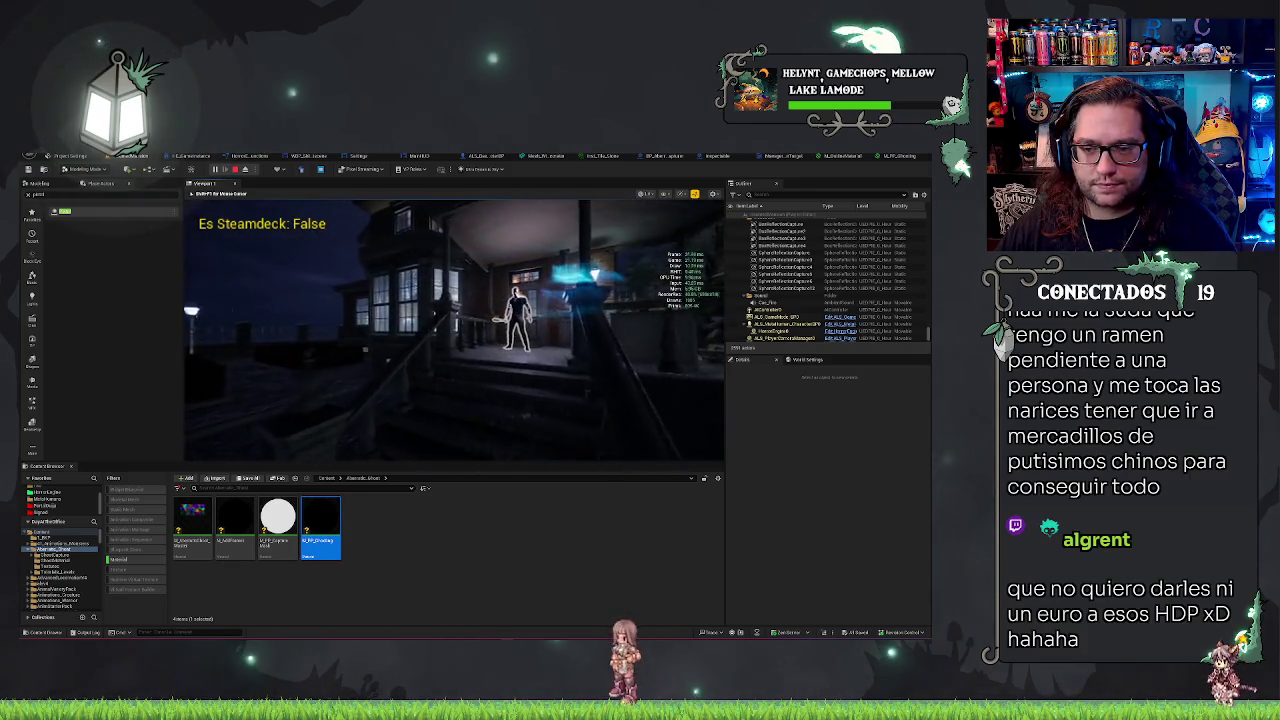
Step: Walk the character toward the mansion door to check the ghost effect, then stop playing
key("w")
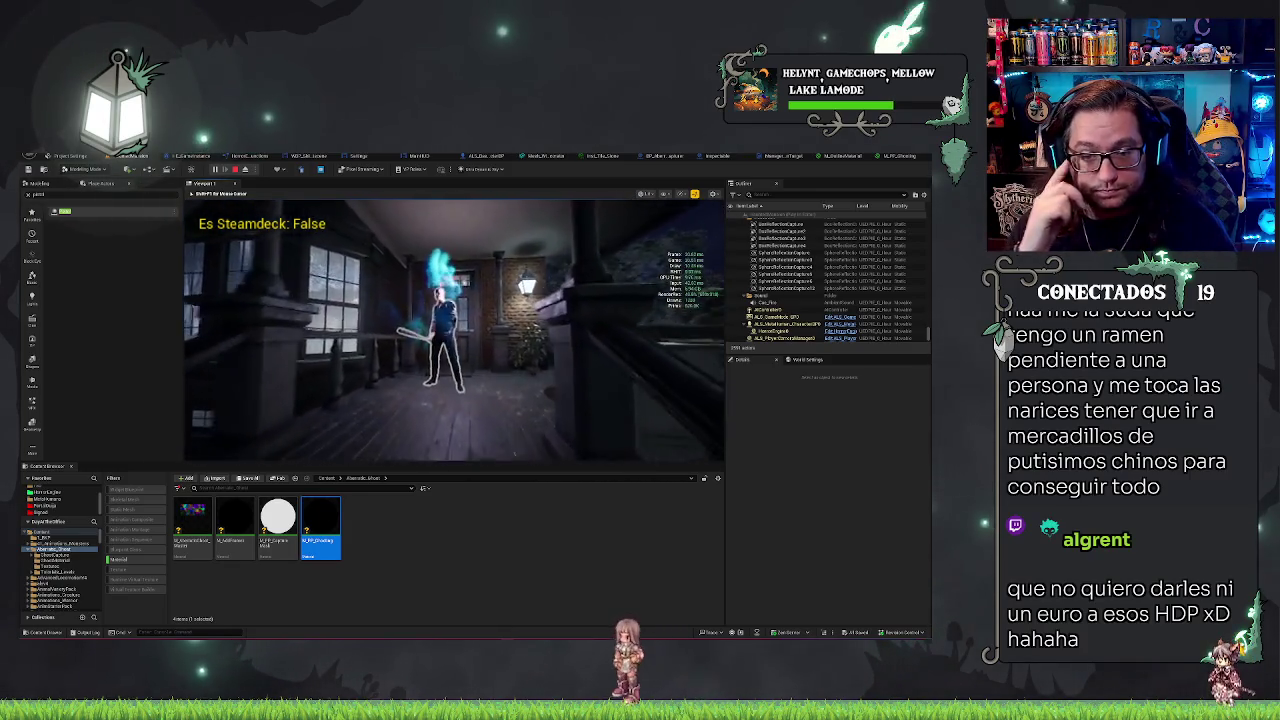
key("a")
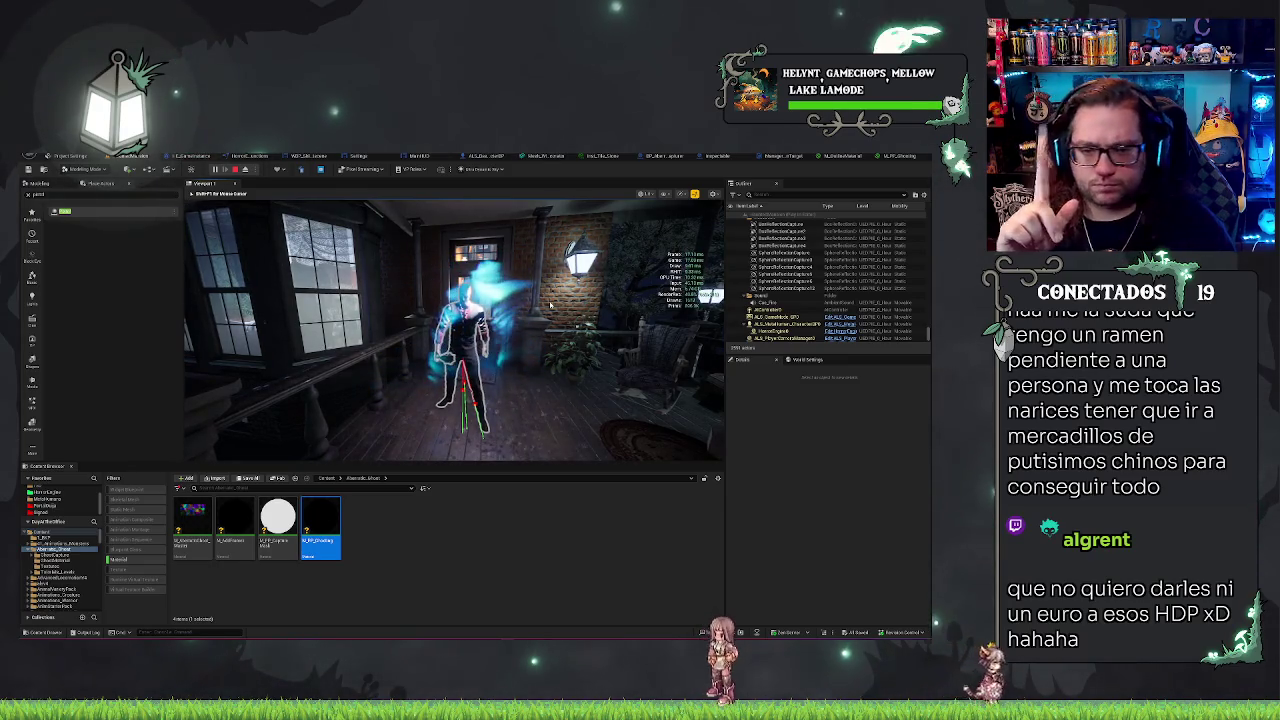
key("Escape")
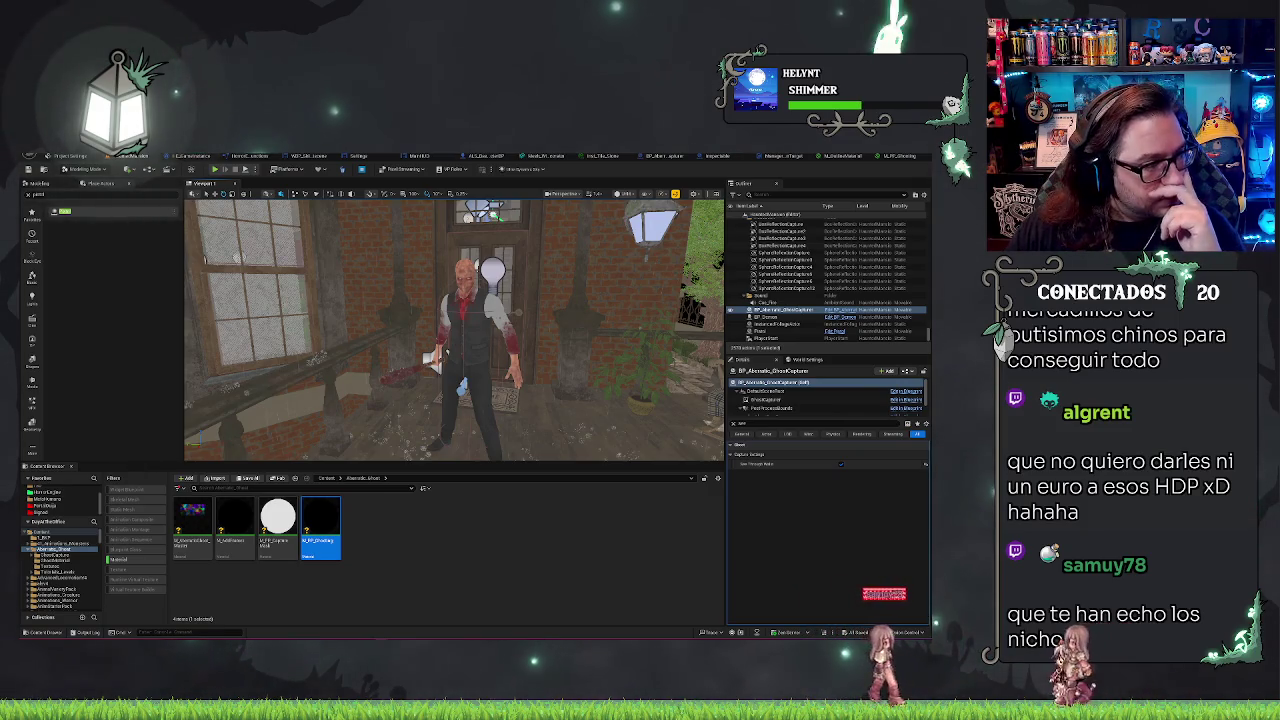
Step: Create a material instance named MI_Ghost from the ghost material and open it
left_click(431, 541)
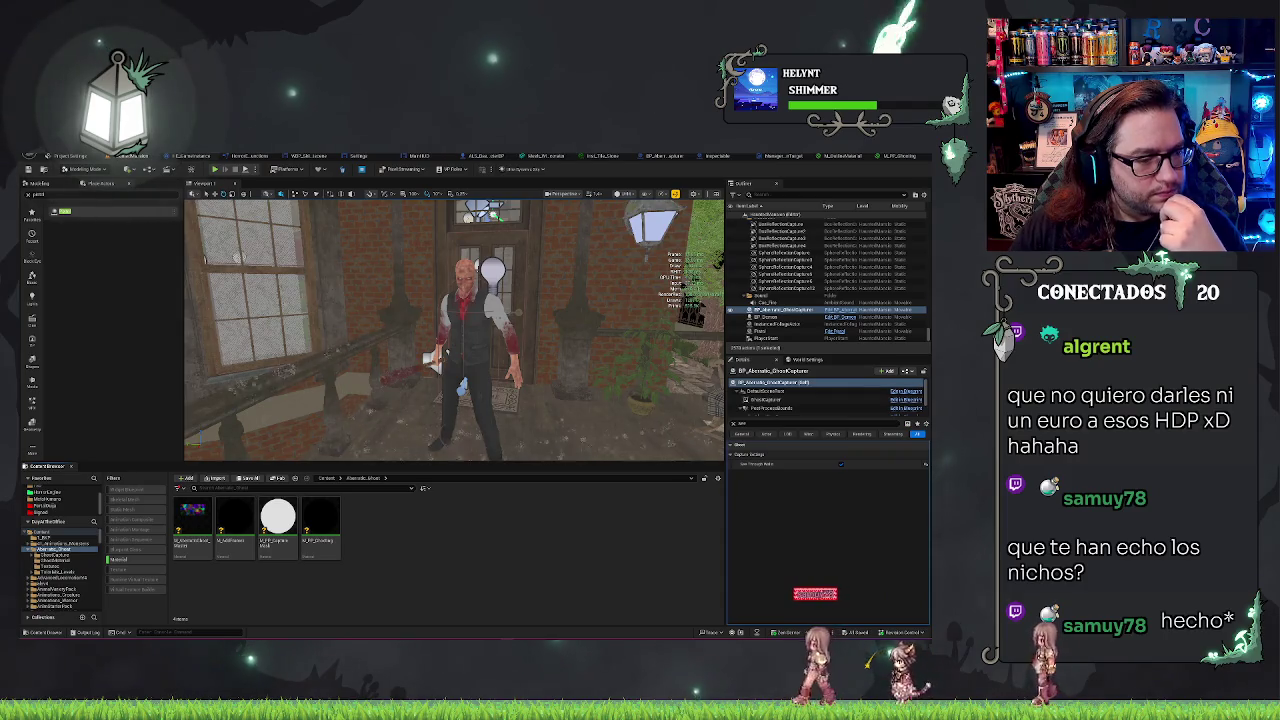
left_click(193, 522)
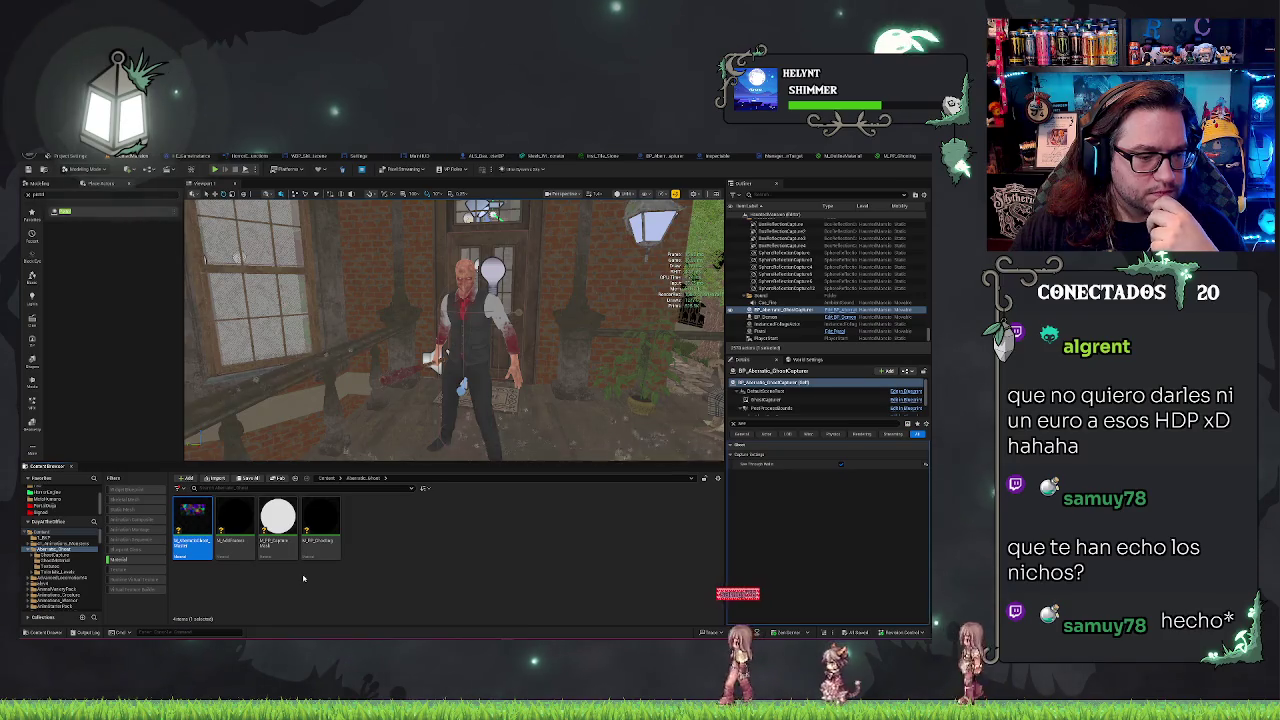
right_click(203, 517)
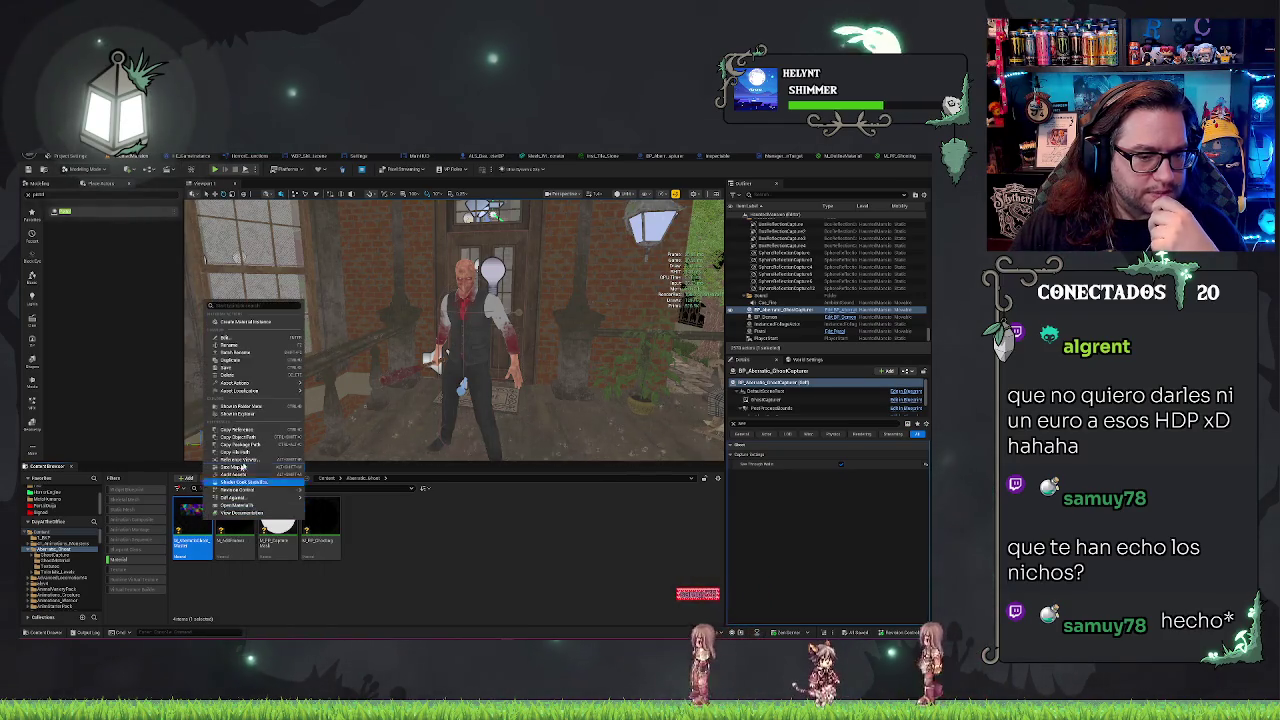
mouse_move(250, 383)
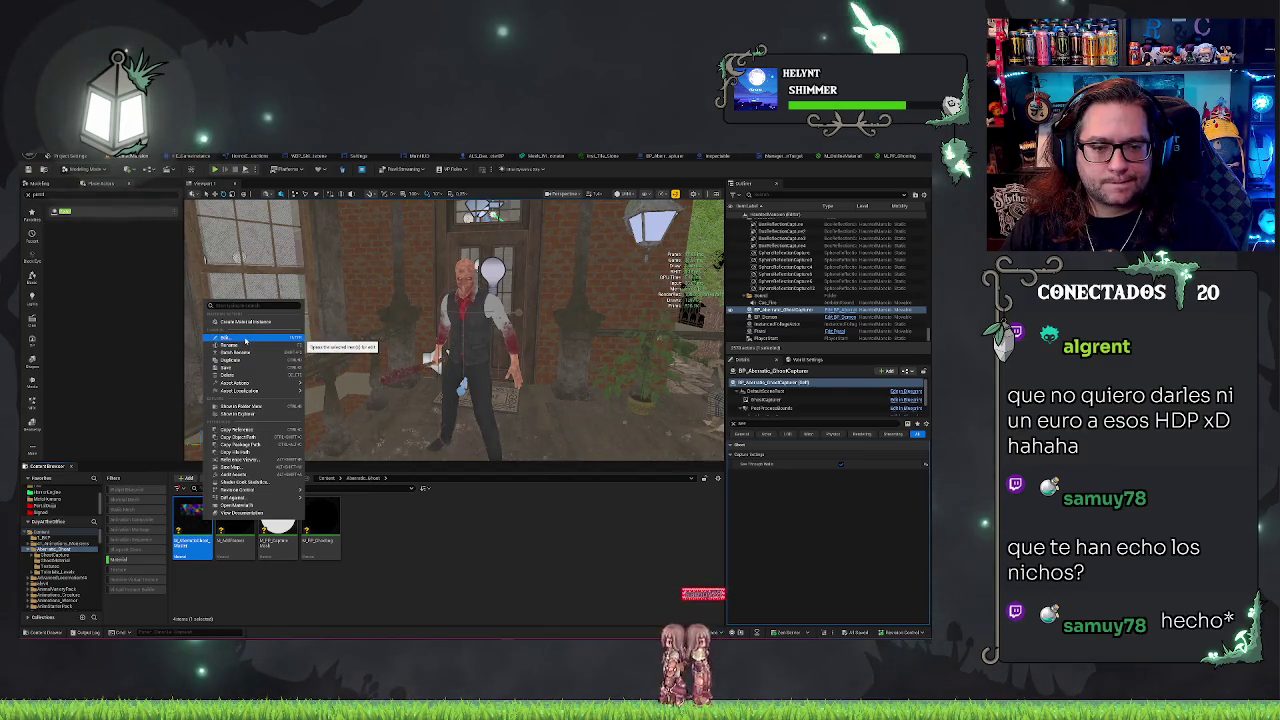
left_click(245, 321)
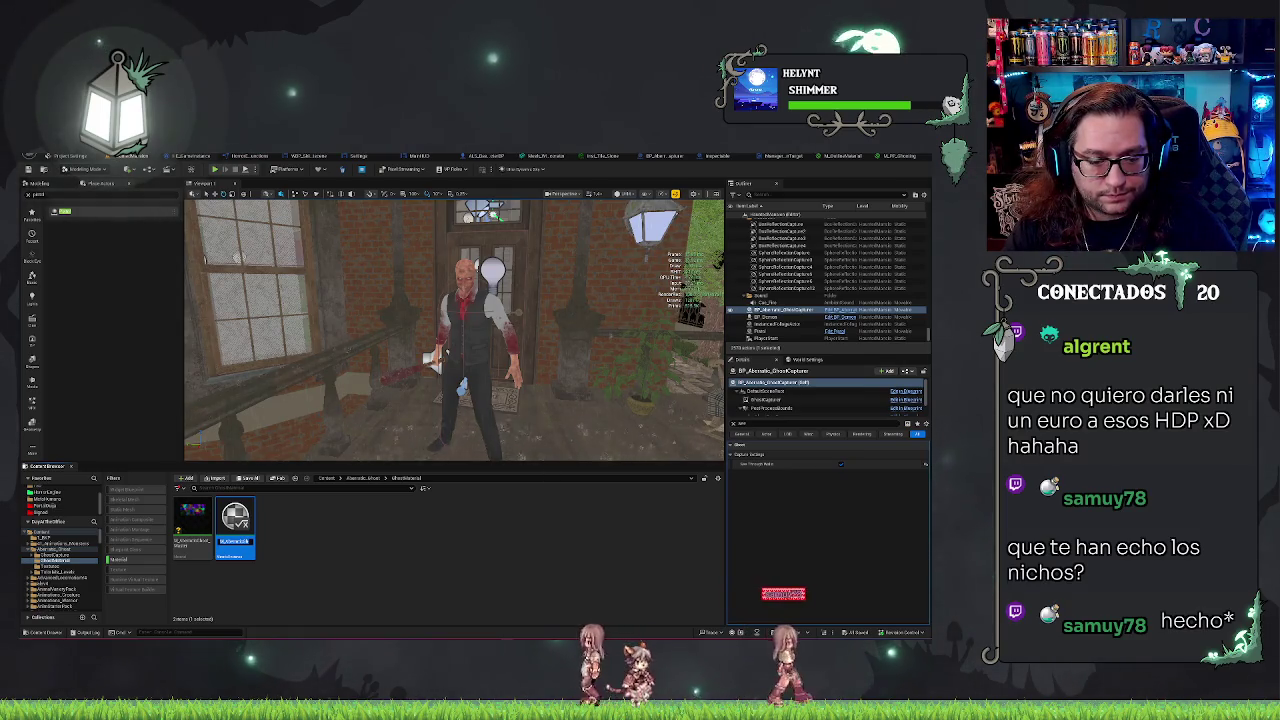
type("MI_Ghost")
key("Return")
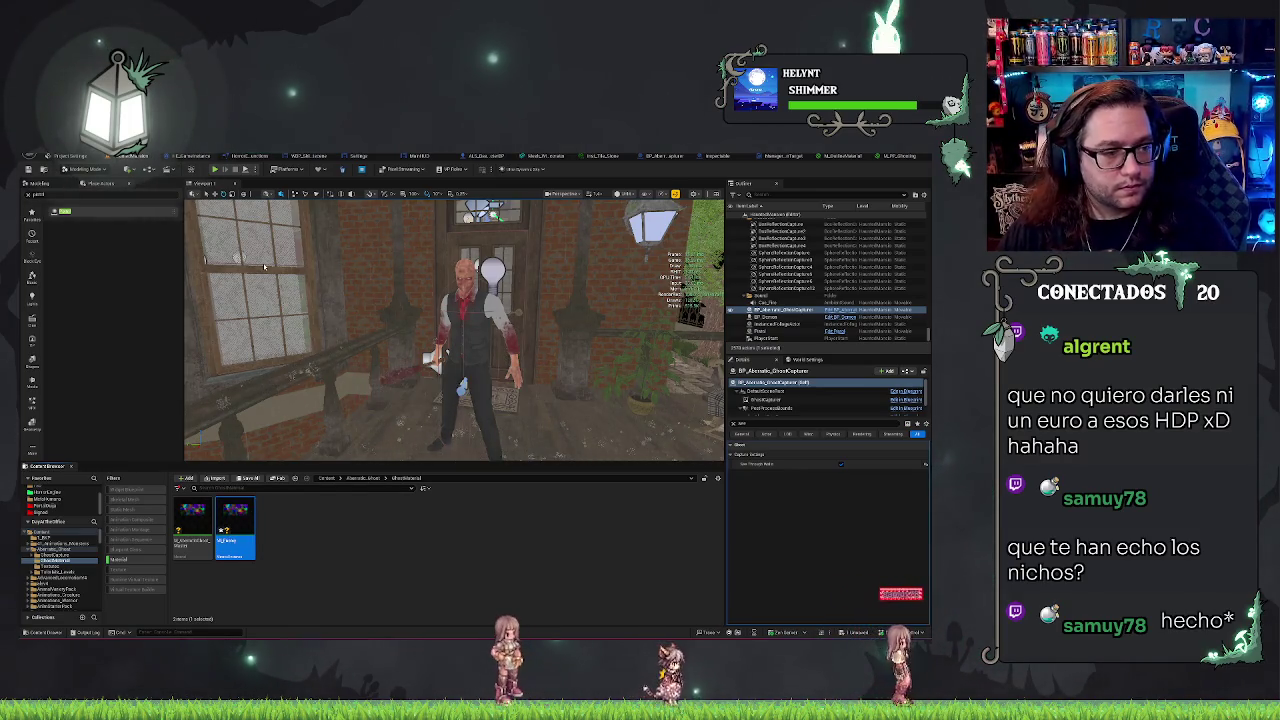
double_click(235, 528)
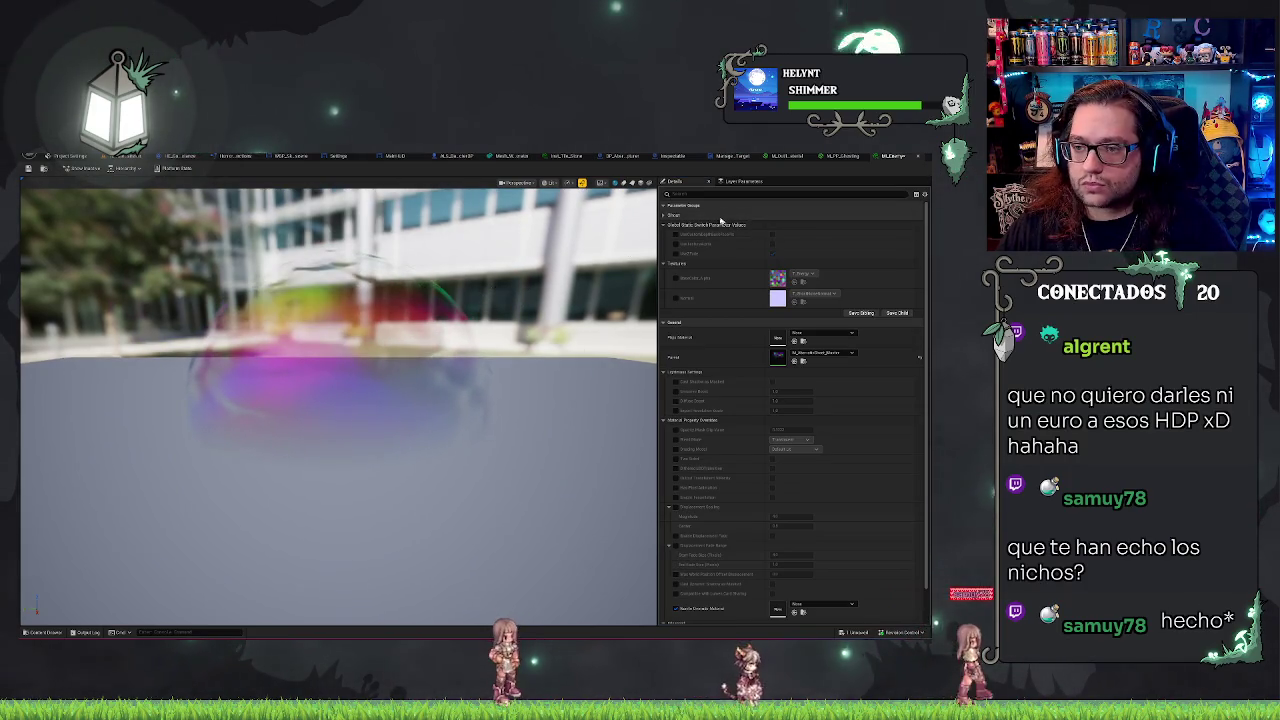
Step: Expand MI_Ghost's Ghost parameter group and enable overrides on its six parameters
left_click(688, 215)
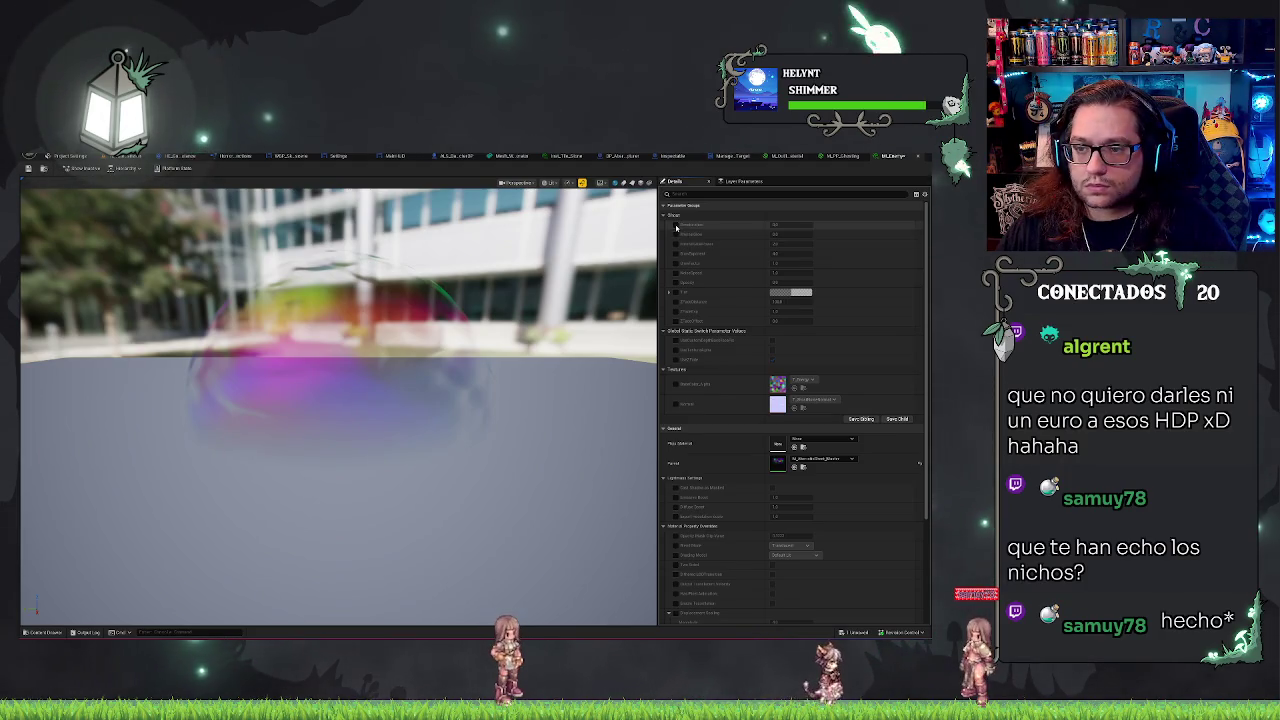
left_click(675, 224)
left_click(675, 234)
left_click(675, 243)
left_click(675, 253)
left_click(675, 263)
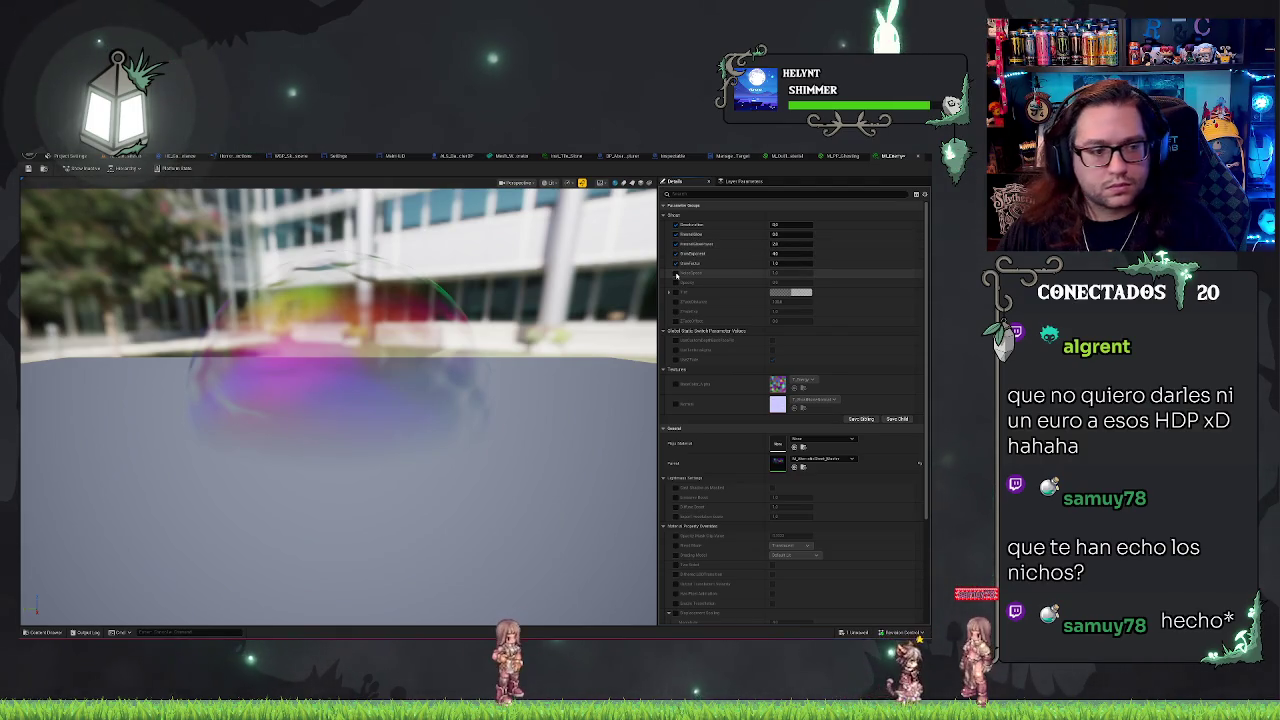
left_click(675, 272)
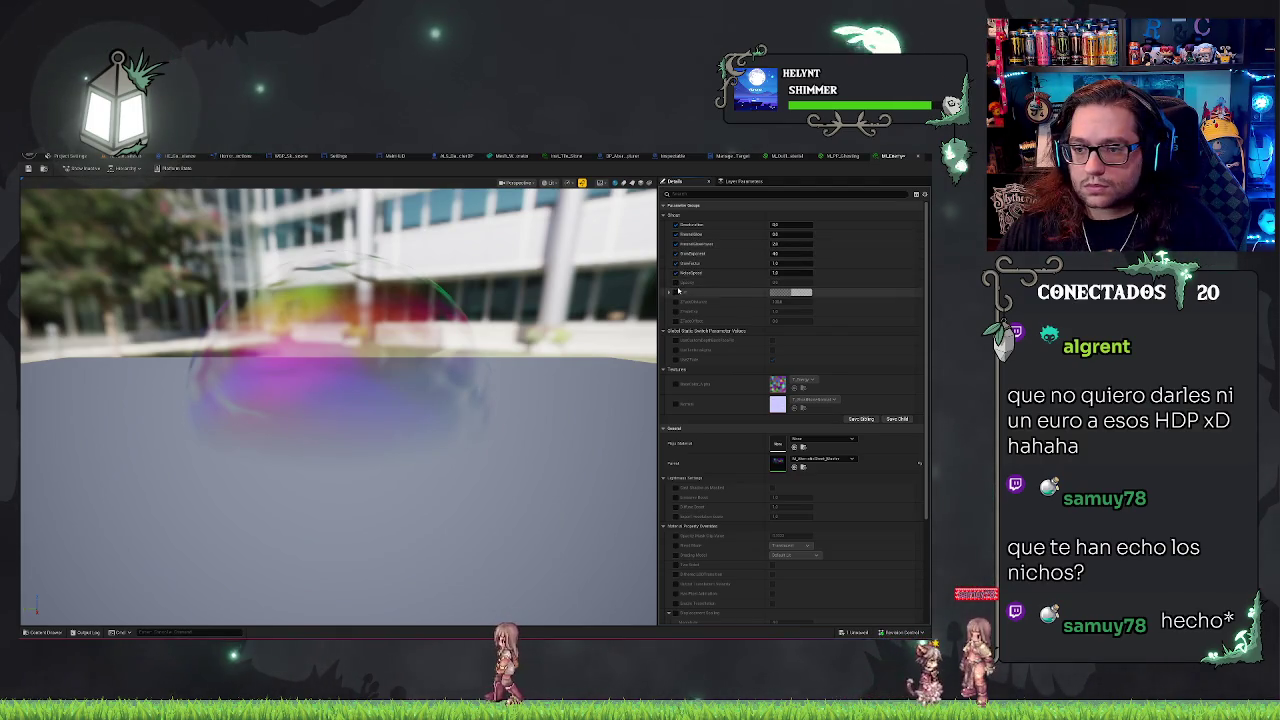
Step: Override the Tint to cyan and set the first numeric ghost parameter to 1
left_click(675, 292)
left_click(790, 292)
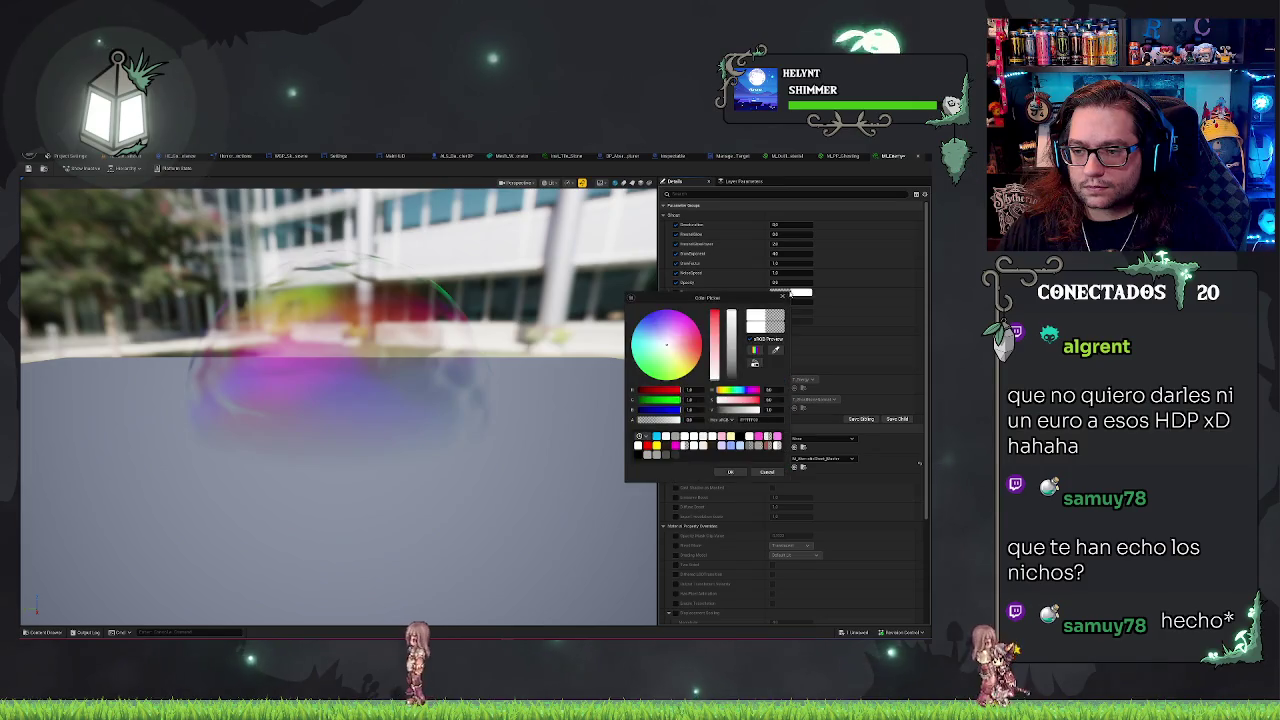
left_click(636, 323)
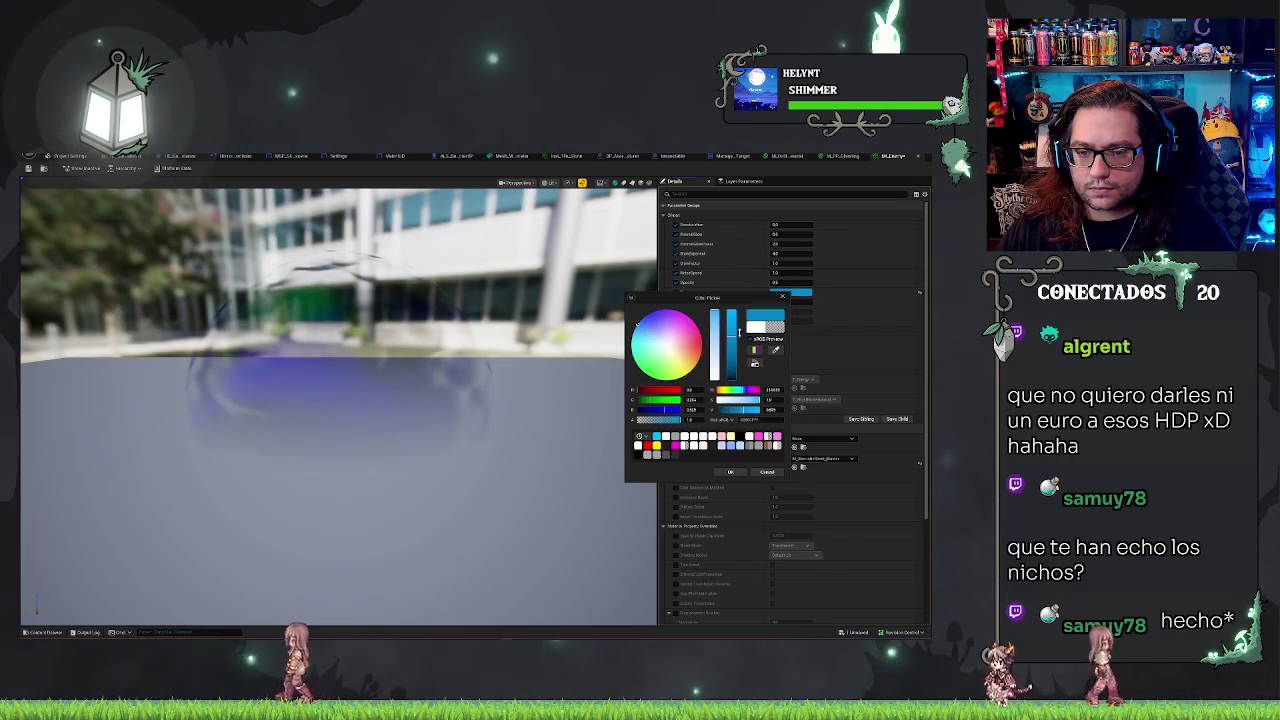
left_click(742, 284)
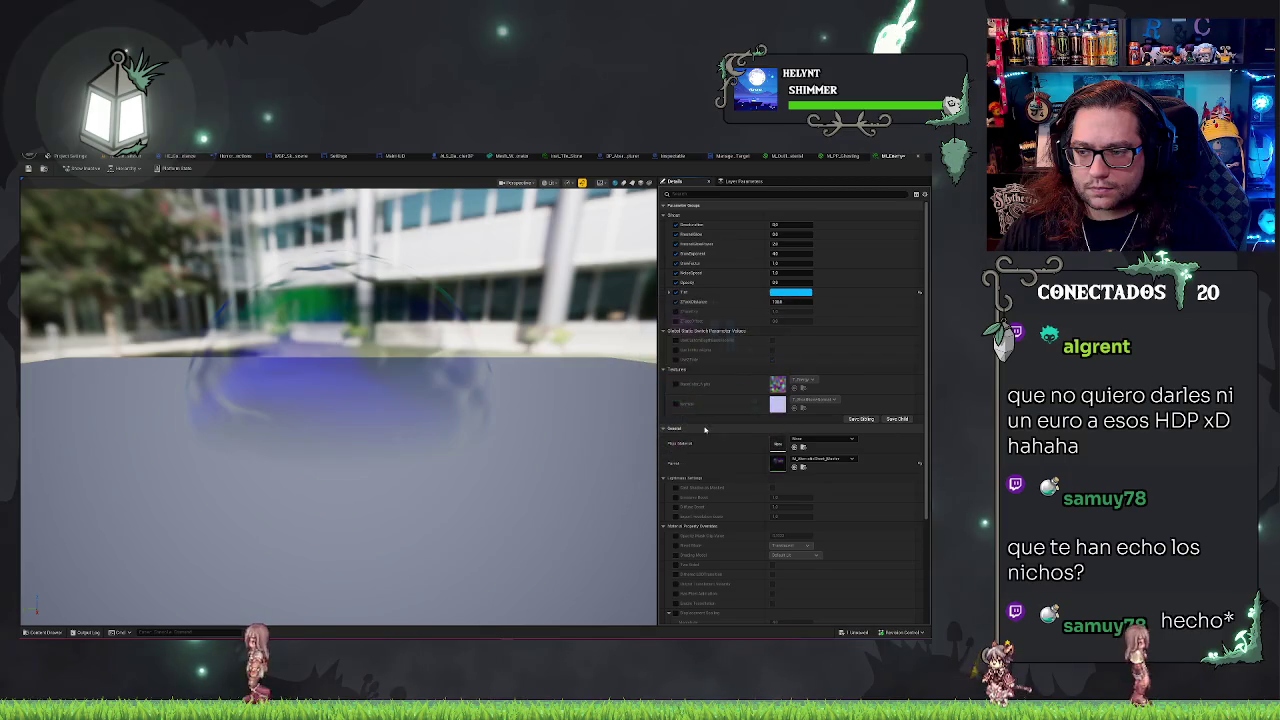
left_click(789, 226)
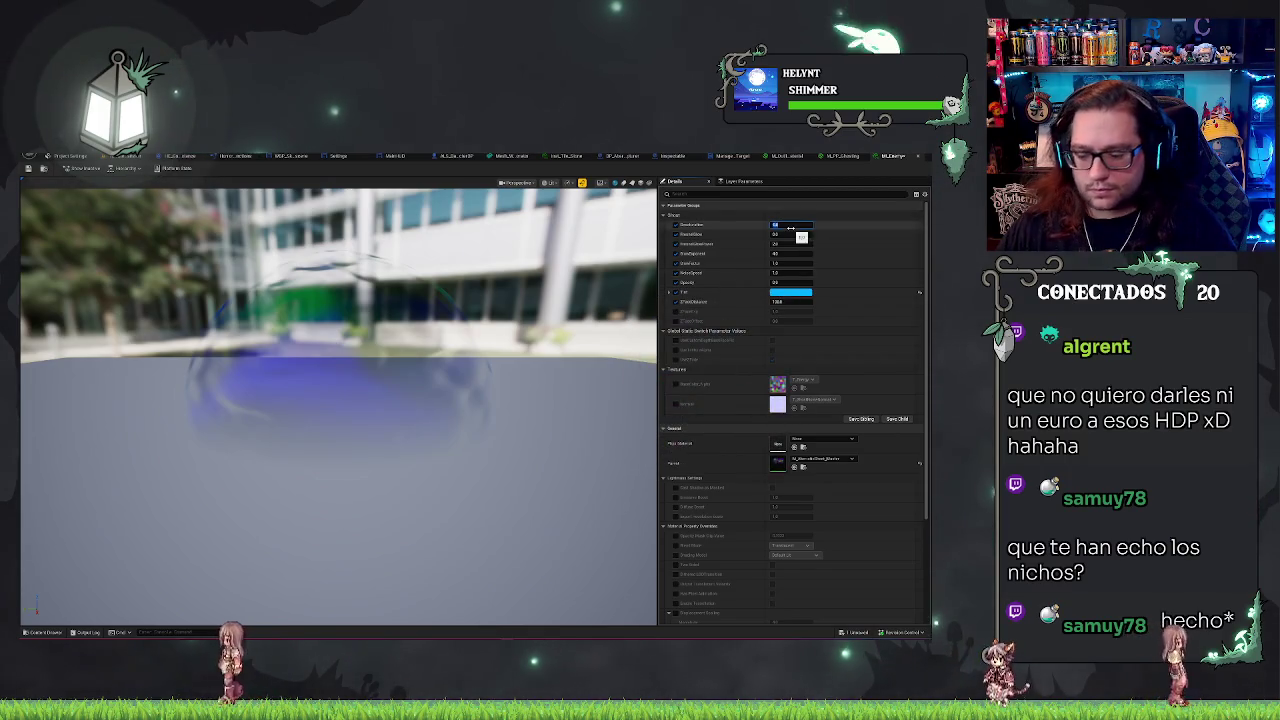
type("1")
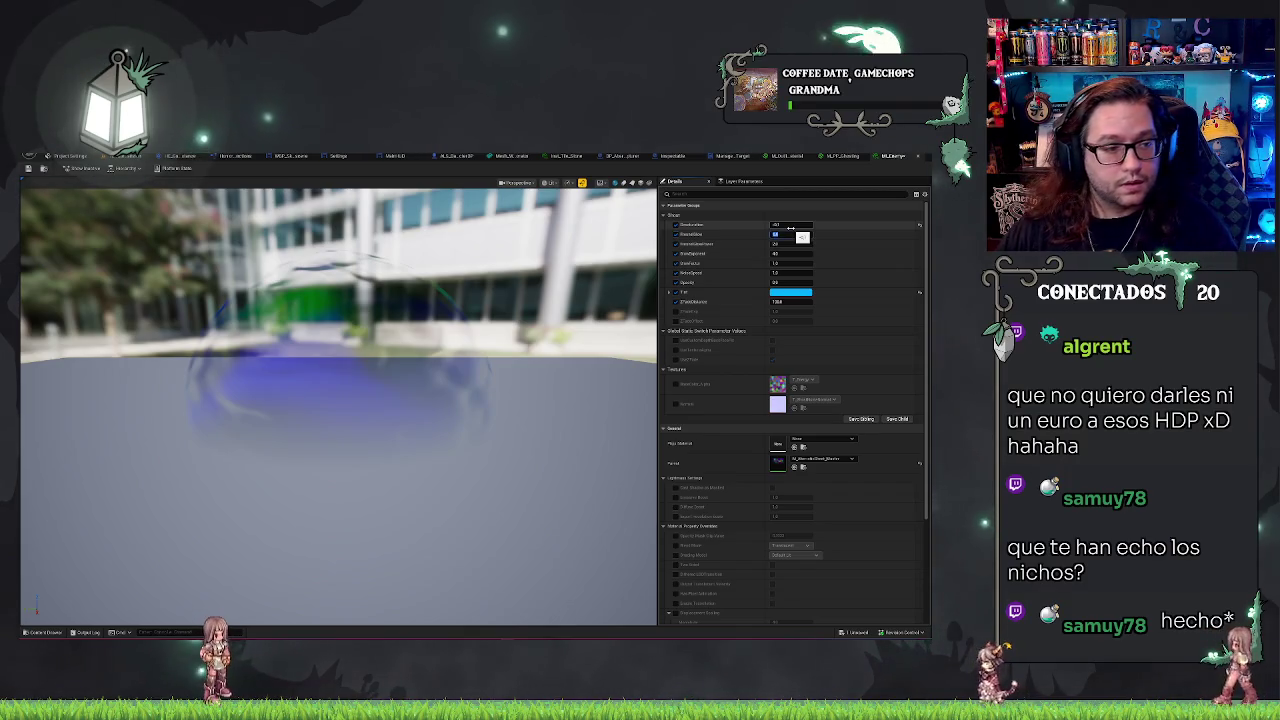
key("Return")
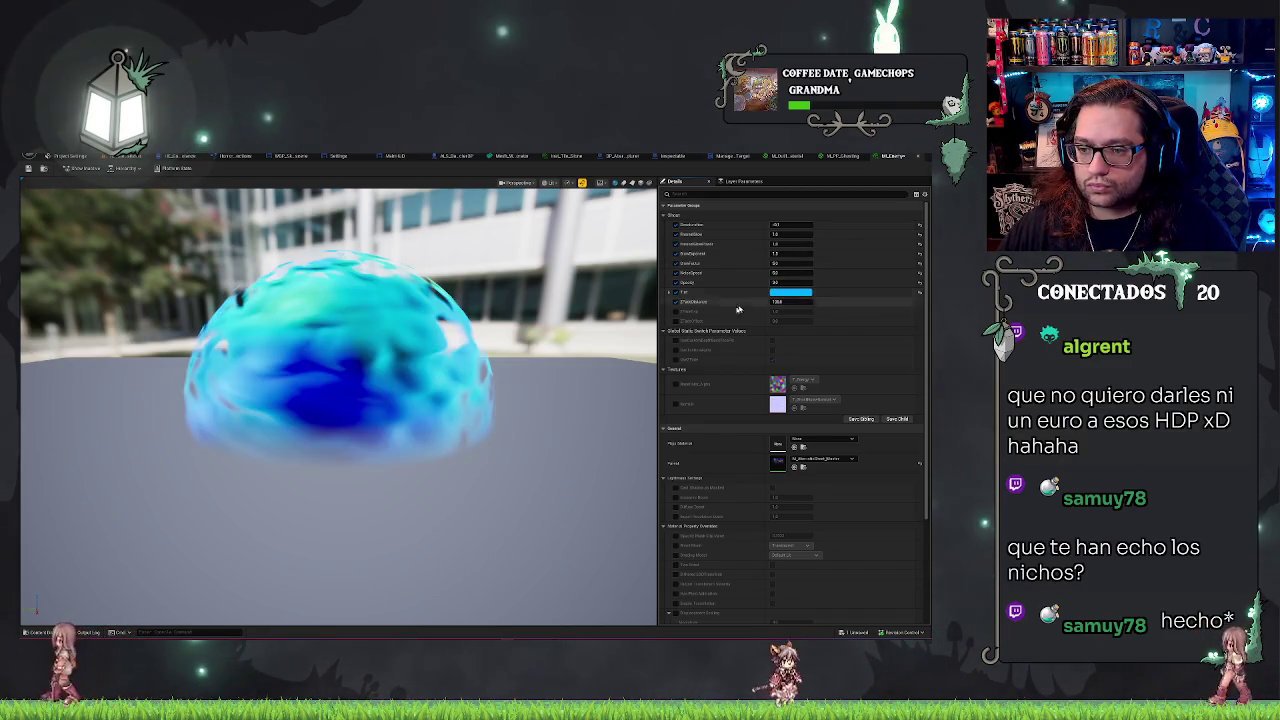
left_click(779, 292)
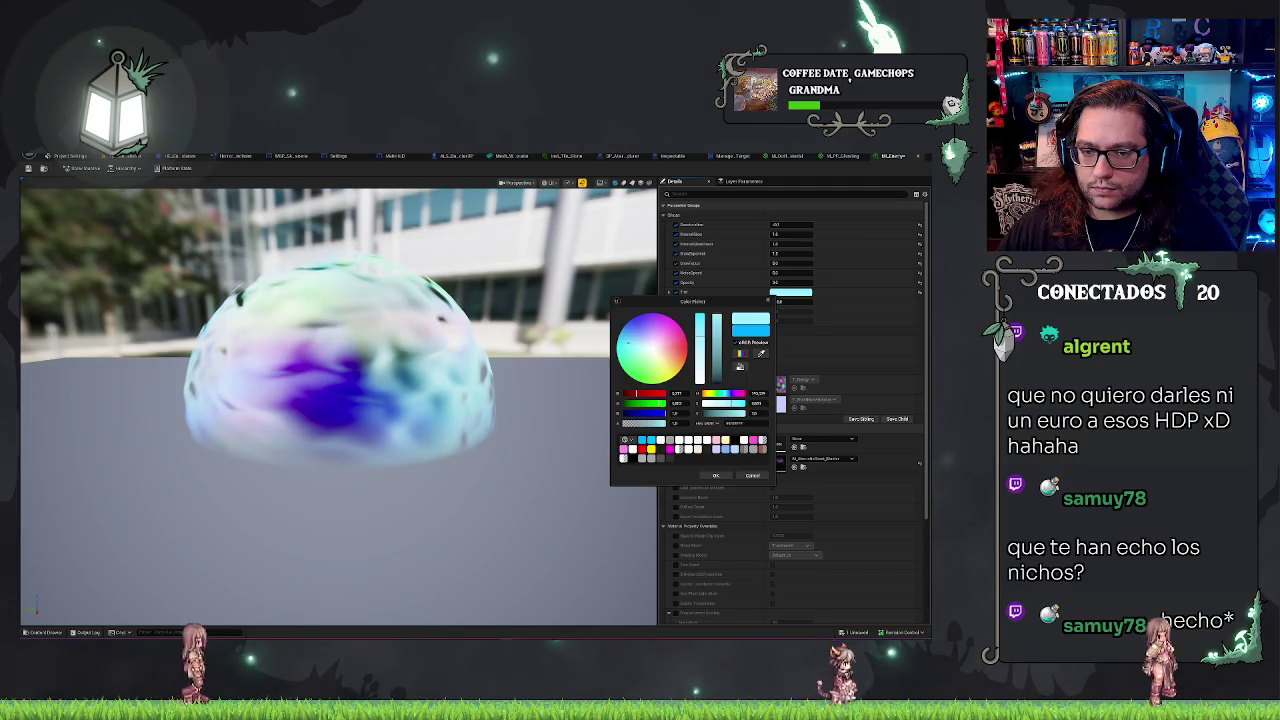
Step: Confirm the paler cyan Tint for MI_Ghost and go back to the level editor
left_click(716, 477)
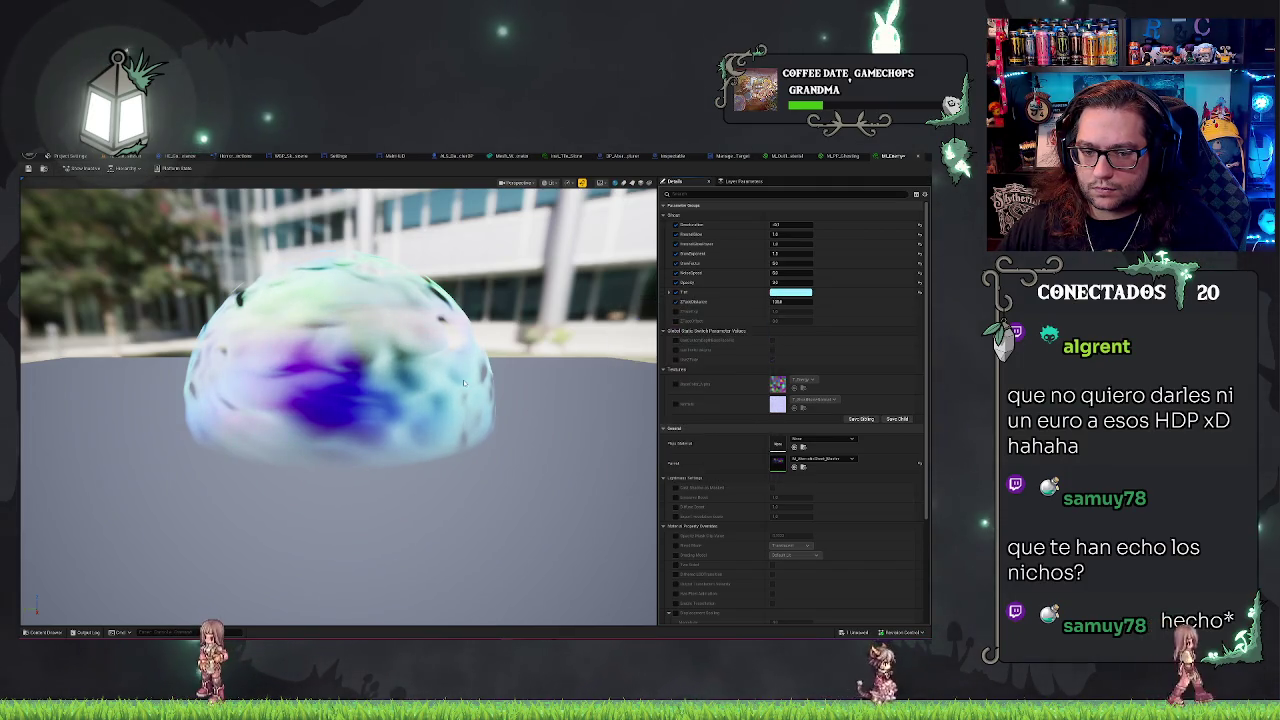
scroll(463, 380, "down", 5)
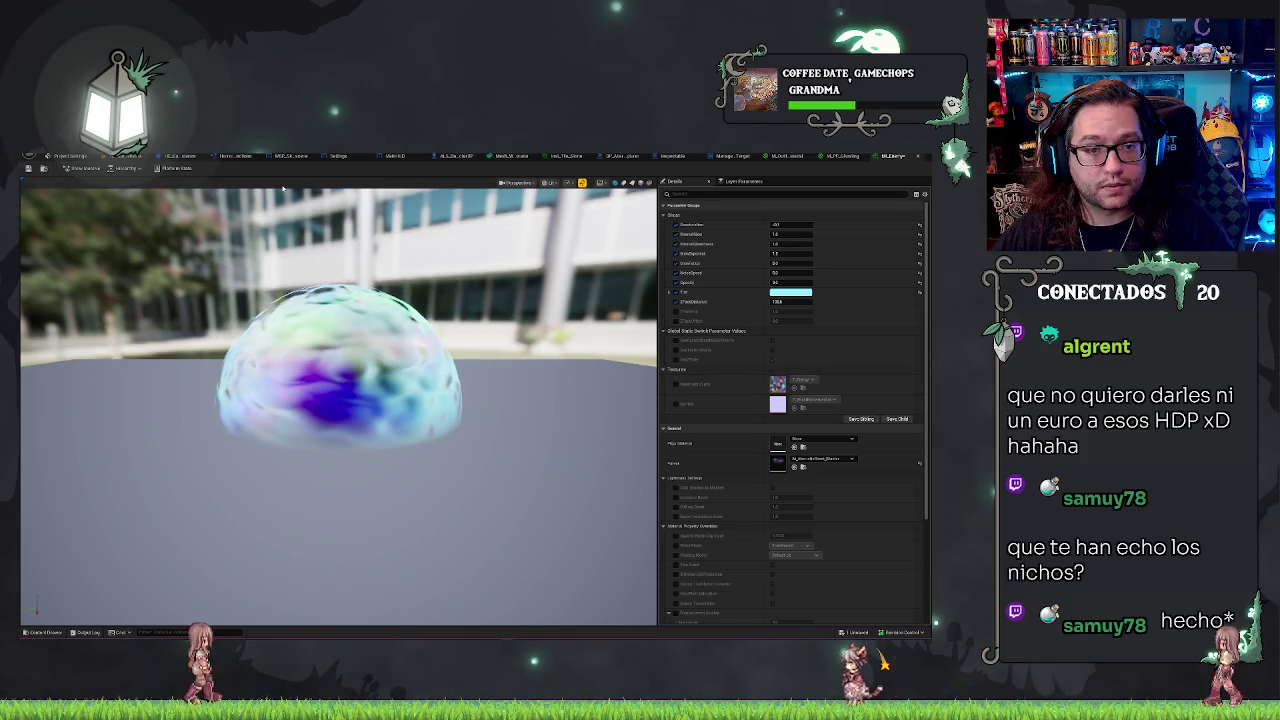
left_click(121, 157)
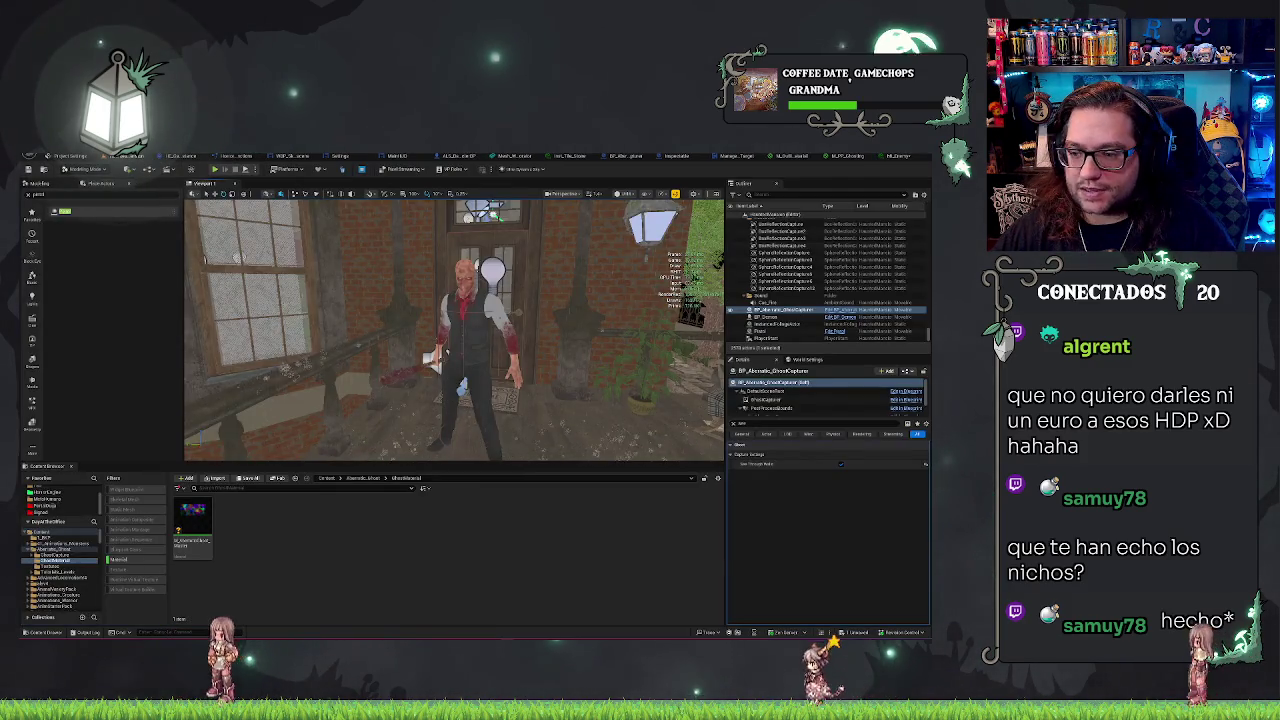
left_click(465, 320)
left_click(790, 399)
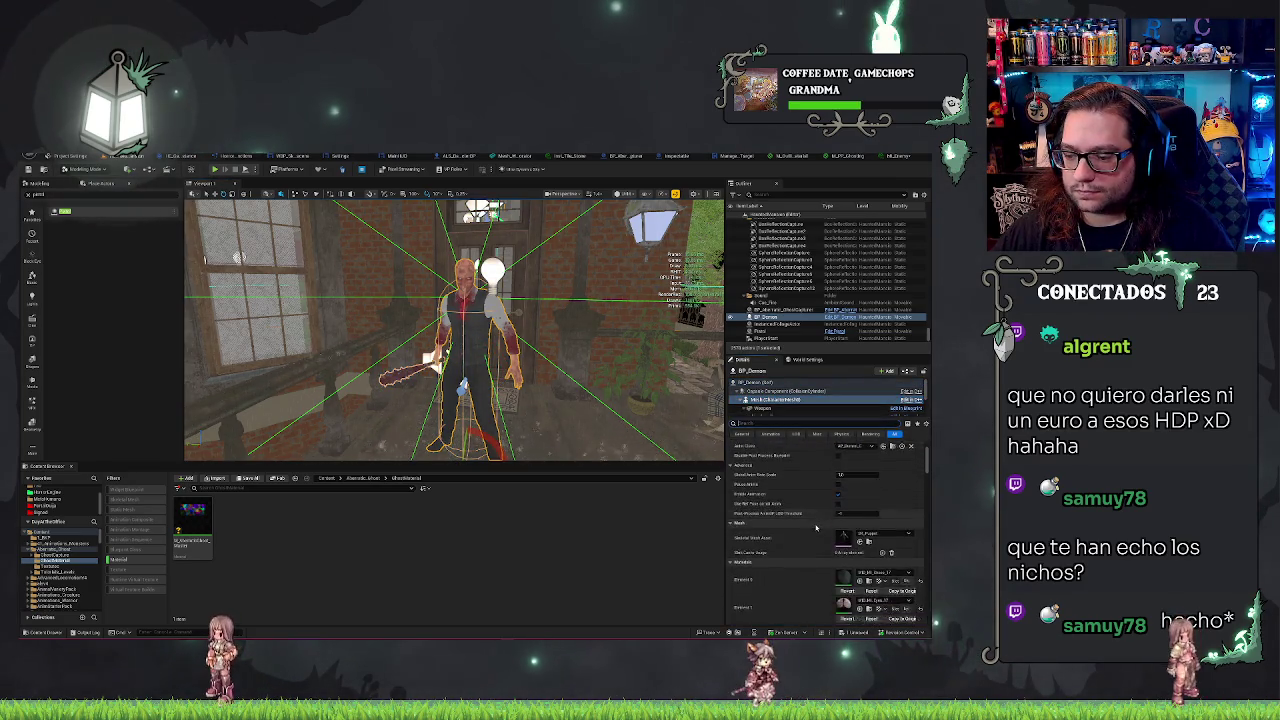
scroll(816, 527, "down", 1)
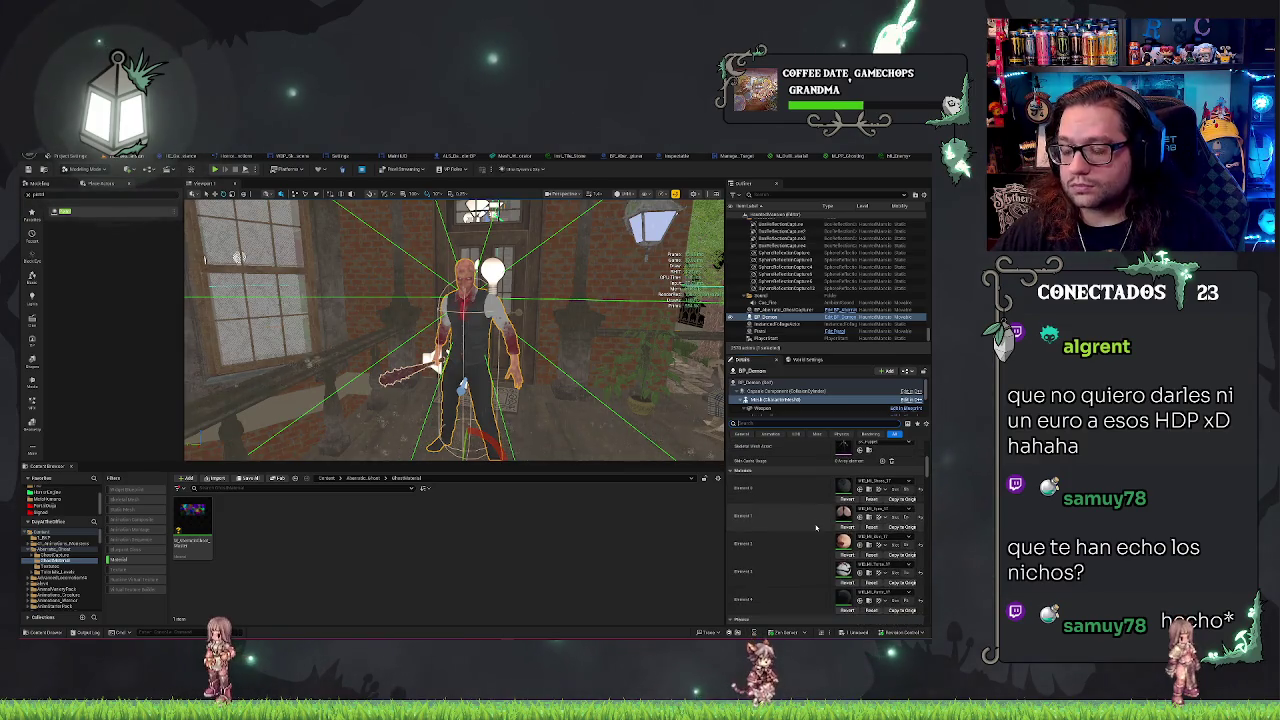
scroll(816, 527, "up", 1)
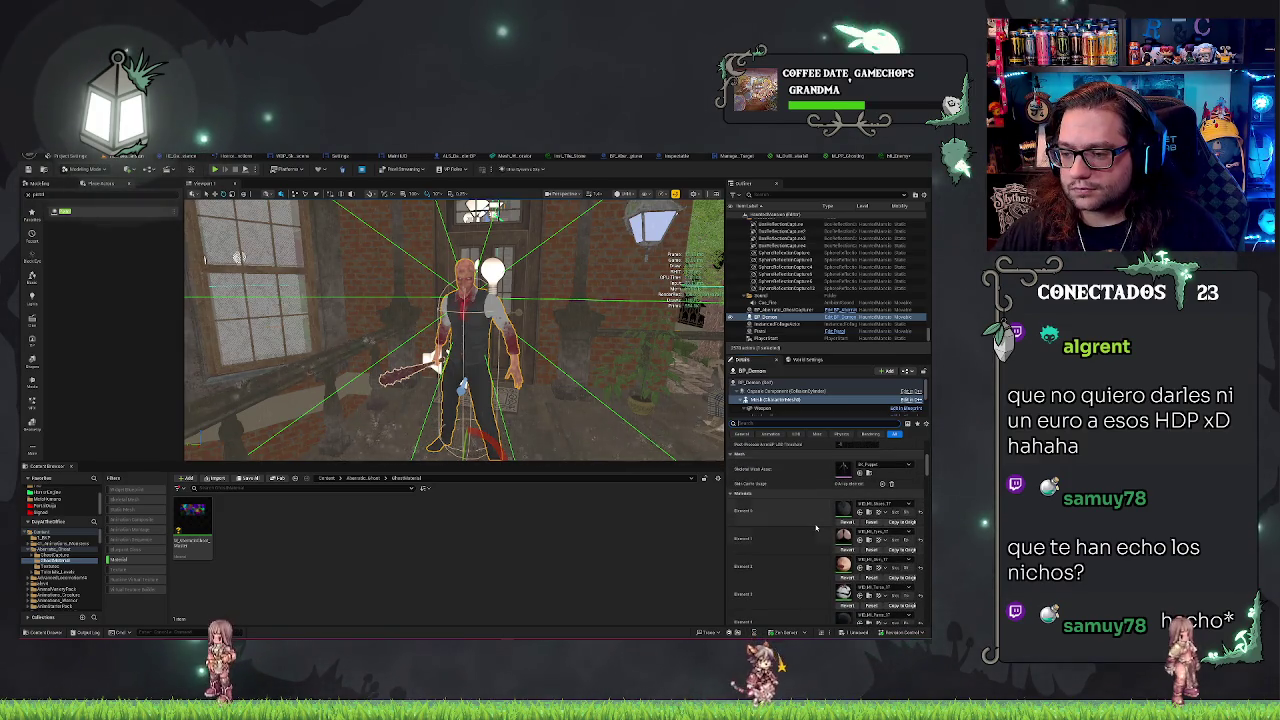
scroll(816, 527, "down", 3)
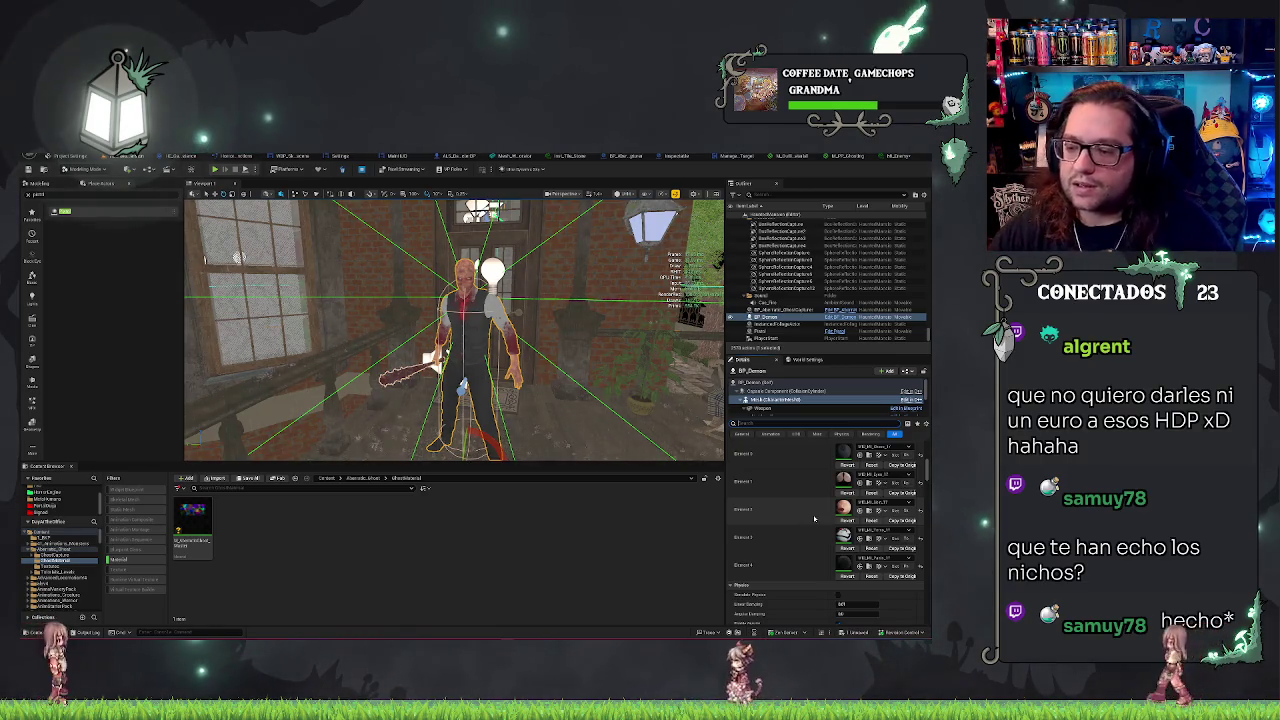
scroll(806, 527, "up", 2)
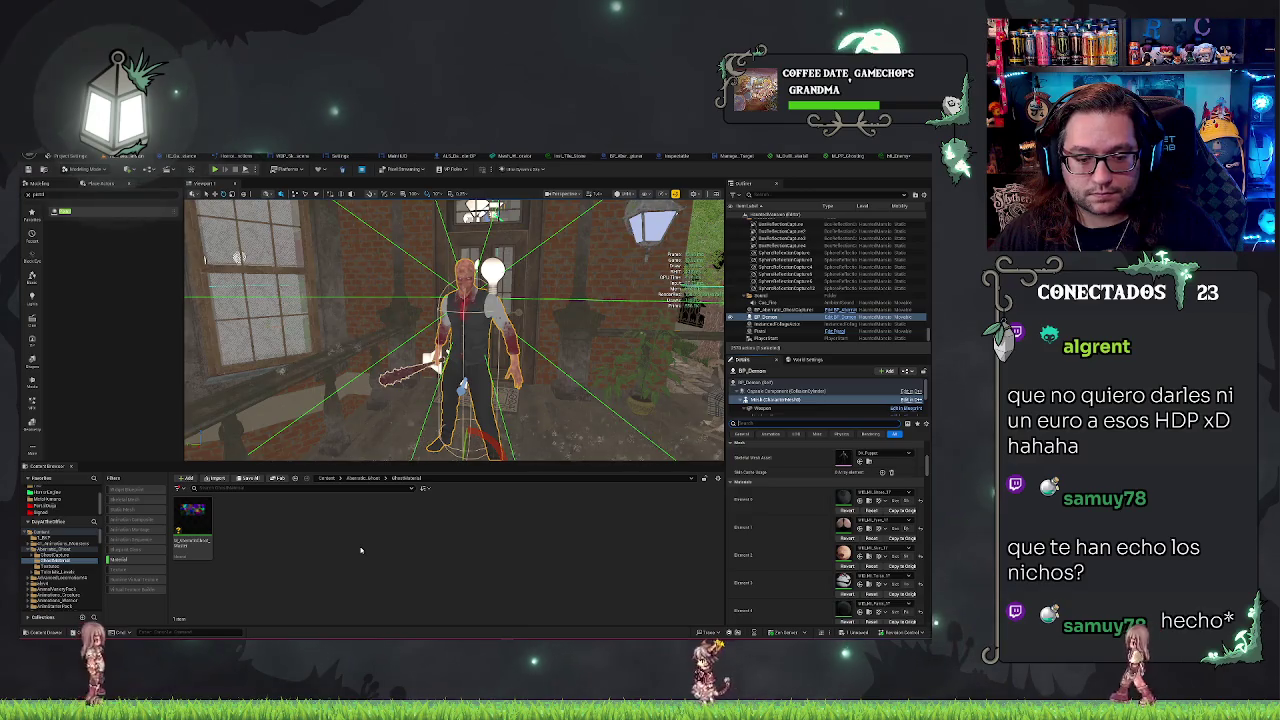
right_click(198, 525)
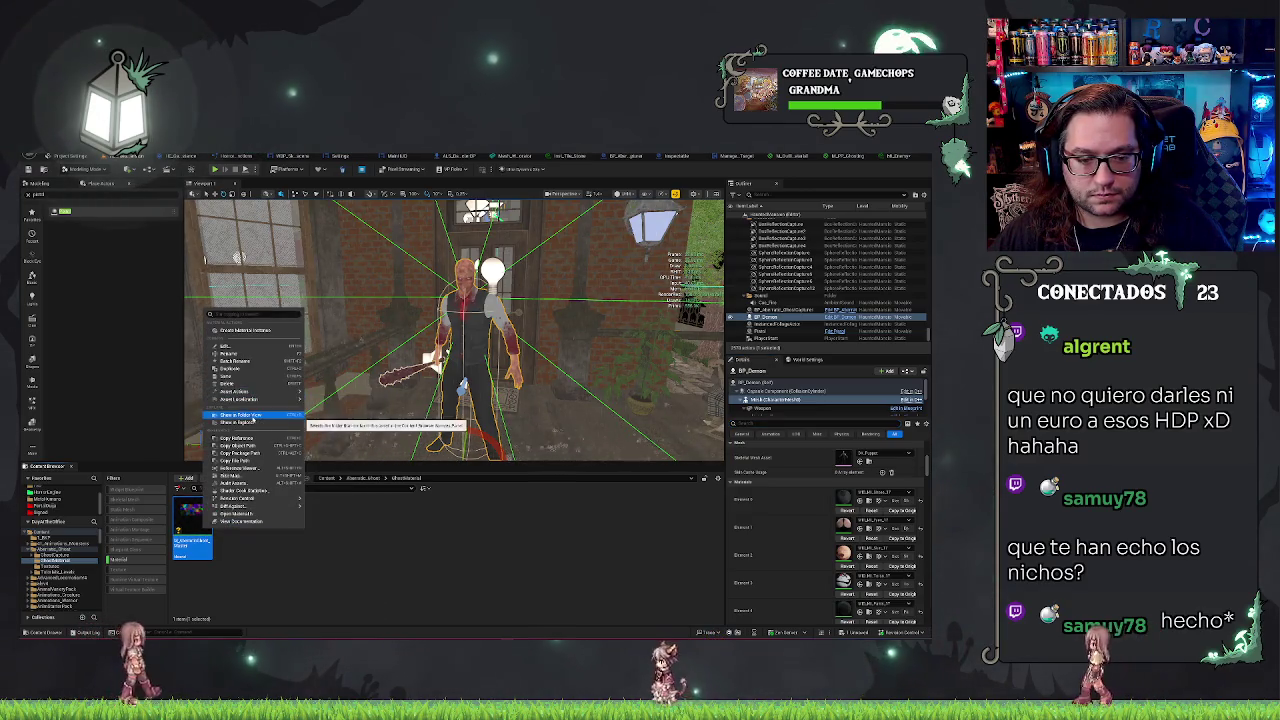
Step: Create a new GhostMaterial instance, open it, save it, and return to the level
left_click(240, 330)
double_click(236, 520)
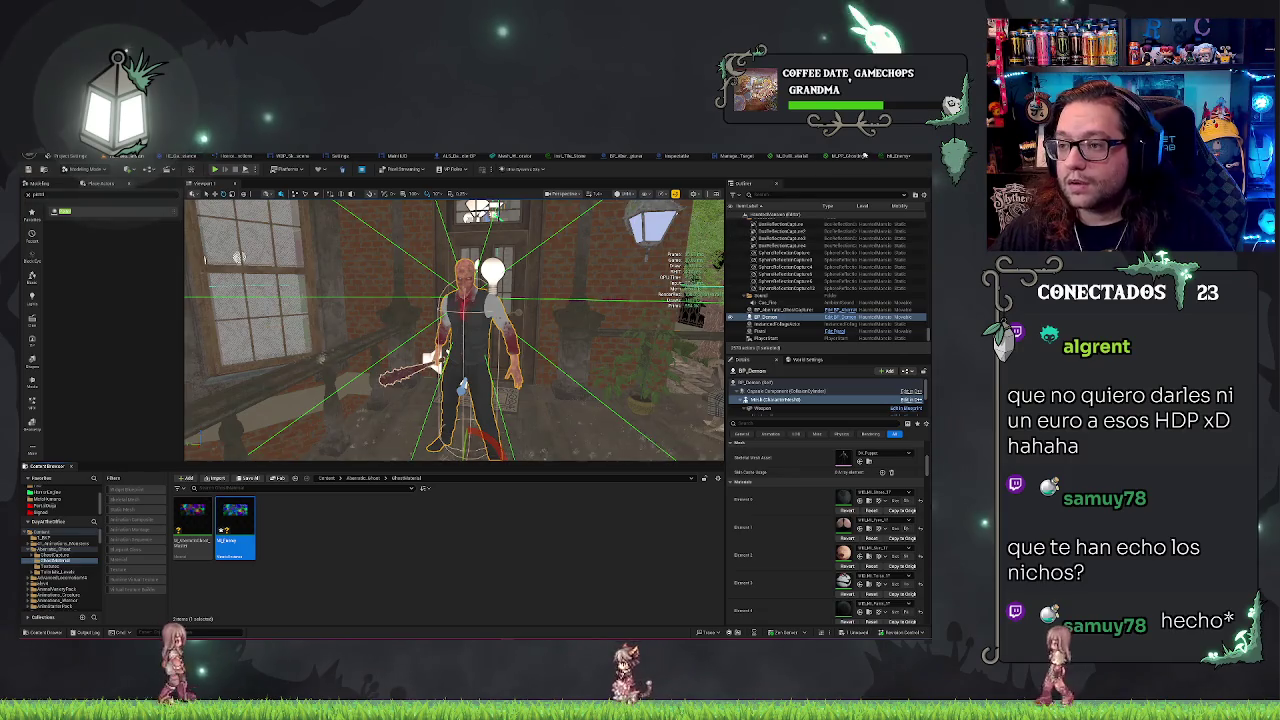
key("ctrl+s")
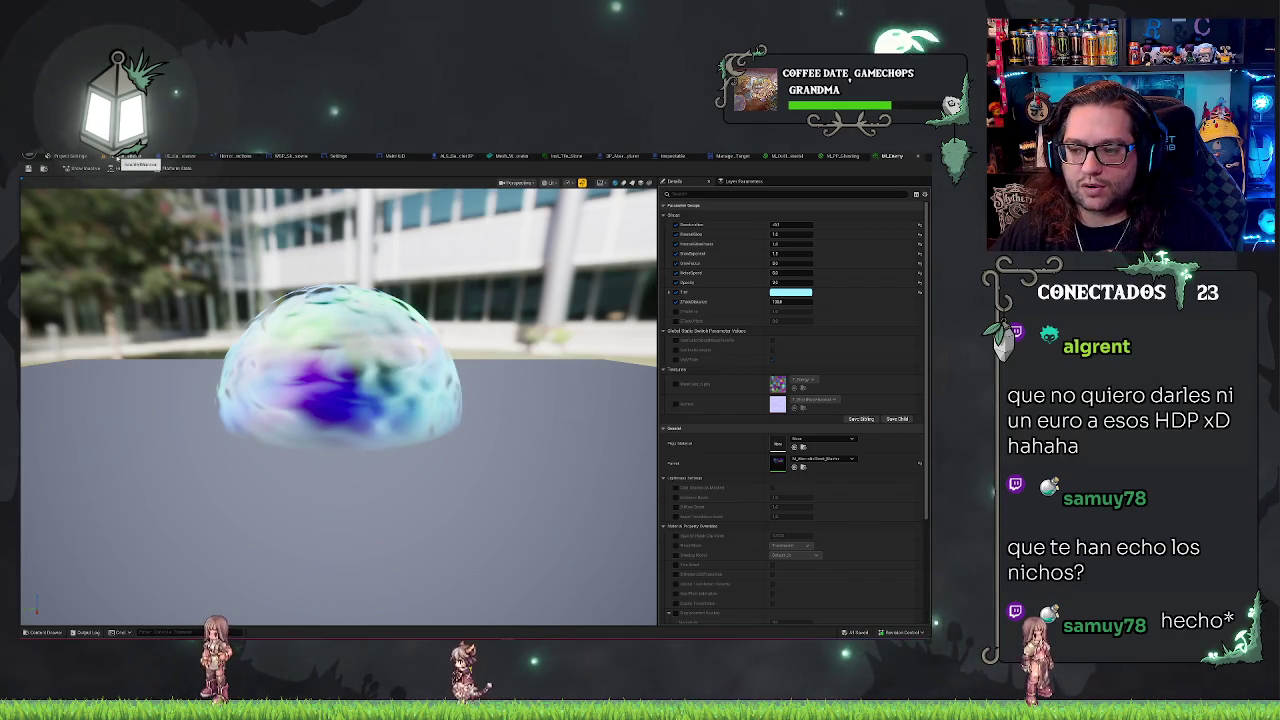
left_click(124, 157)
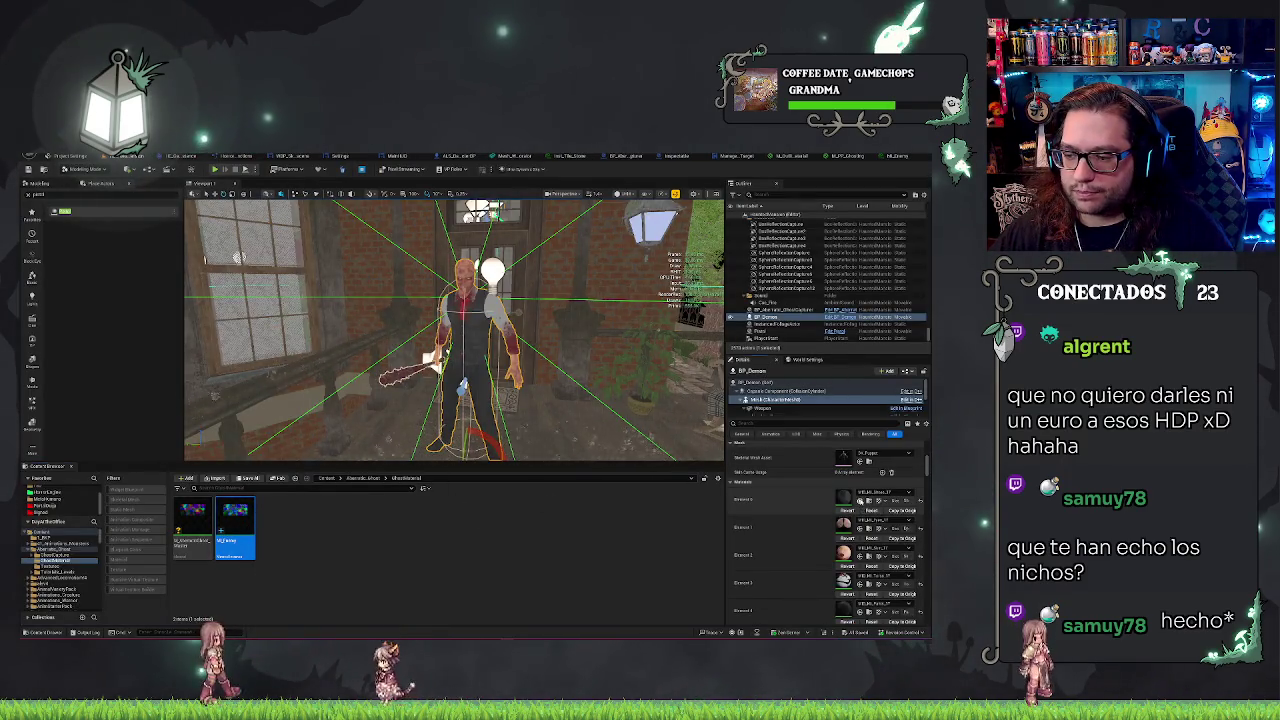
Step: Assign the new ghost material to the demon mesh's Element 4 slot, then select the Weapon component
scroll(804, 527, "up", 3)
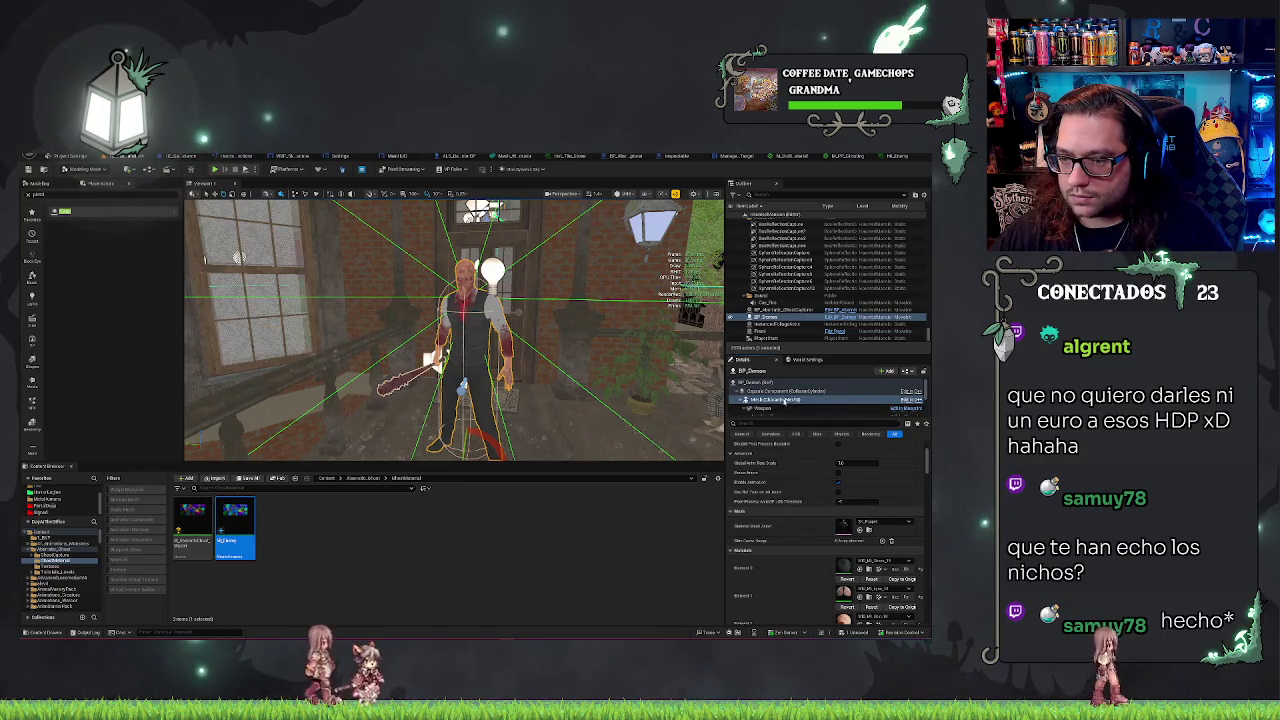
scroll(810, 538, "down", 5)
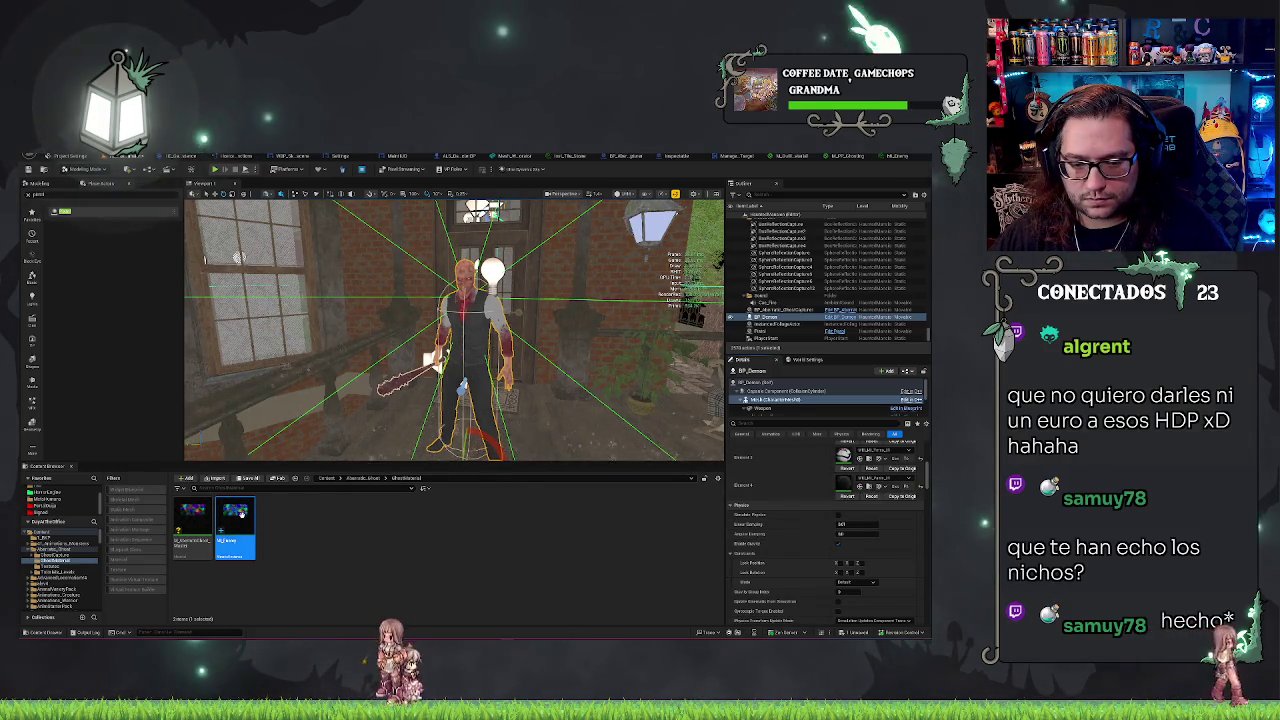
mouse_move(242, 512)
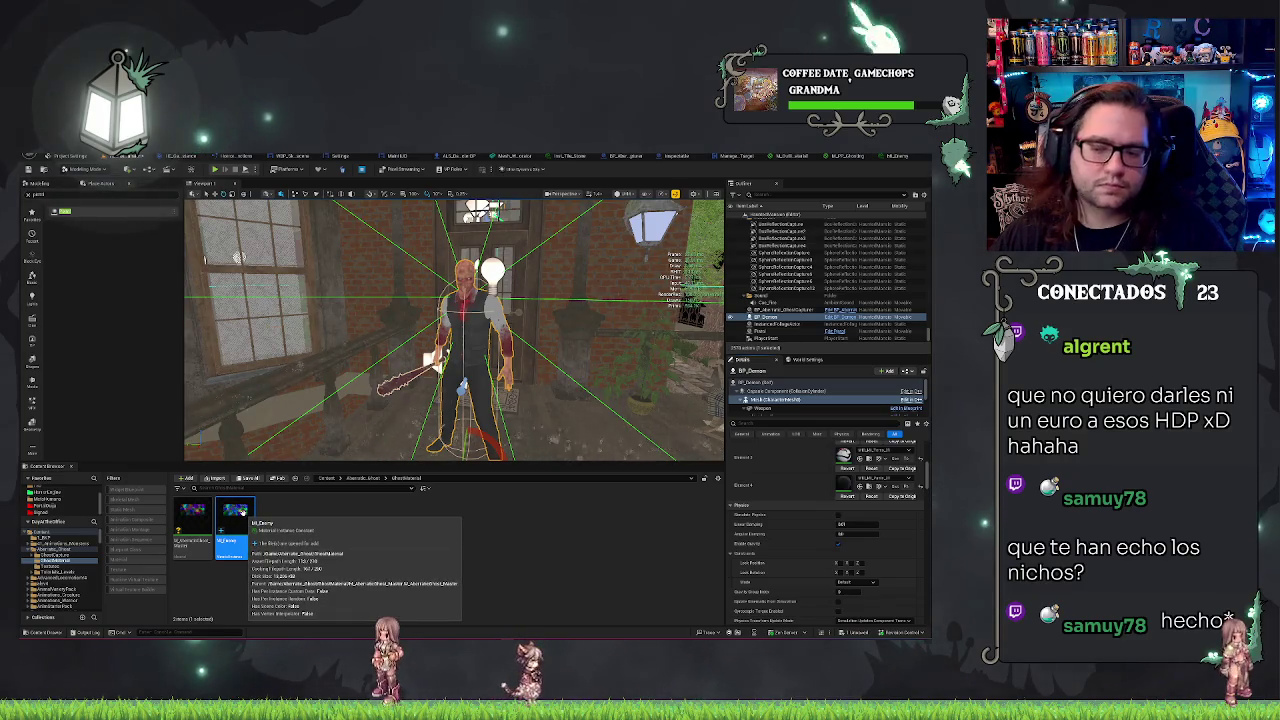
left_click(870, 477)
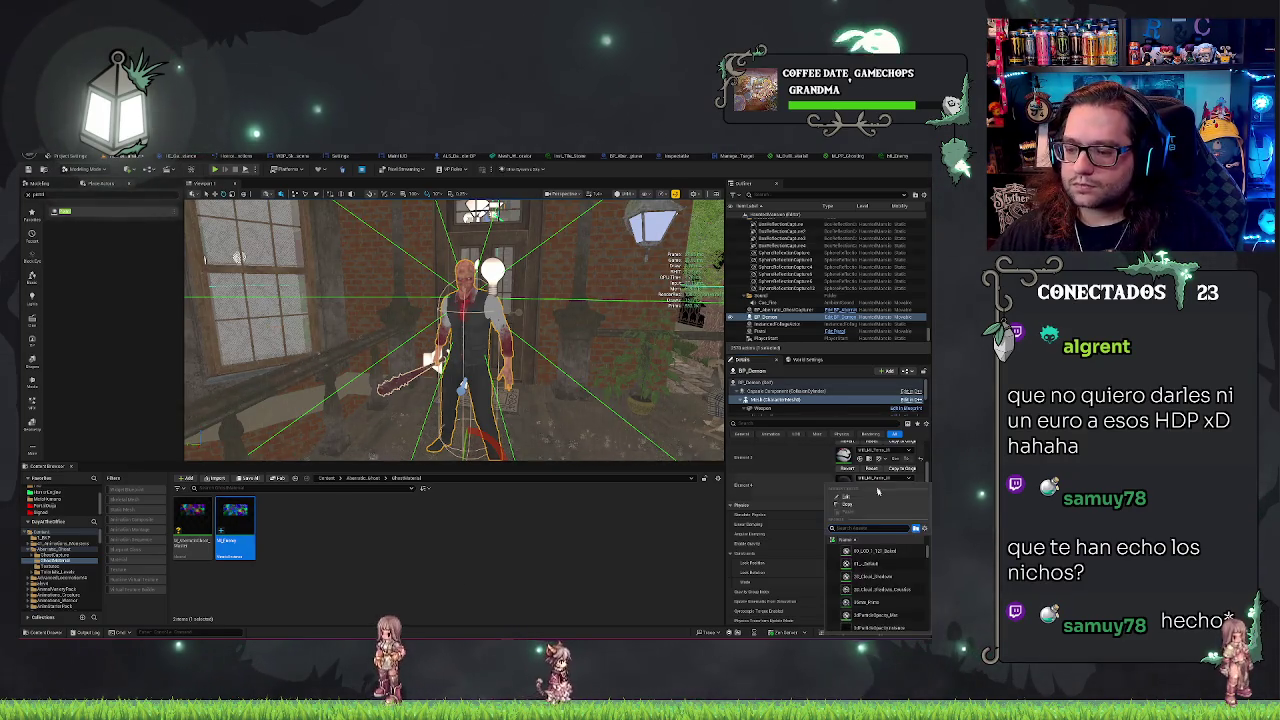
left_click(874, 562)
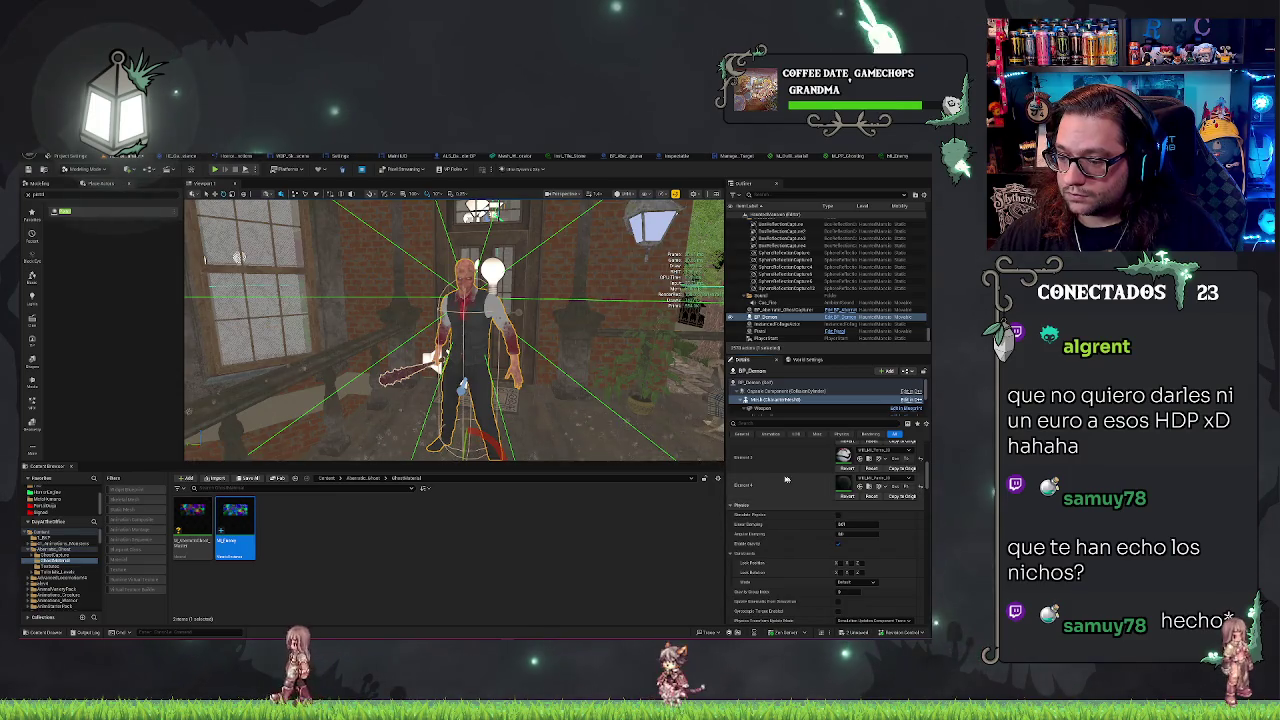
scroll(786, 480, "up", 5)
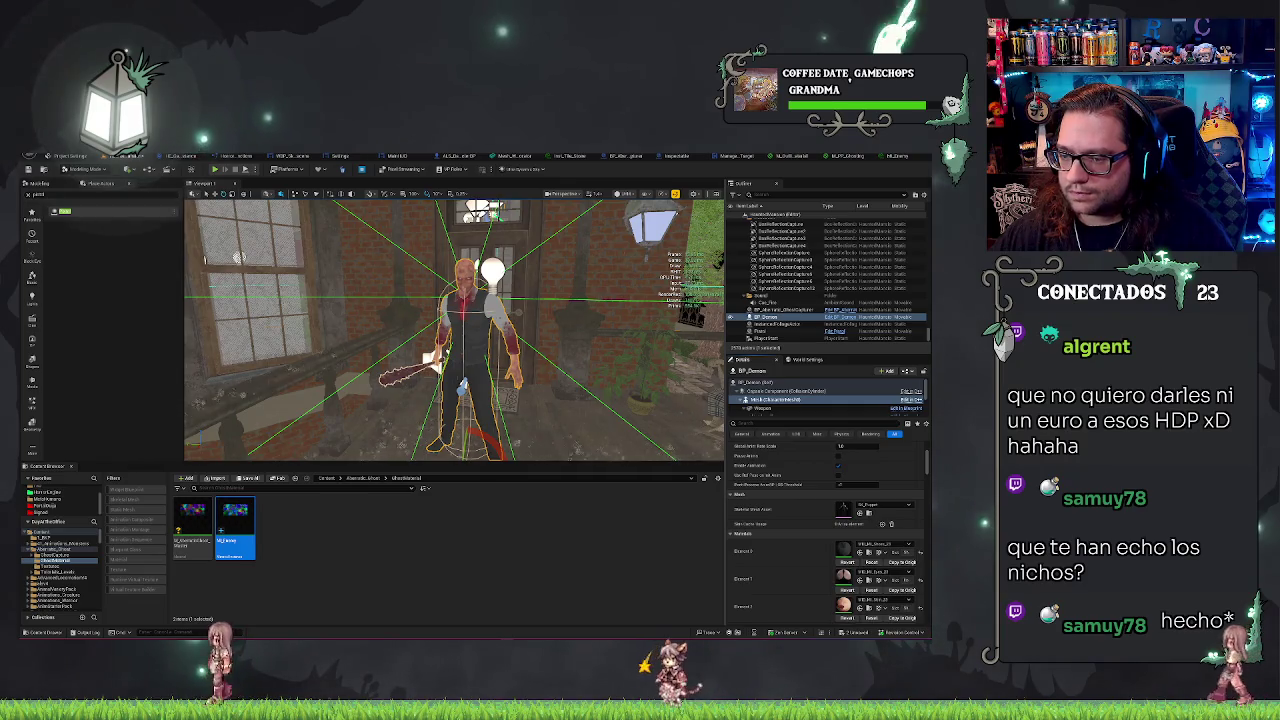
scroll(855, 405, "down", 2)
scroll(855, 400, "up", 1)
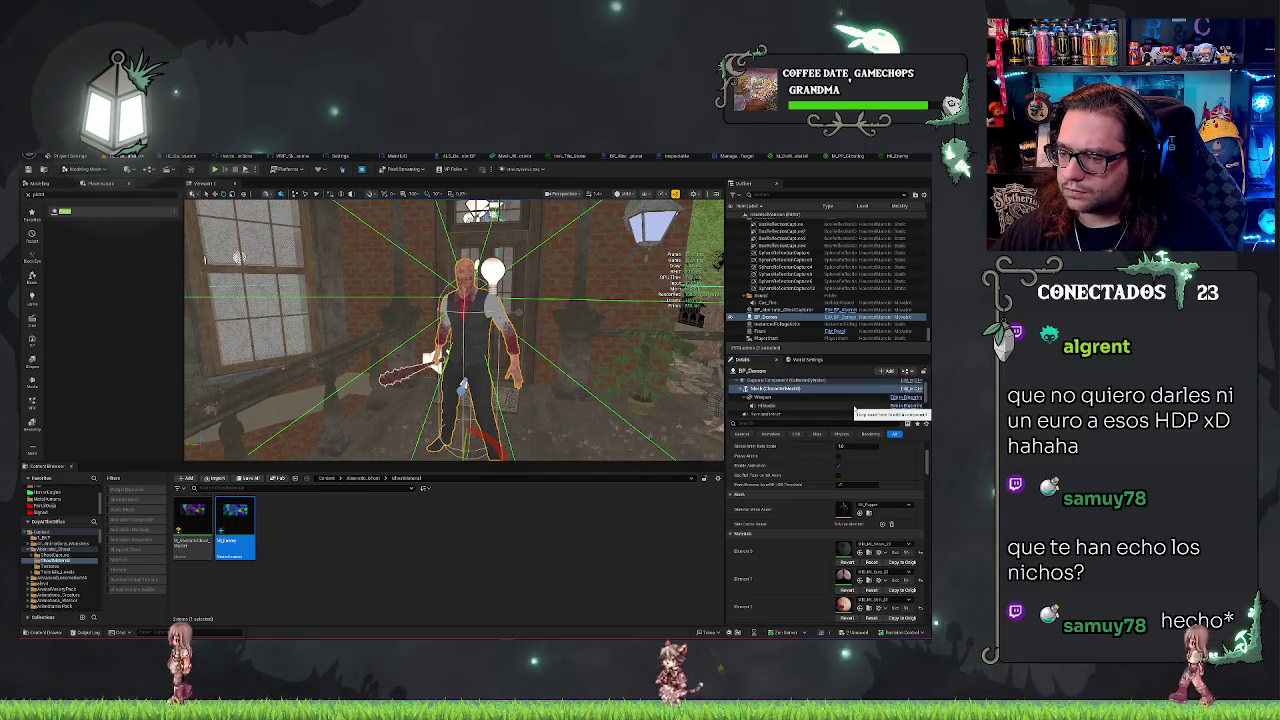
left_click(820, 397)
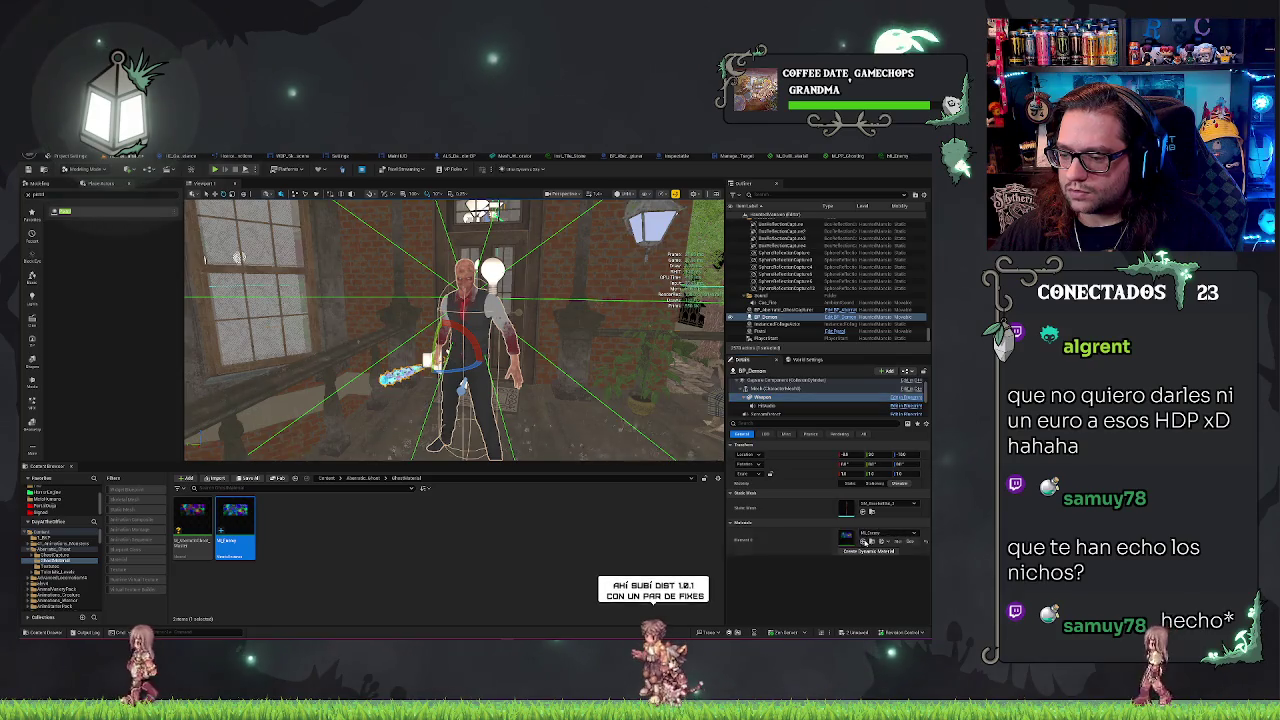
key("f")
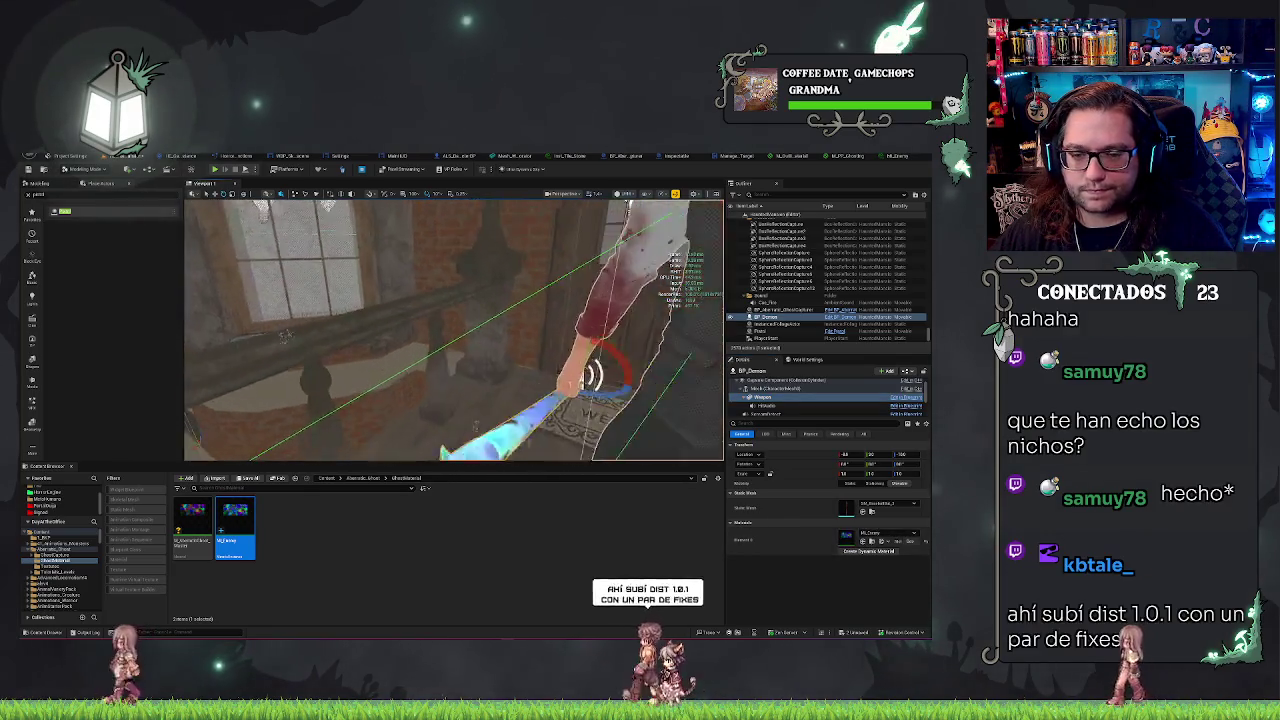
scroll(453, 330, "down", 5)
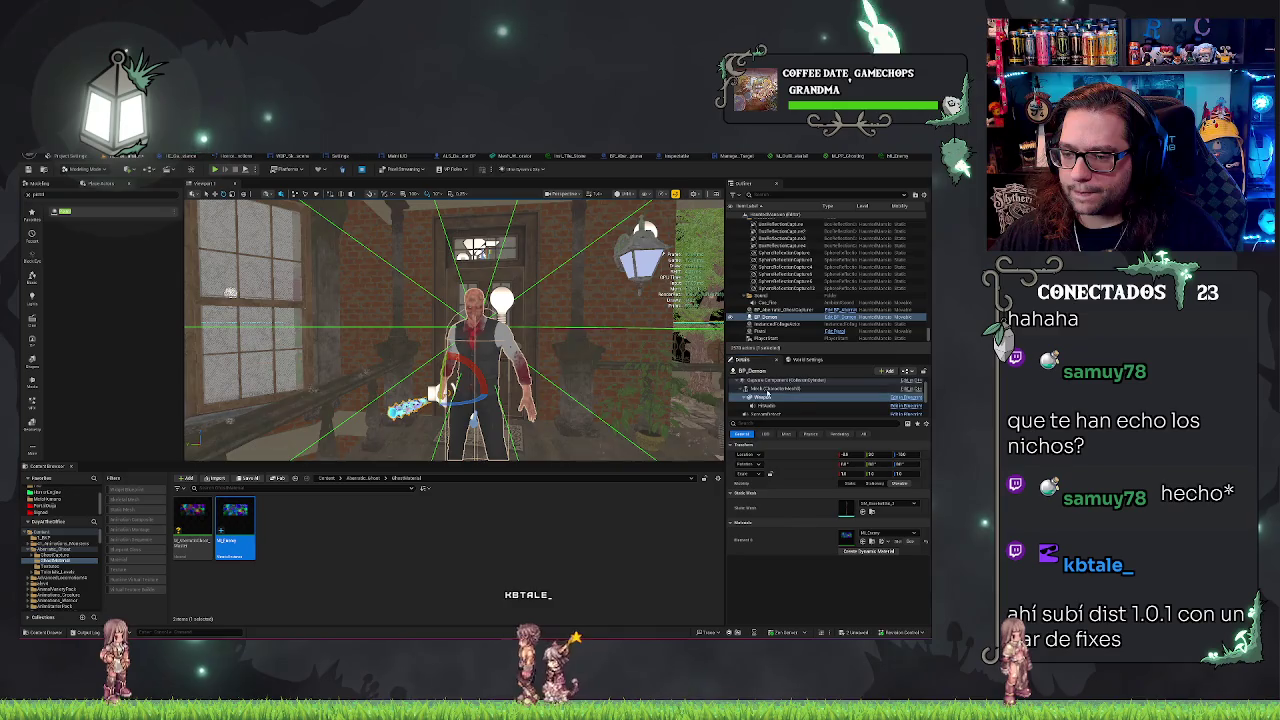
left_click(770, 388)
scroll(781, 527, "down", 1)
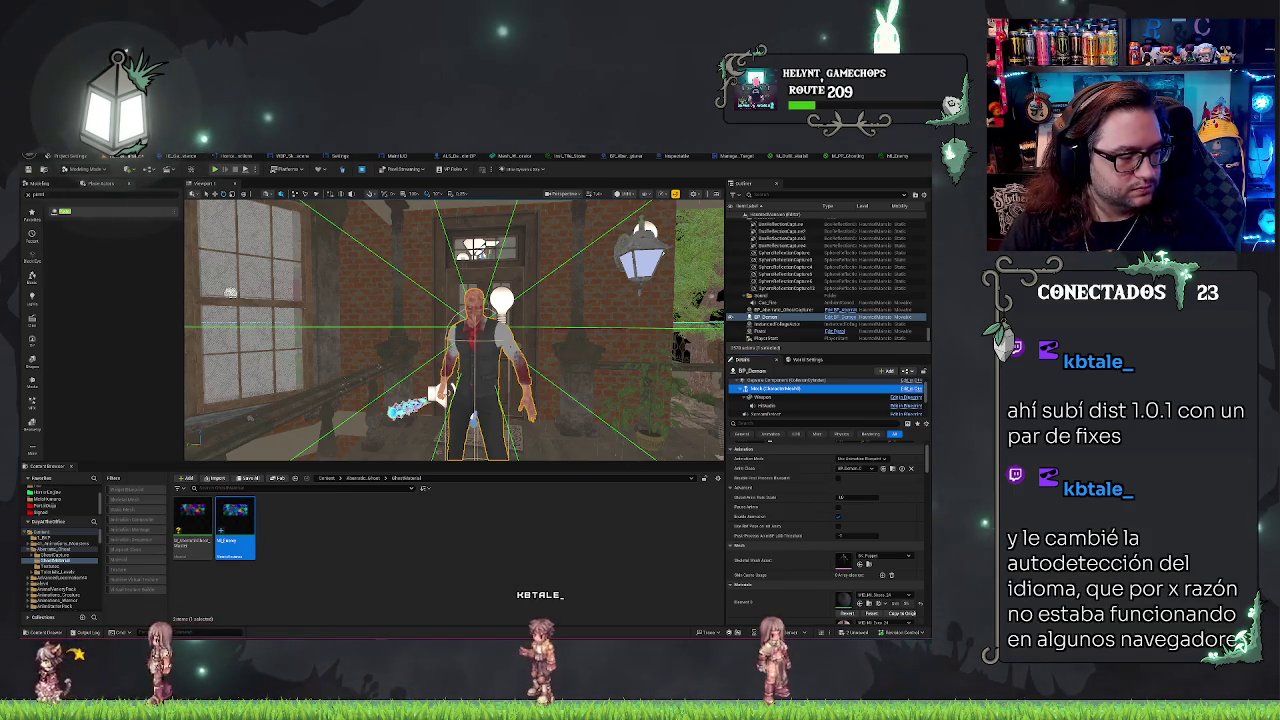
key("f")
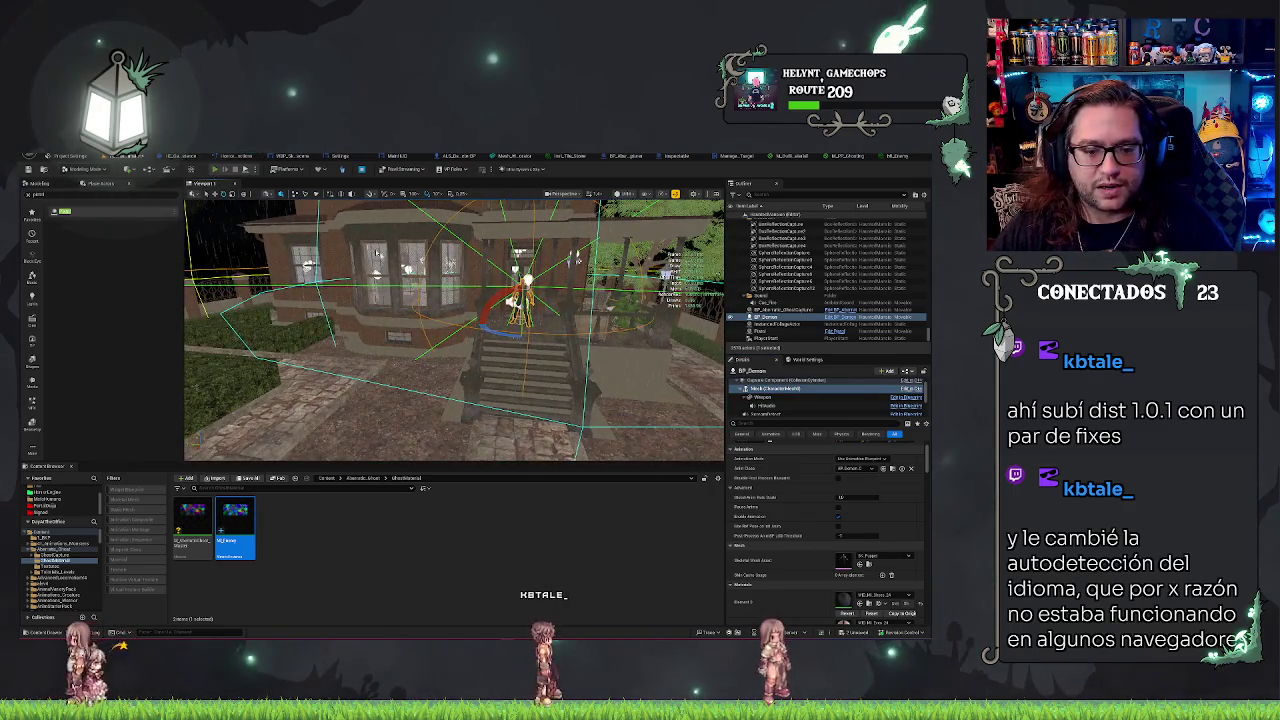
Step: Play-test the level with Alt+P to watch the blue ghost capture effect
key("alt+p")
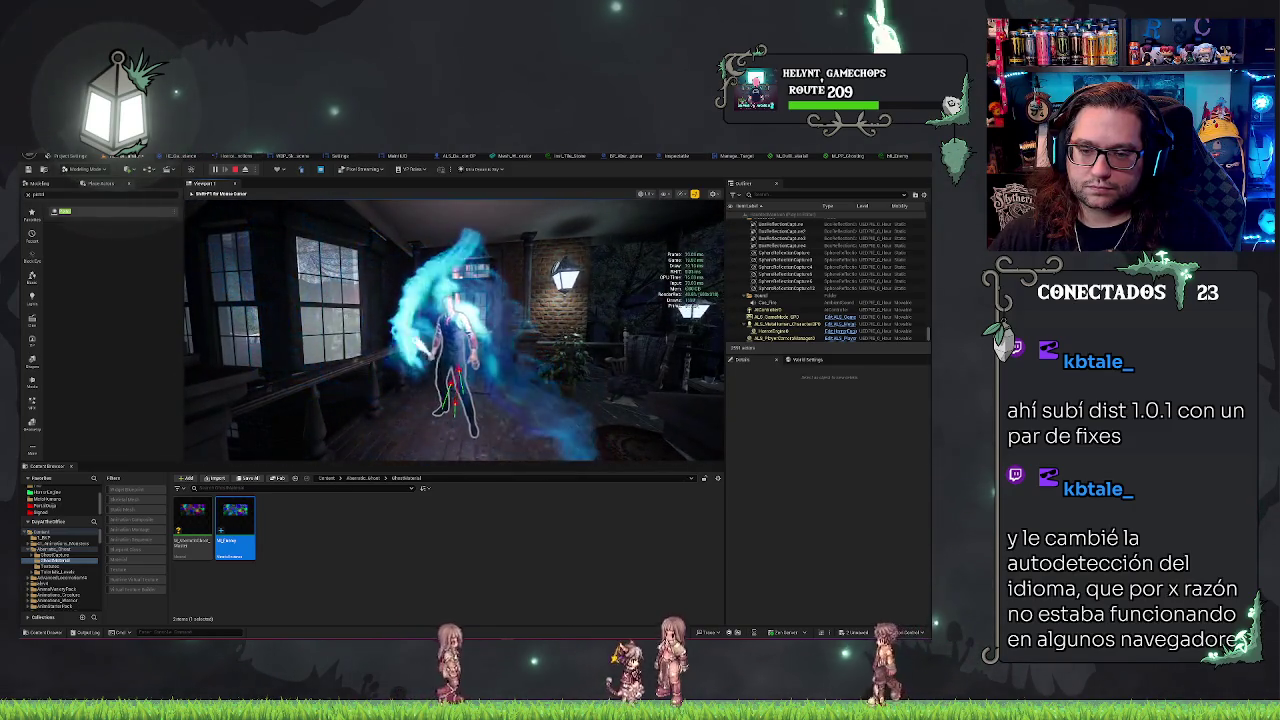
Step: End the play session, select the Weapon component, save all assets, and switch to the FimoSoft website
key("Escape")
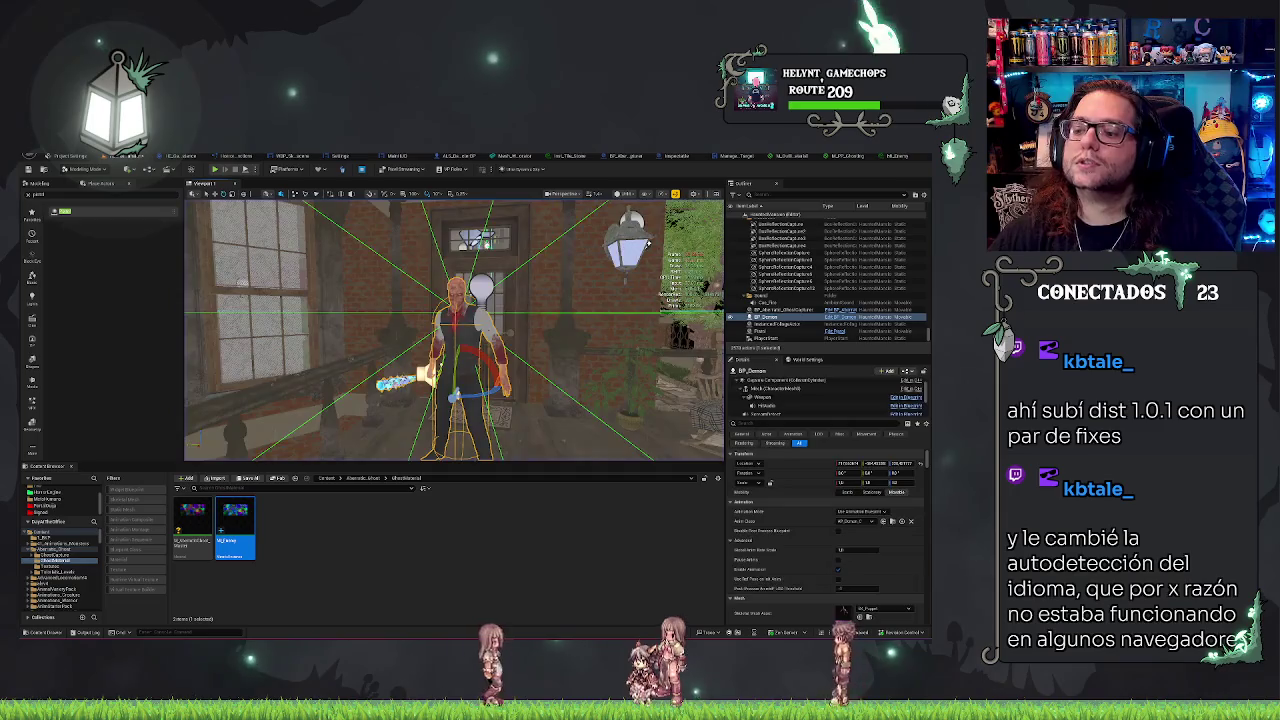
left_click(771, 398)
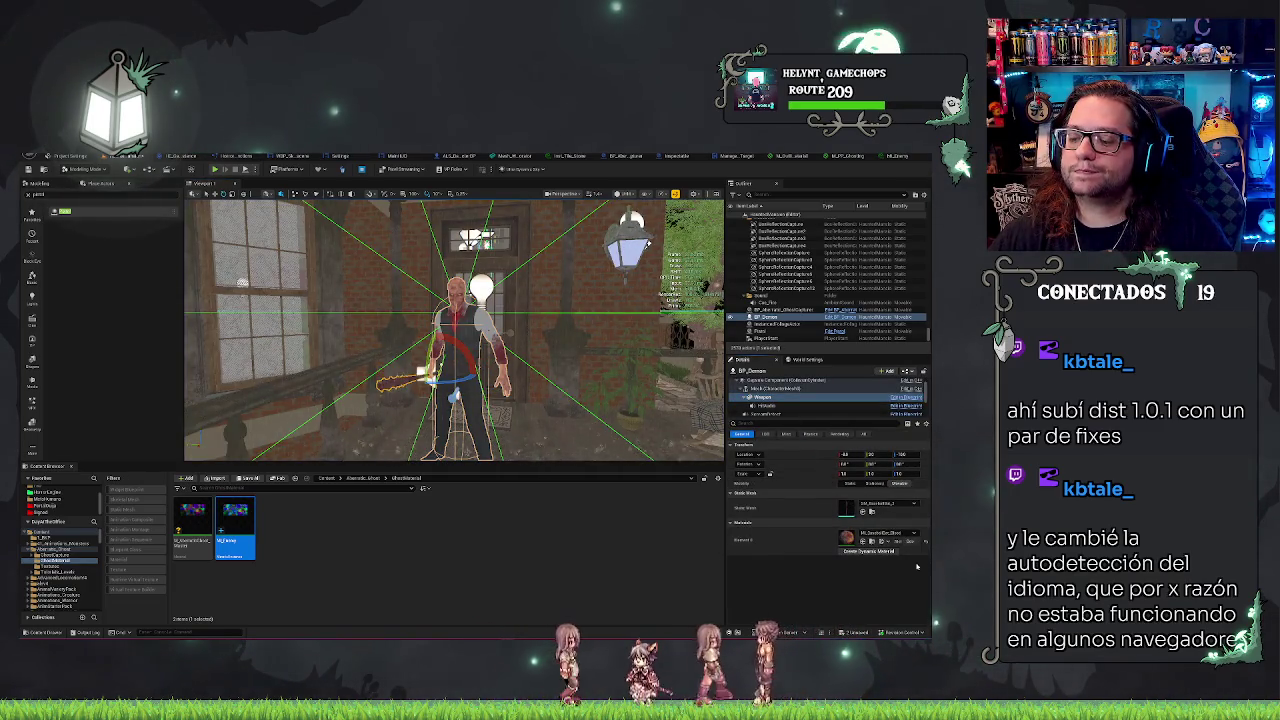
key("ctrl+s")
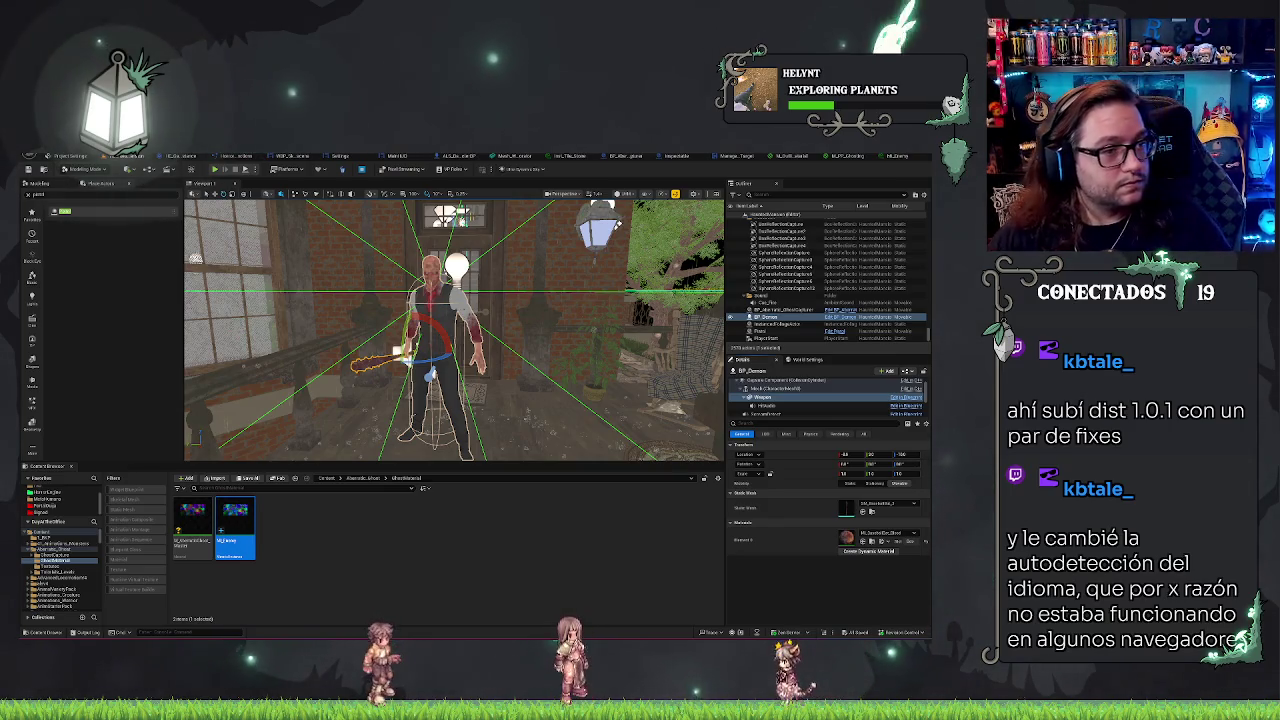
key("alt+Tab")
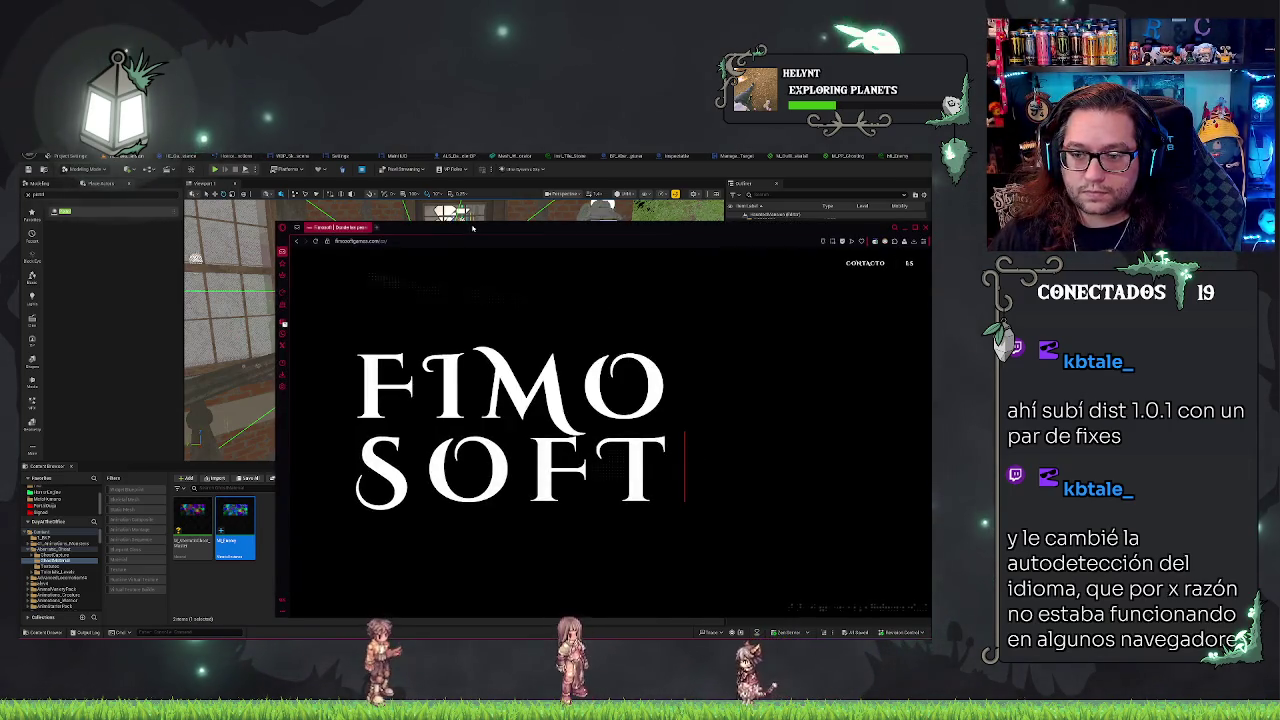
Step: Maximize the browser and reload the FimoSoft home page to replay its FIMO SOFT logo intro
double_click(473, 228)
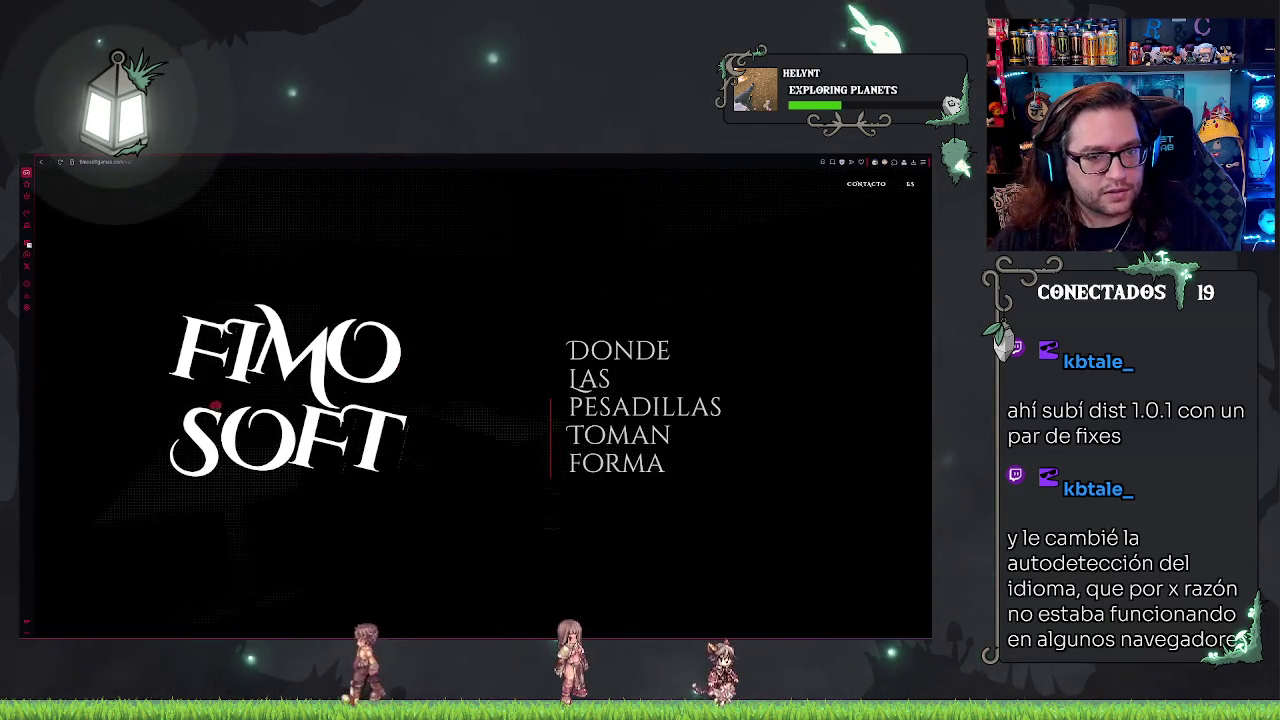
key("F5")
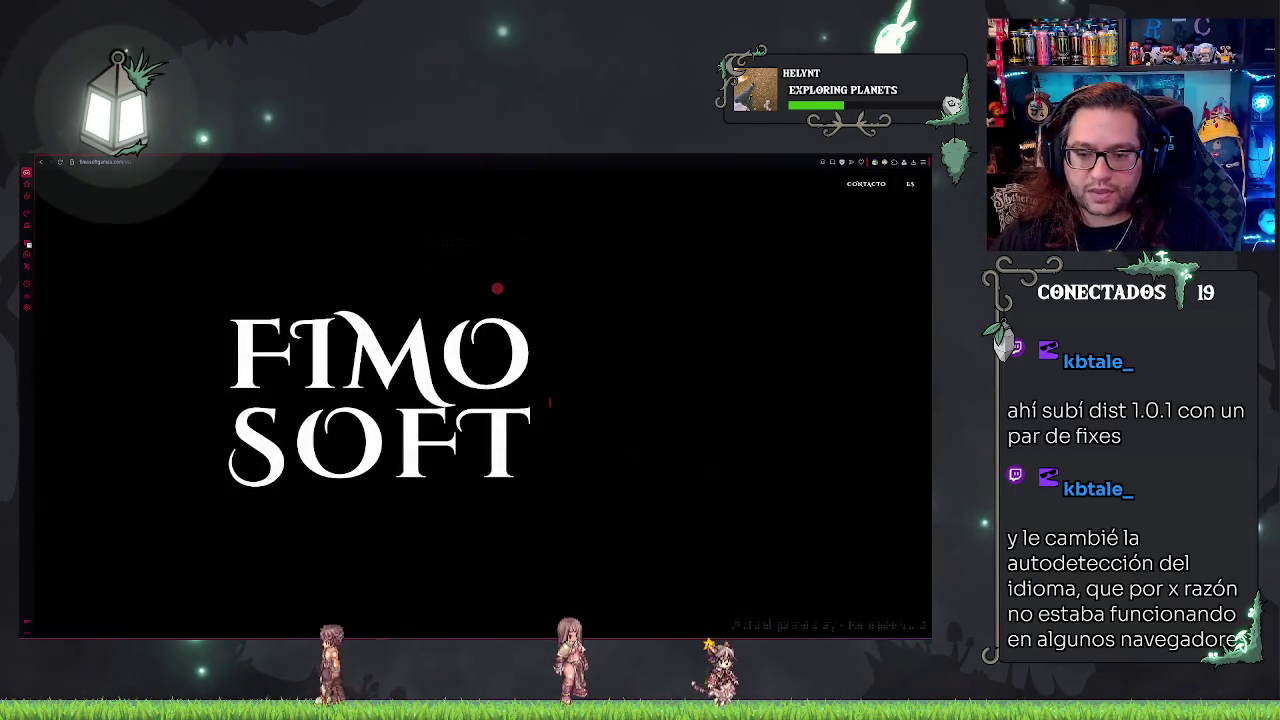